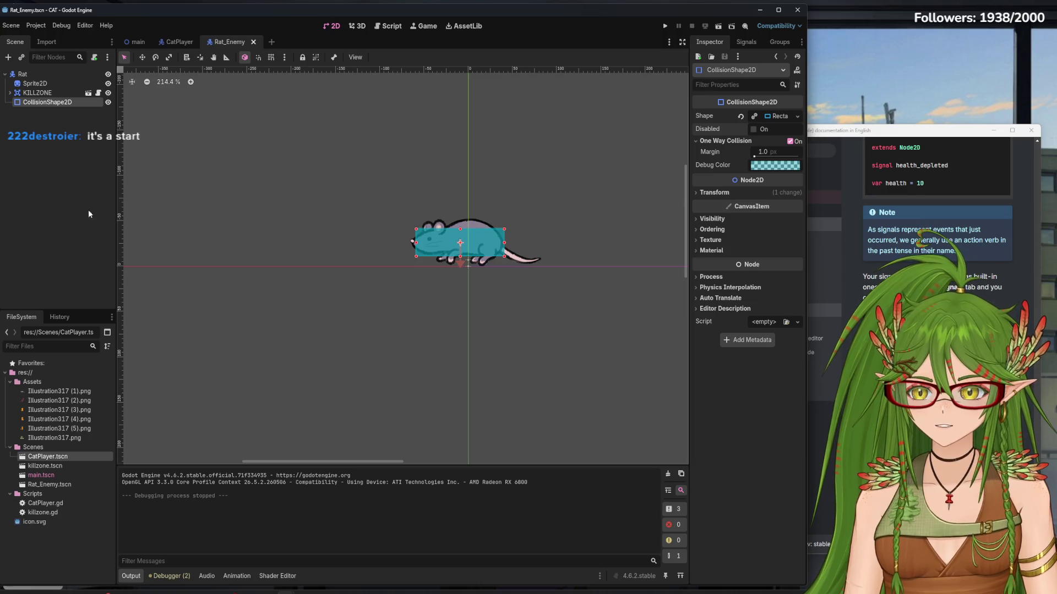
Untick One Way Collision on the rat's CollisionShape2D, leaving Disabled unchanged after toggling it.
left_click(789, 141)
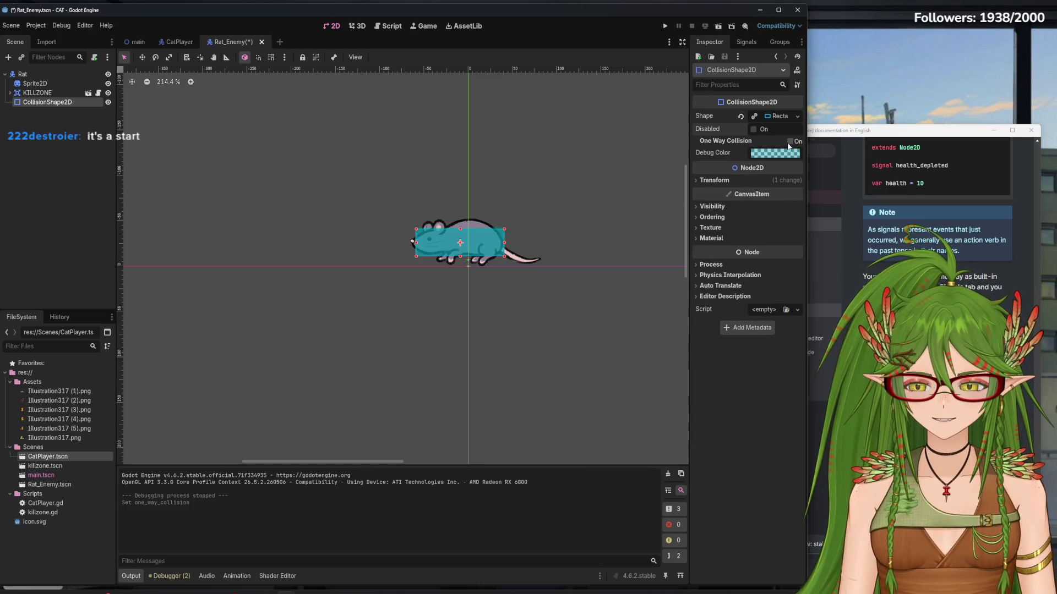
left_click(753, 129)
left_click(753, 129)
left_click(753, 129)
left_click(752, 129)
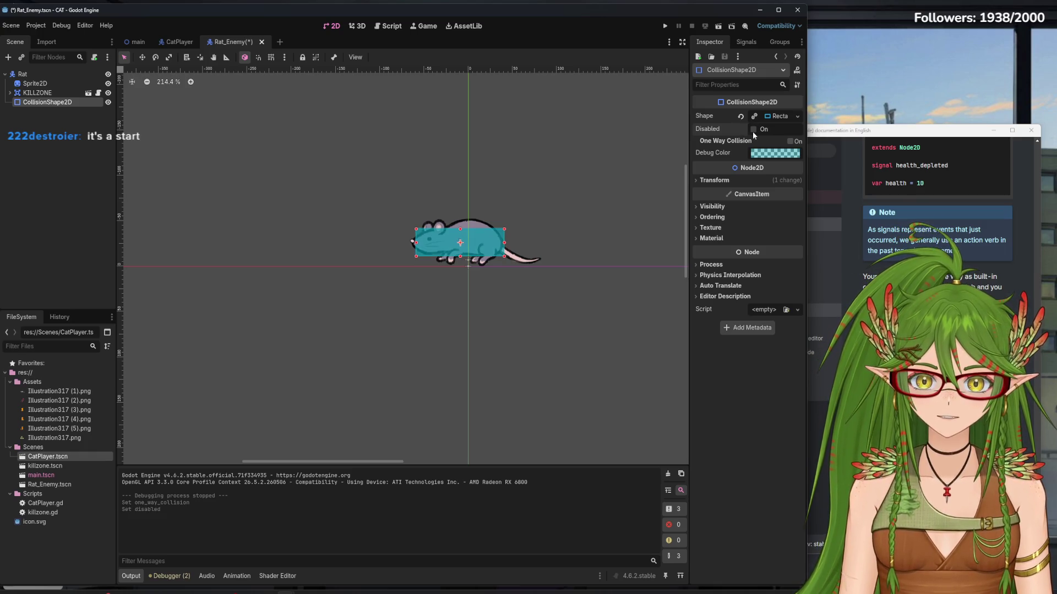
Deselect the collision shape and open the CatPlayer scene.
left_click(604, 82)
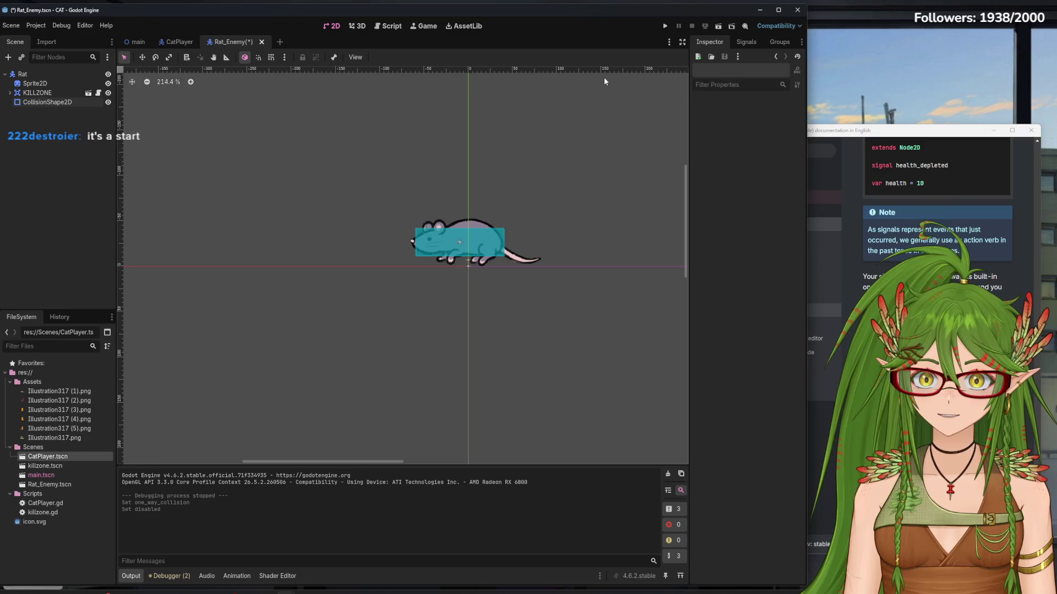
left_click(356, 26)
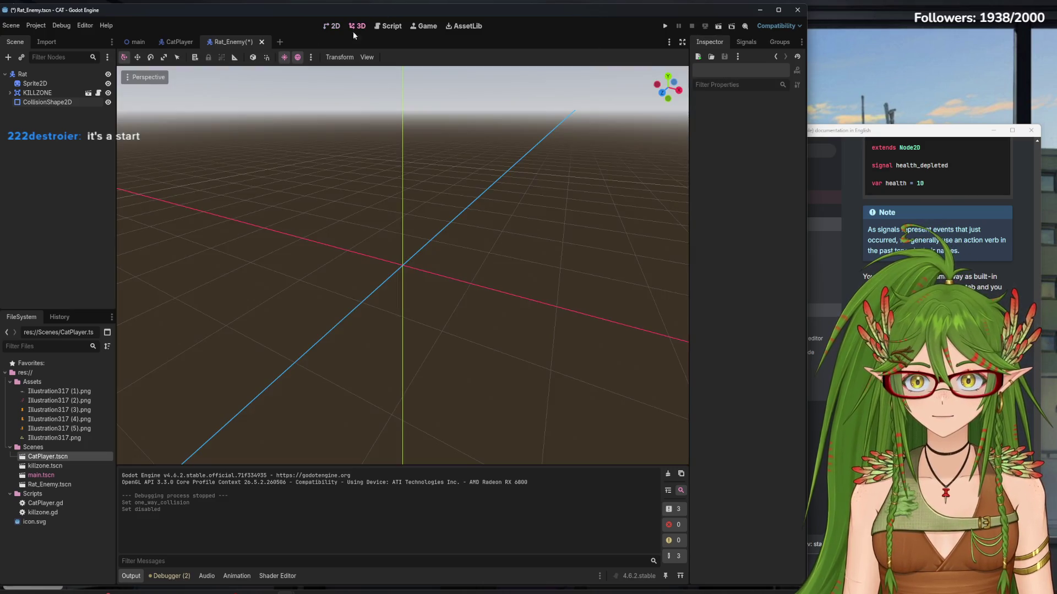
left_click(178, 42)
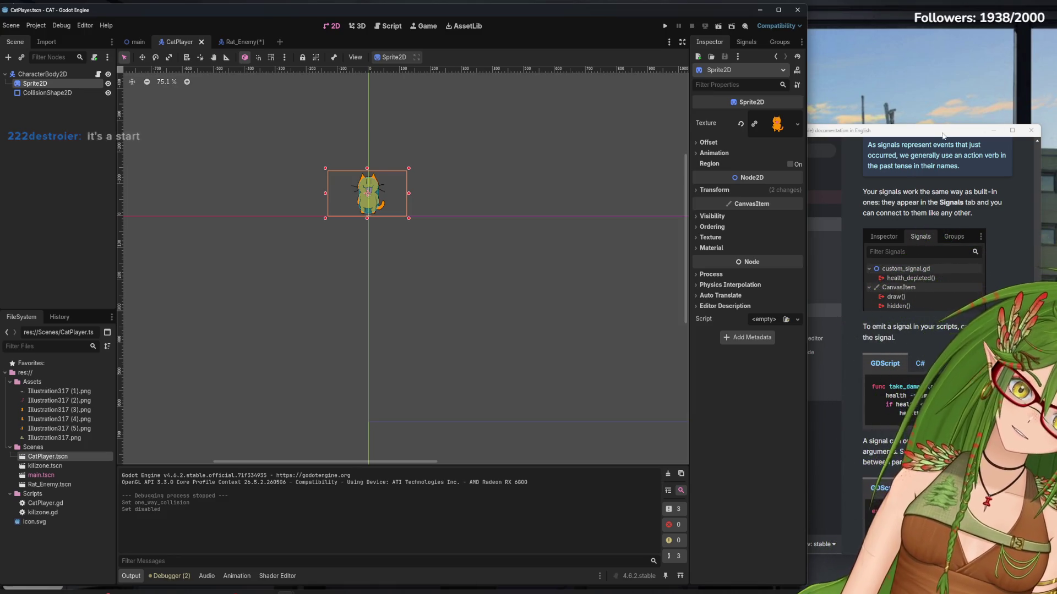
Move the docs window over the editor and scroll Using signals to the health_depleted custom signal example.
mouse_move(941, 135)
left_mouse_down()
mouse_move(917, 77)
mouse_move(426, 97)
mouse_move(447, 91)
left_mouse_up()
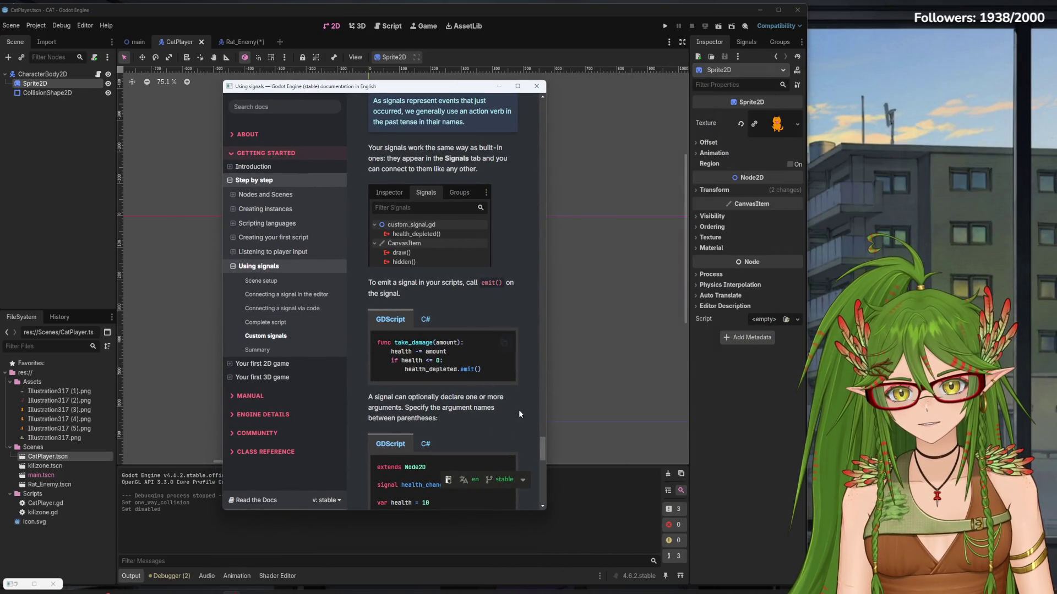
scroll(434, 385, "down", 1)
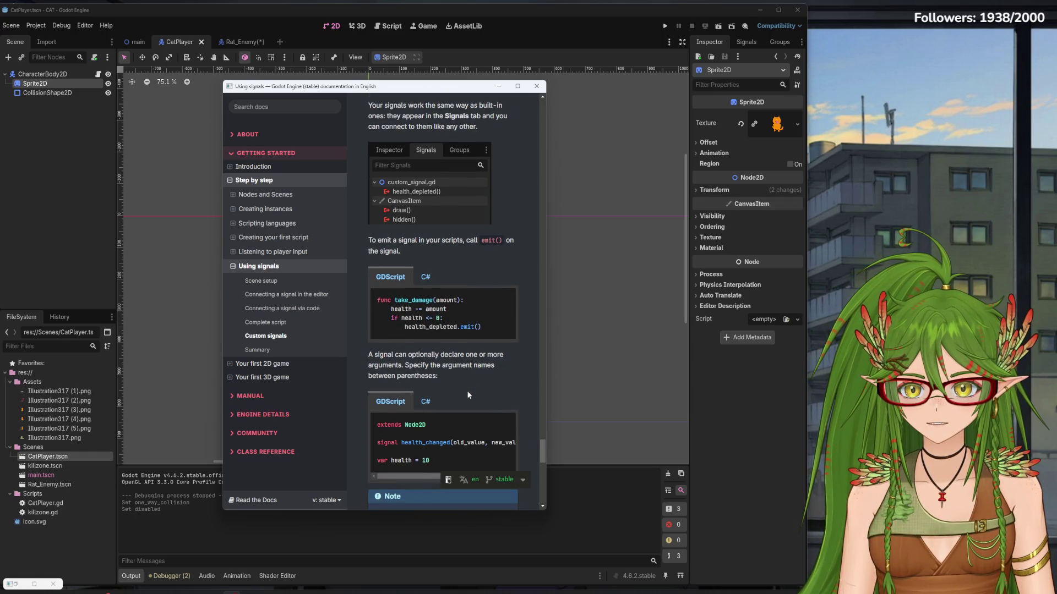
scroll(540, 458, "up", 5)
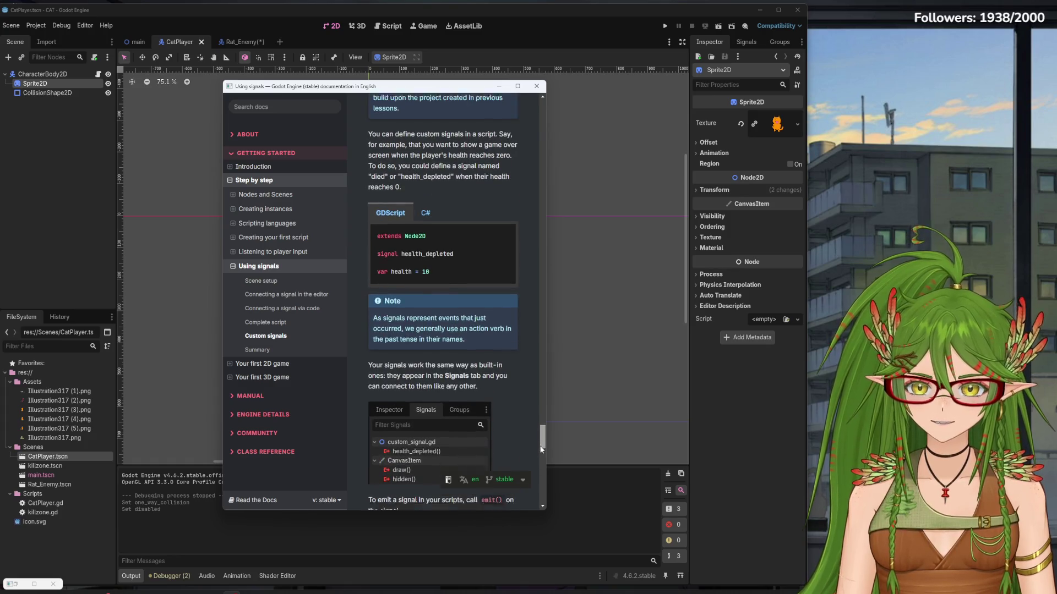
scroll(541, 450, "down", 1)
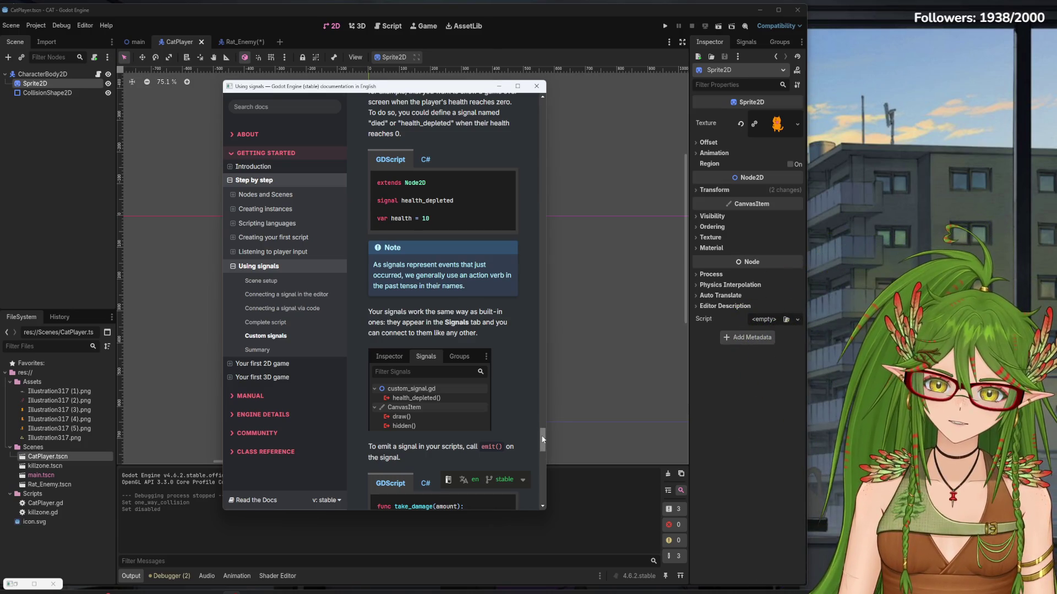
left_click_drag(542, 440, 542, 449)
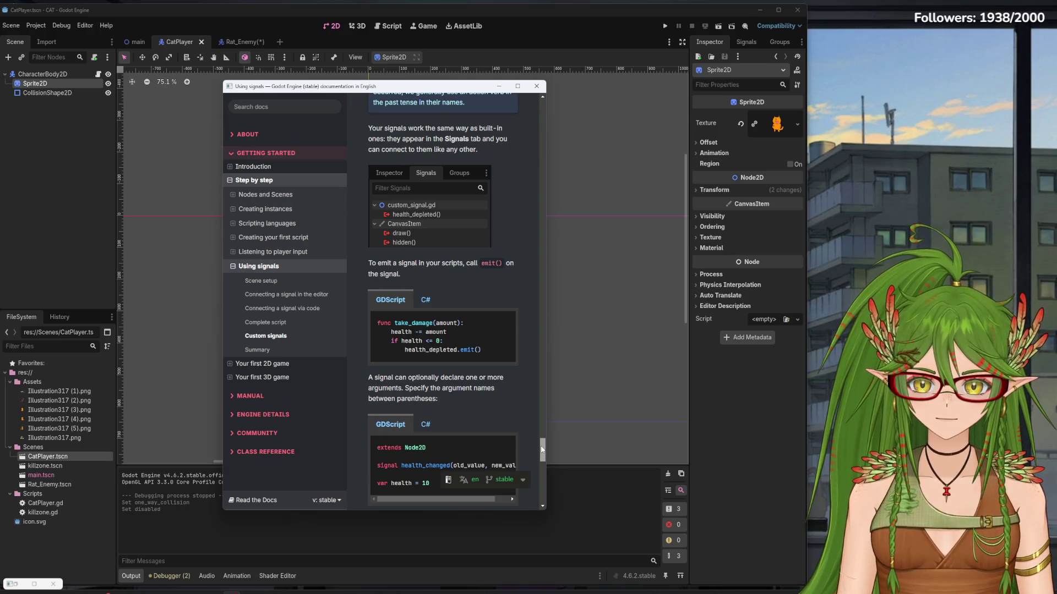
mouse_move(542, 449)
left_mouse_down()
mouse_move(538, 471)
mouse_move(539, 408)
mouse_move(539, 418)
left_mouse_up()
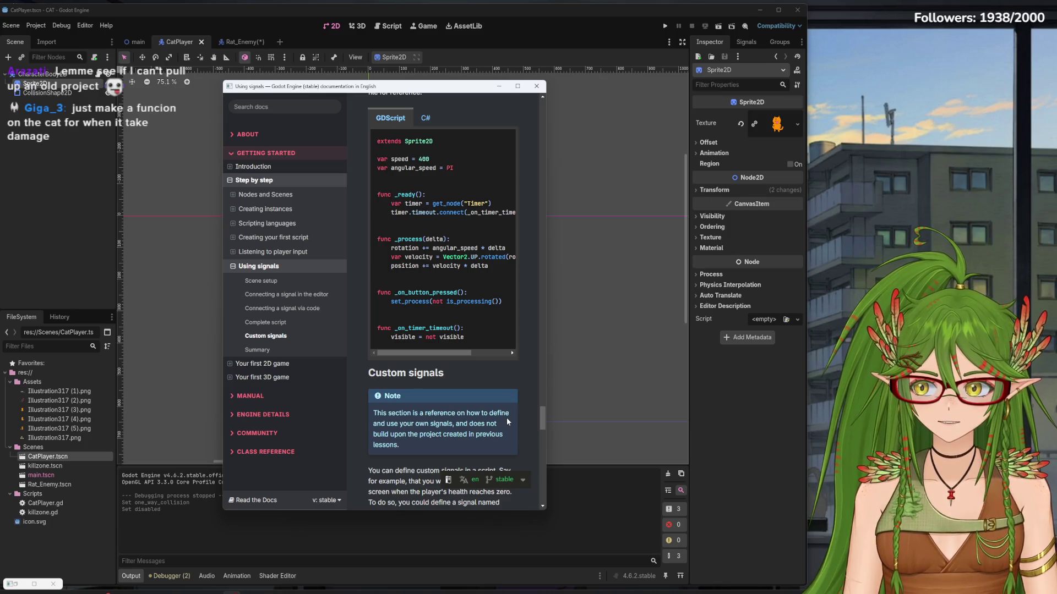
scroll(540, 413, "up", 3)
scroll(540, 412, "down", 3)
scroll(540, 413, "up", 3)
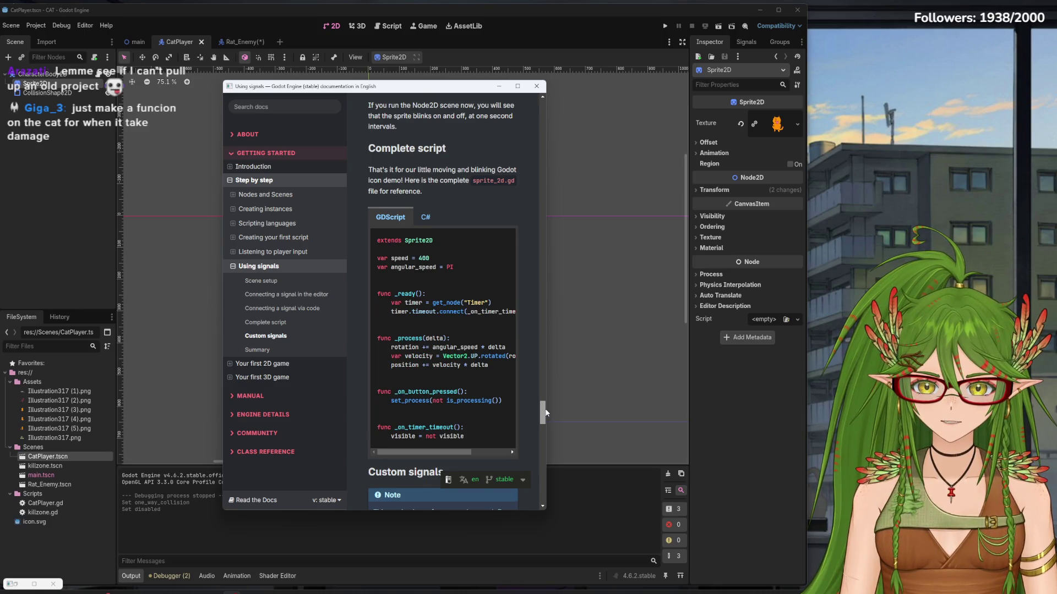
left_click_drag(543, 414, 540, 431)
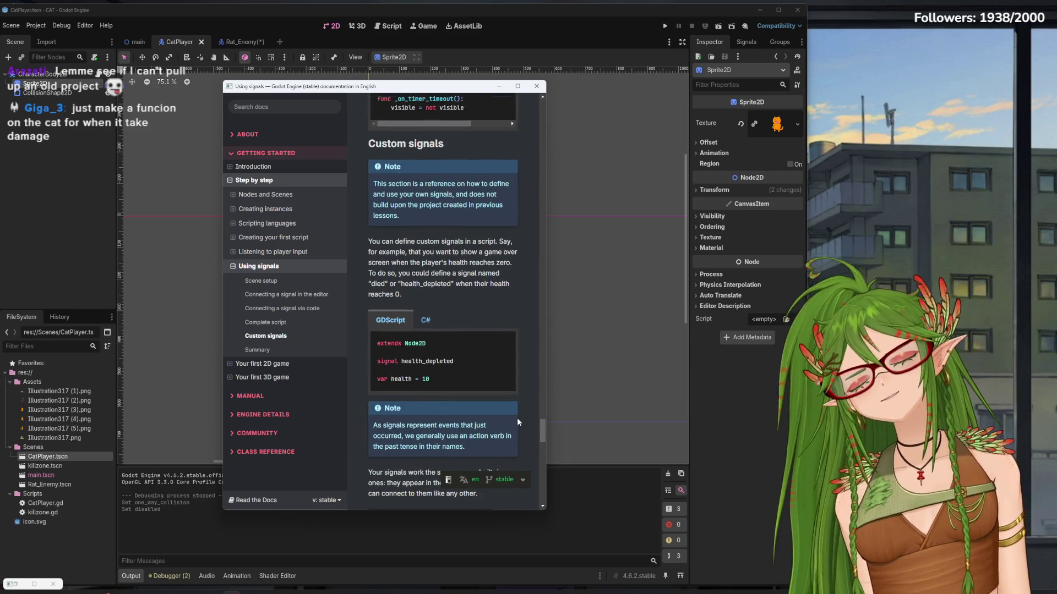
Widen the docs window and locate the GDScript take_damage example that emits health_depleted.
left_click_drag(546, 302, 769, 302)
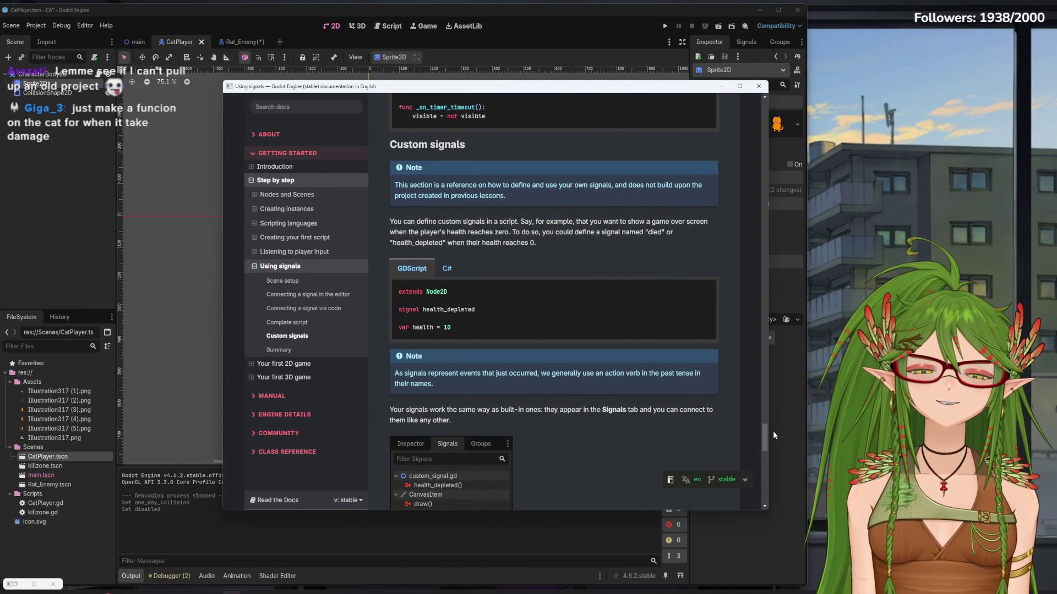
scroll(766, 447, "down", 1)
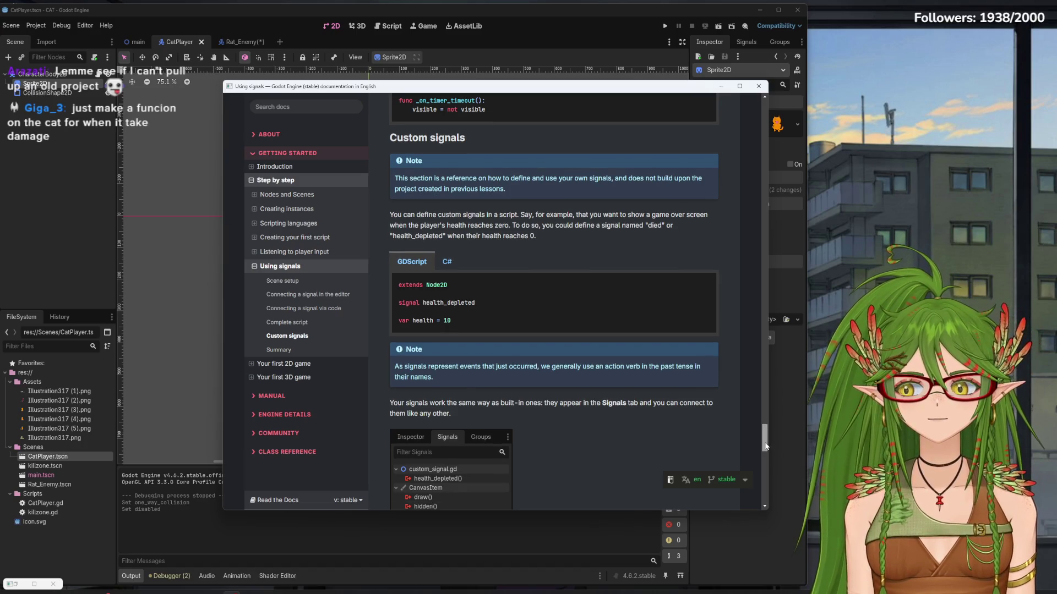
left_click_drag(766, 447, 763, 469)
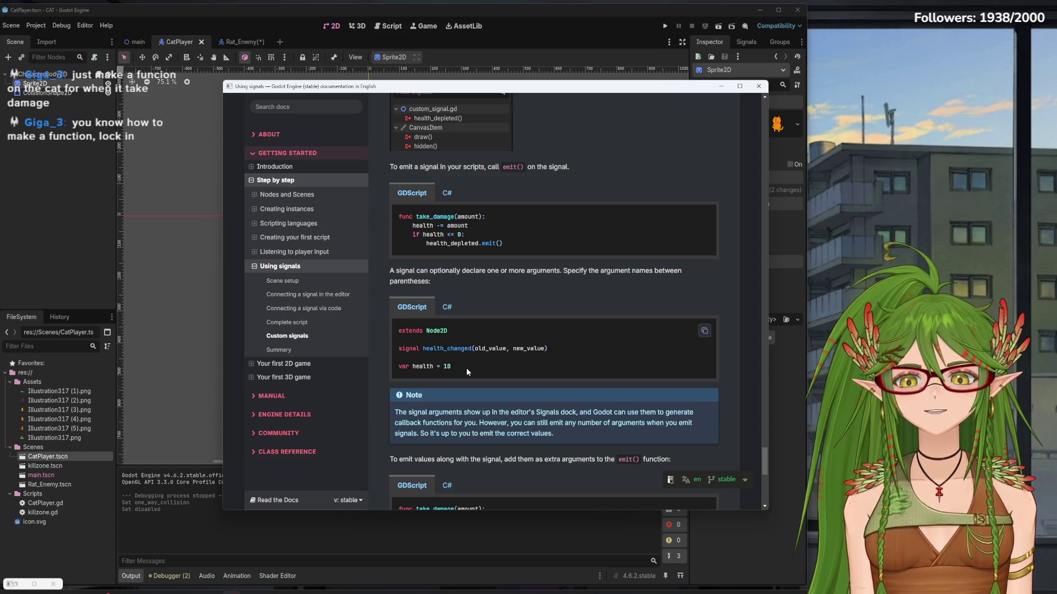
mouse_move(502, 243)
left_mouse_down()
mouse_move(401, 232)
mouse_move(406, 220)
left_mouse_up()
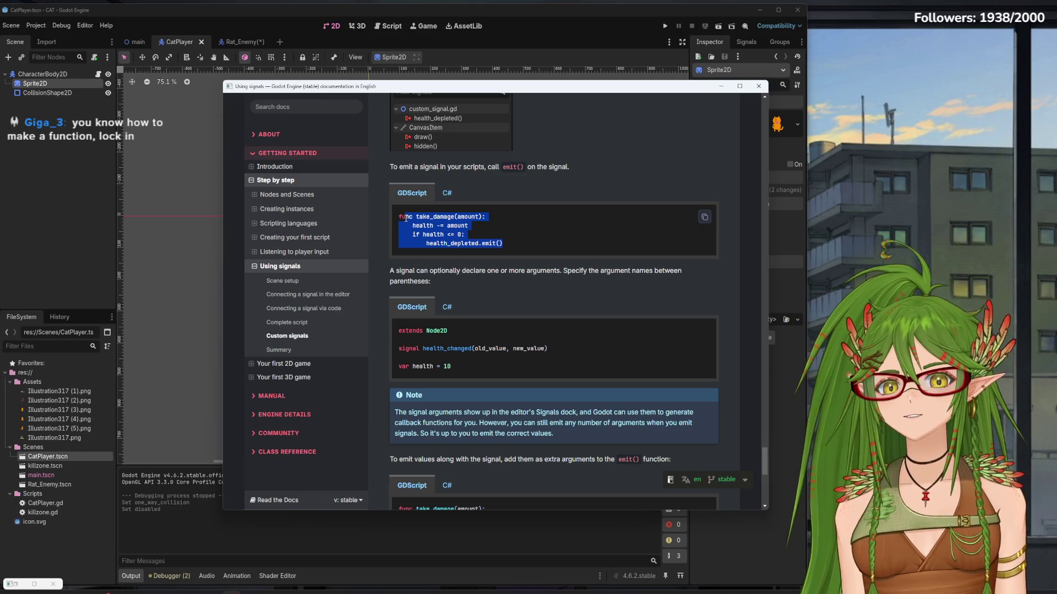
left_click(517, 248)
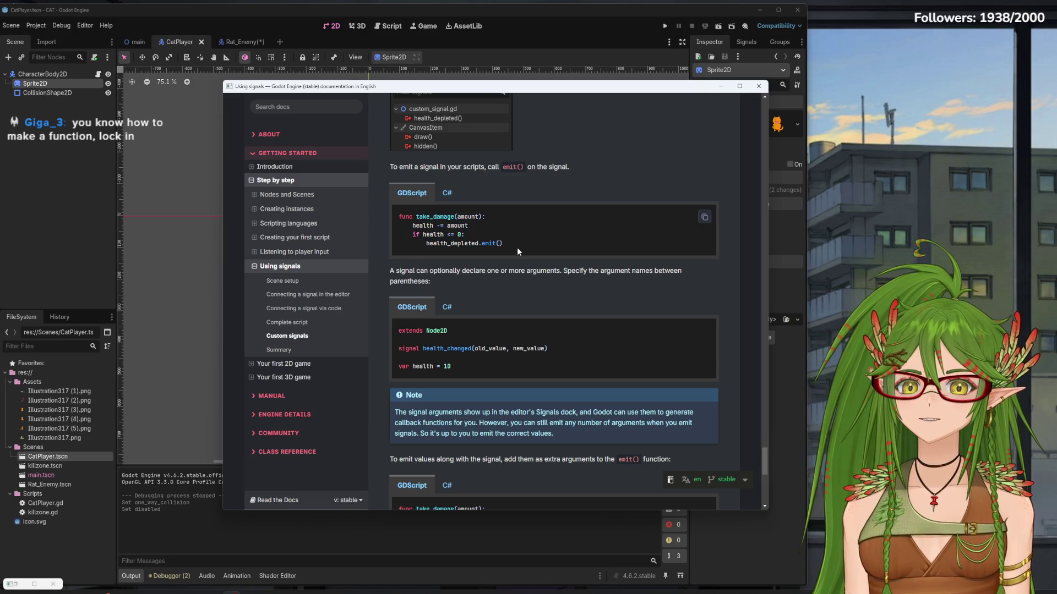
left_click(449, 194)
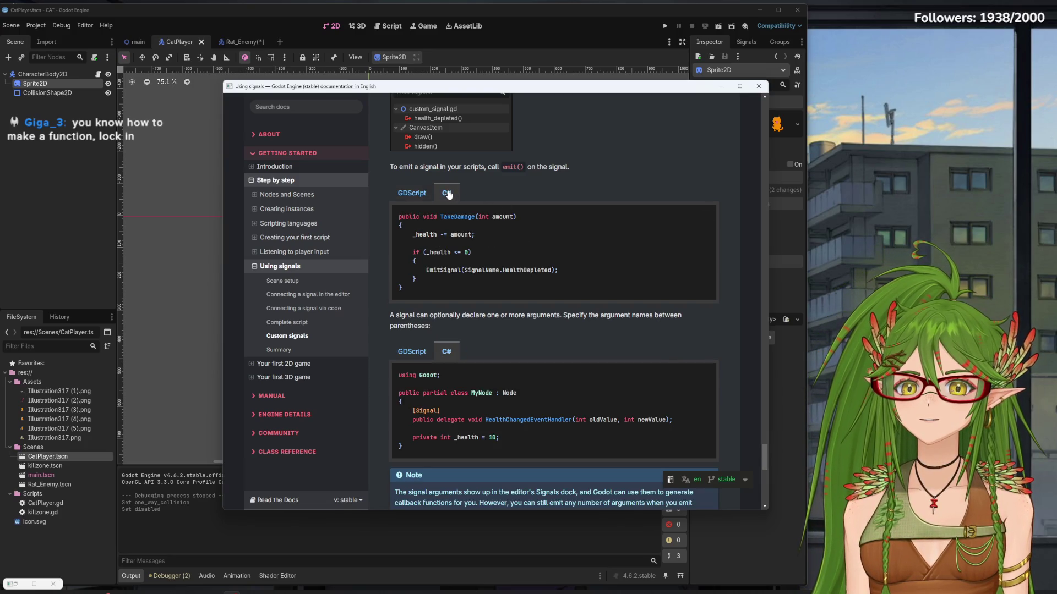
left_click(412, 193)
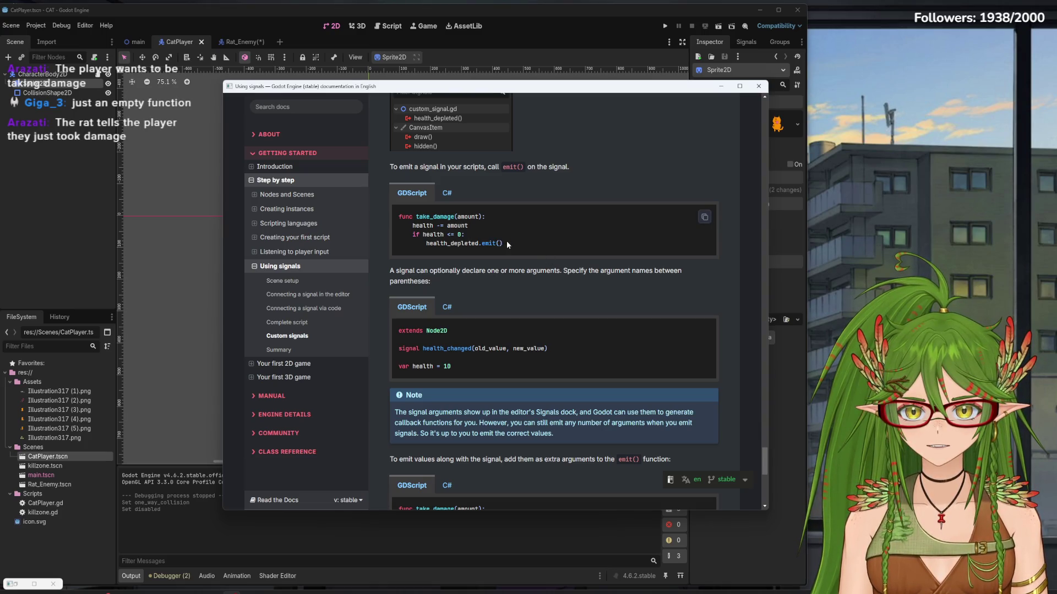
Copy the take_damage example code and return to the Godot editor.
left_click_drag(506, 244, 397, 220)
right_click(409, 221)
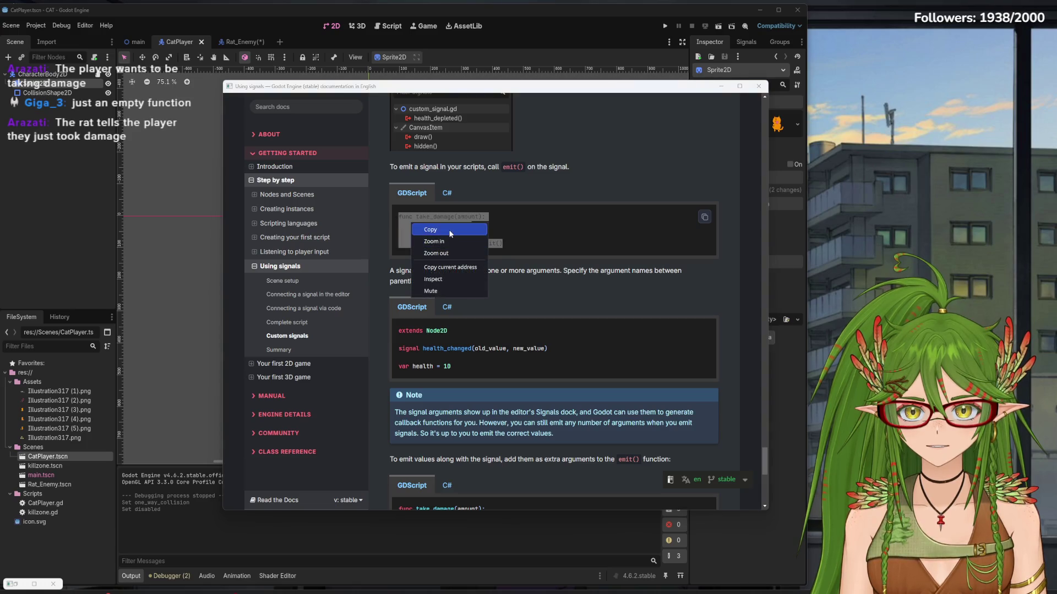
left_click(426, 229)
left_click(192, 41)
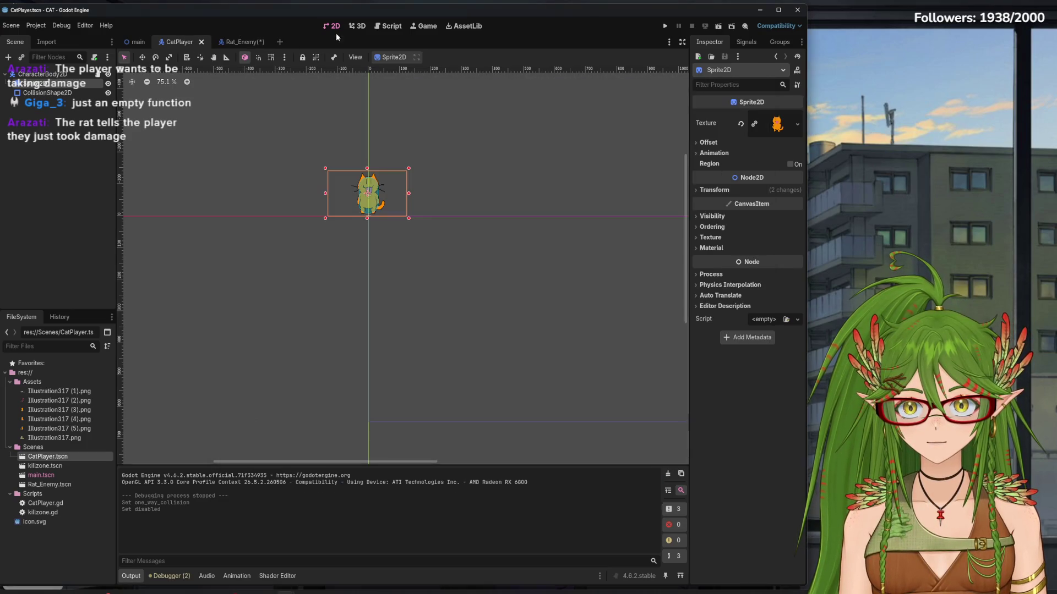
Paste the take_damage function below move_and_slide() in CatPlayer.gd and fix its indentation.
left_click(388, 26)
left_click(367, 234)
key("Return")
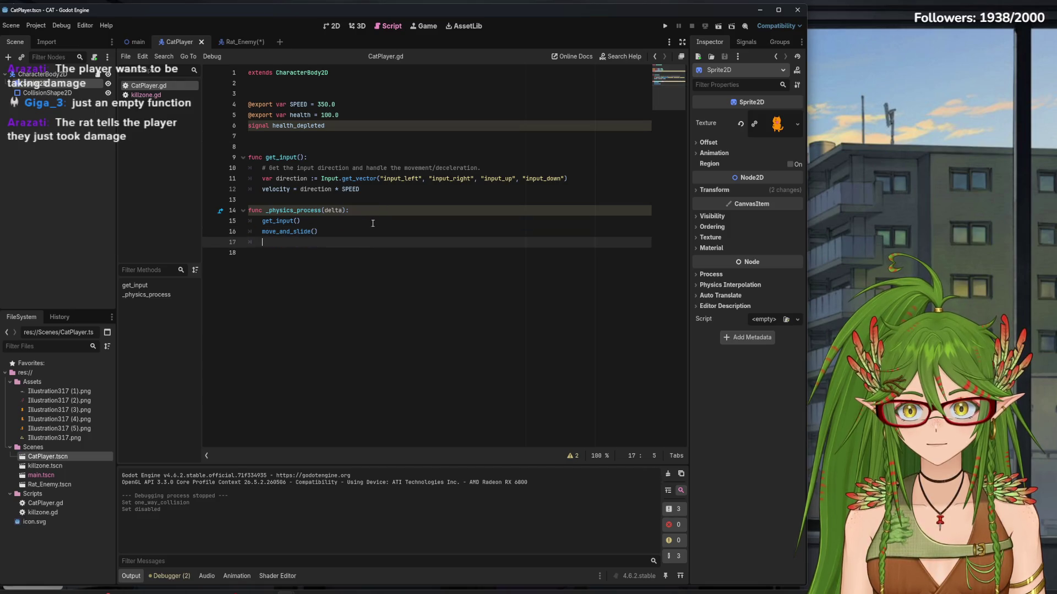
key("Return")
key("ctrl+v")
left_click(261, 255)
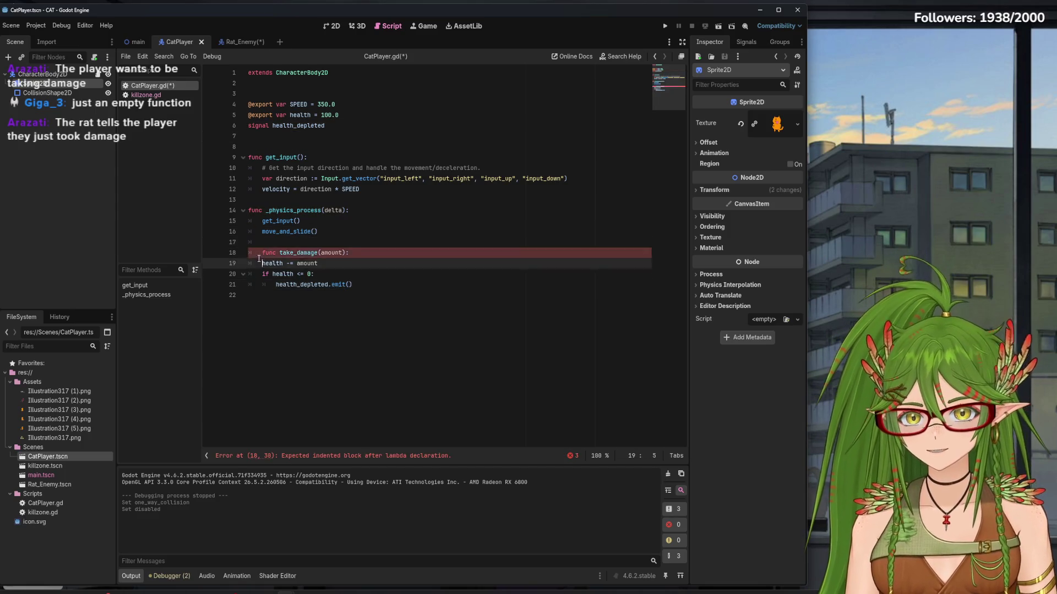
key("BackSpace")
key("Down")
key("Down")
key("Down")
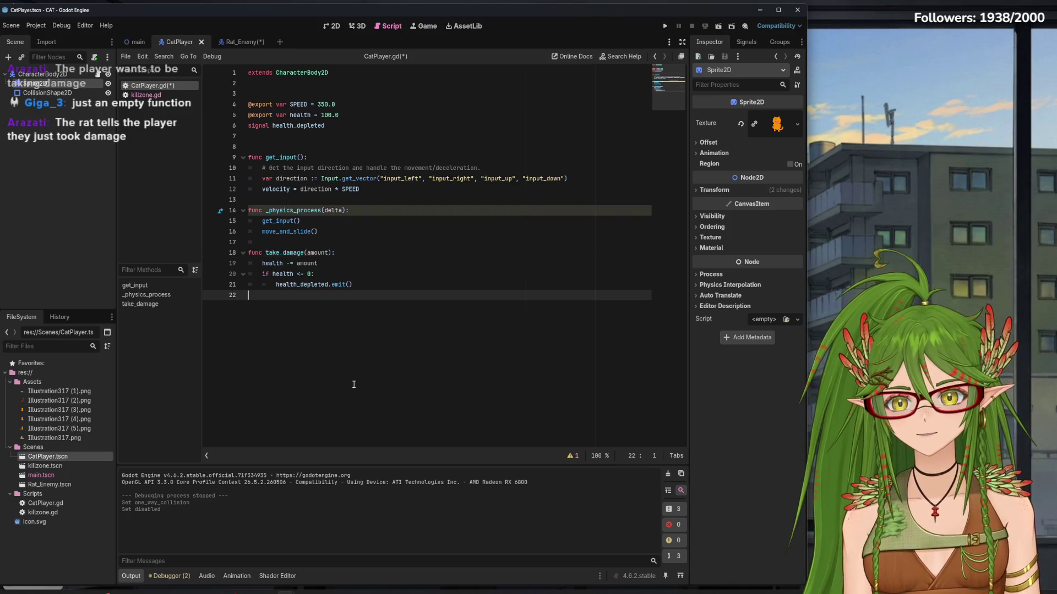
left_click(329, 253)
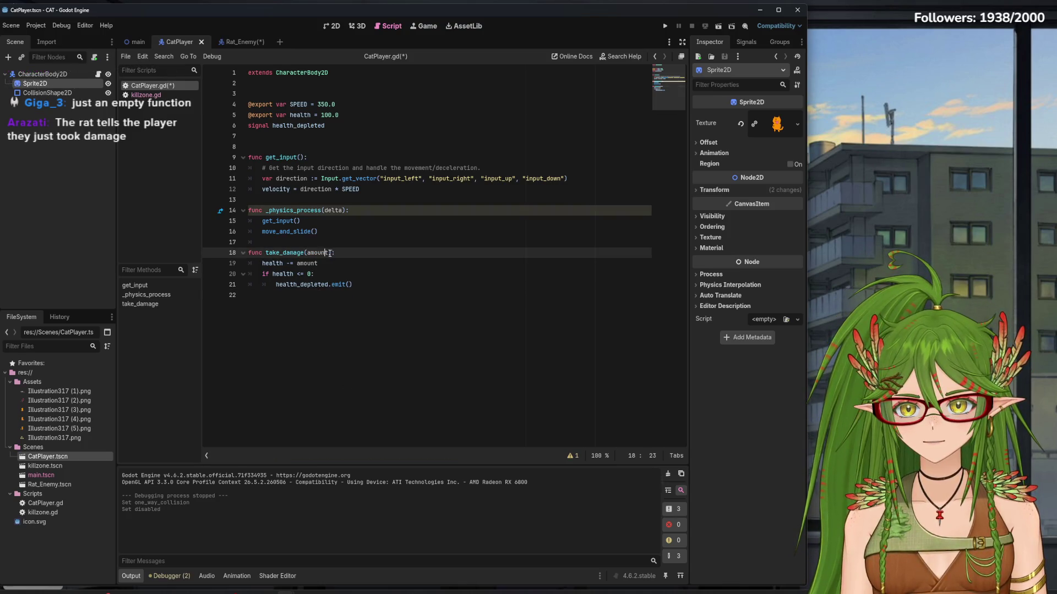
key("Down")
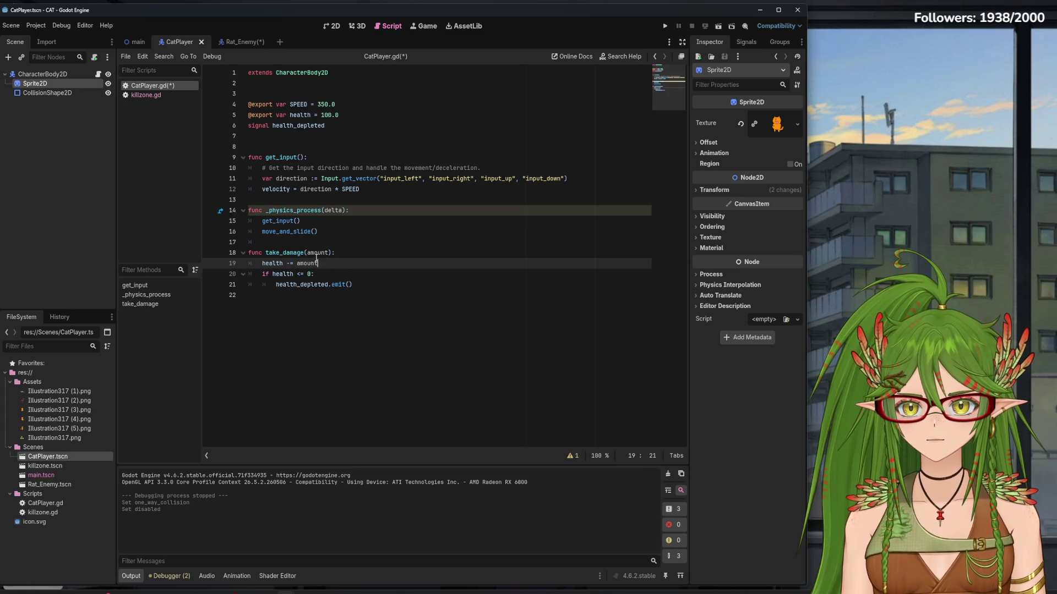
Add 'var amount = 5' on a new line 6 below the health variable.
left_click(360, 117)
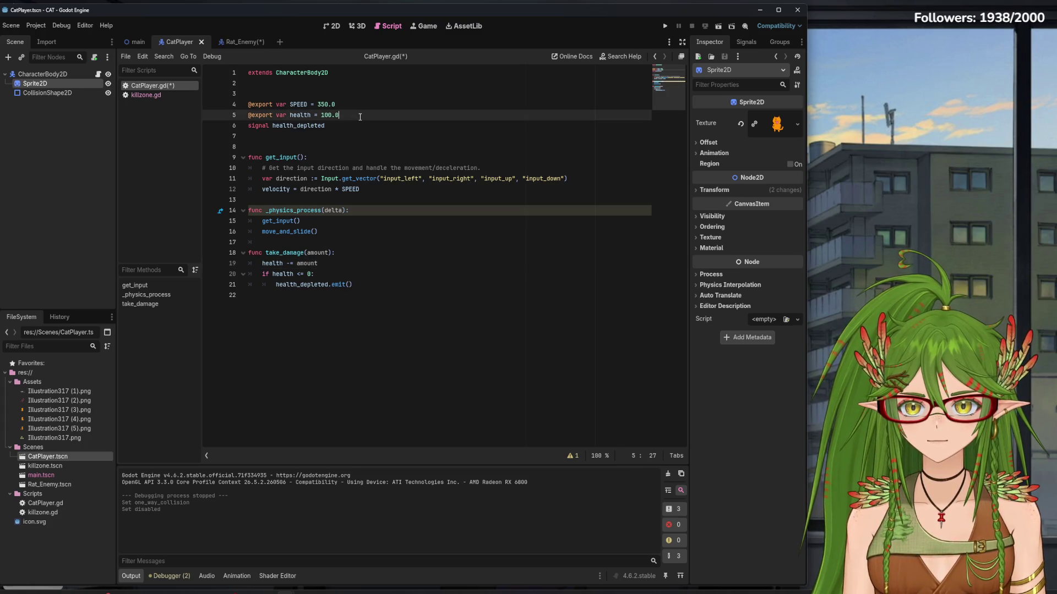
key("Return")
type("ar am")
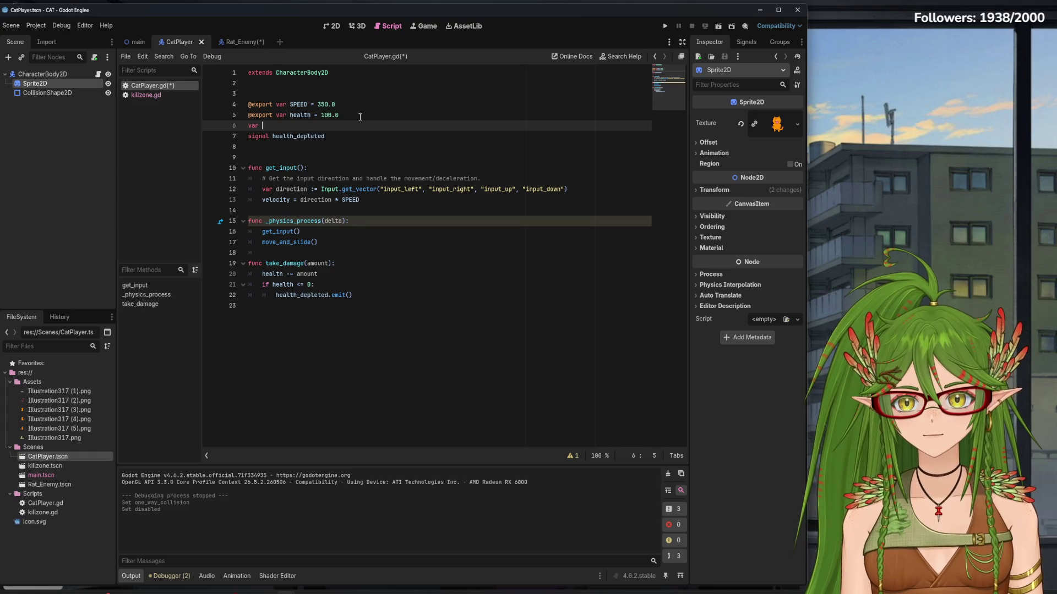
type("ount = ")
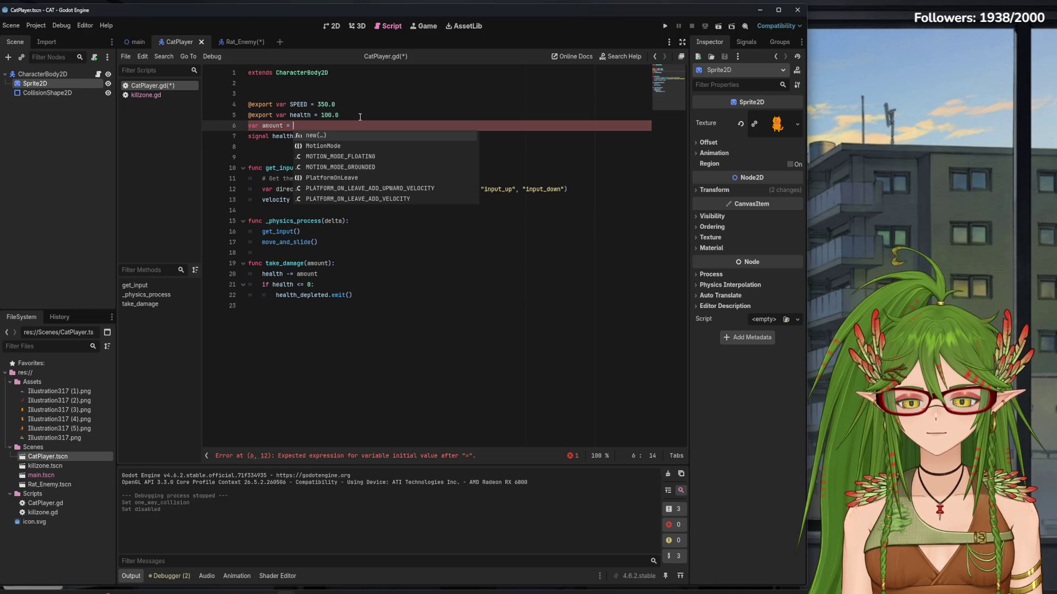
type("5")
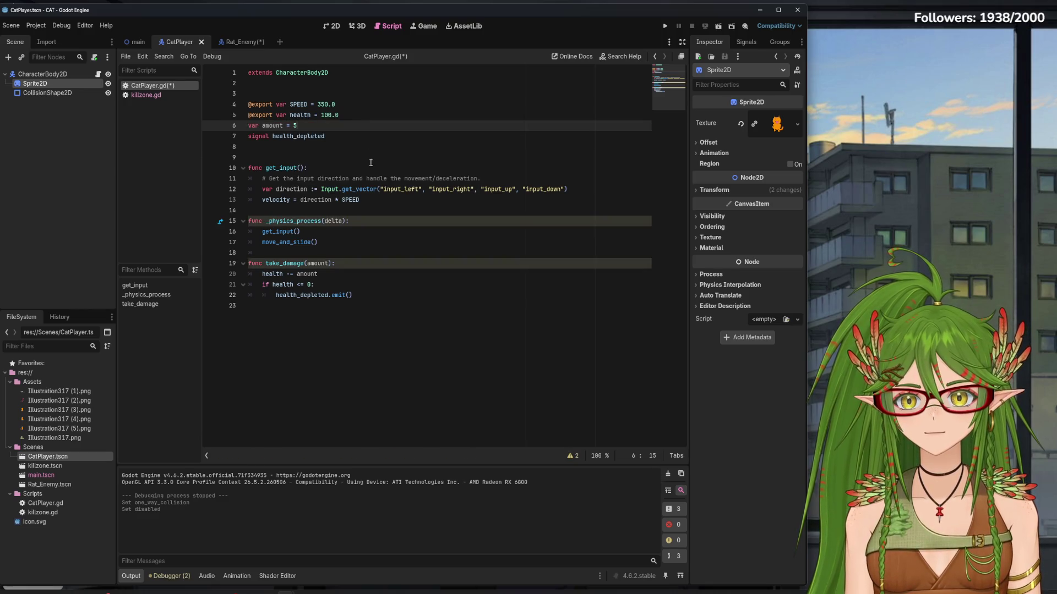
left_click(332, 147)
left_click(245, 124)
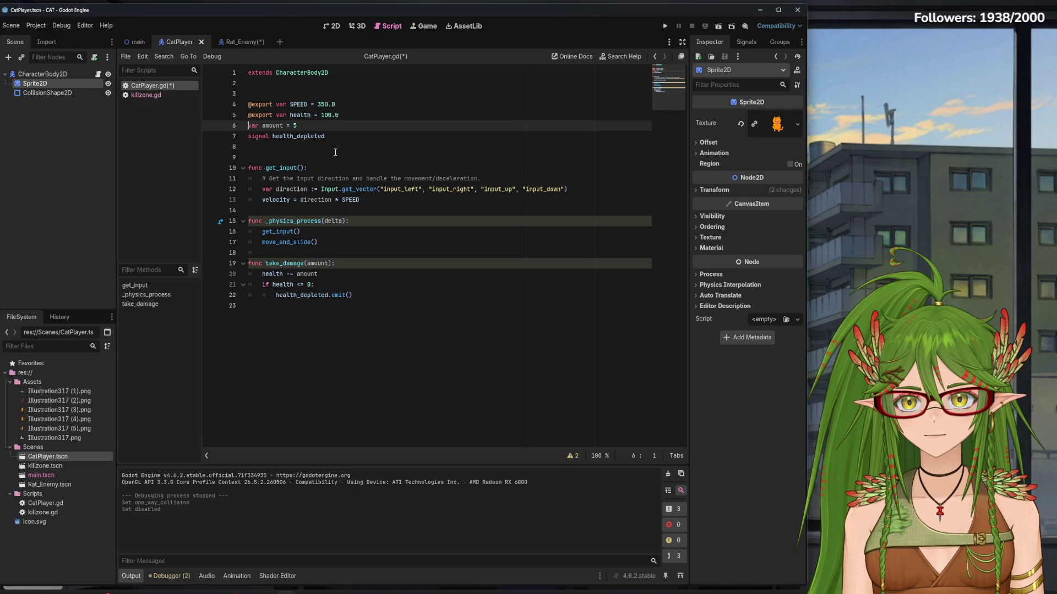
left_click(335, 150)
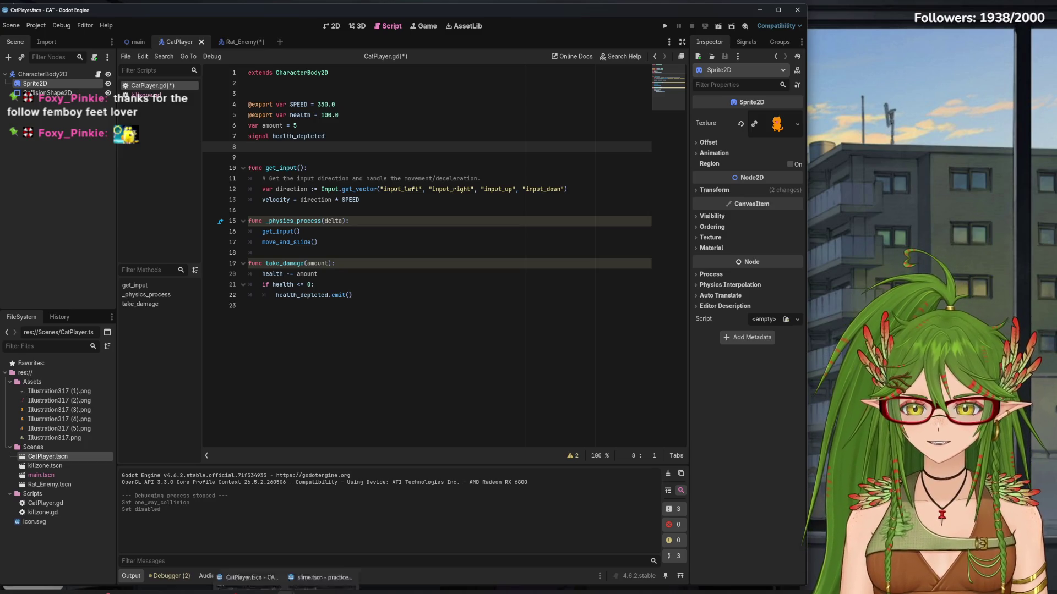
Minimize the practice project and arrange the docs window beside the CatPlayer editor.
mouse_move(286, 591)
left_click(287, 550)
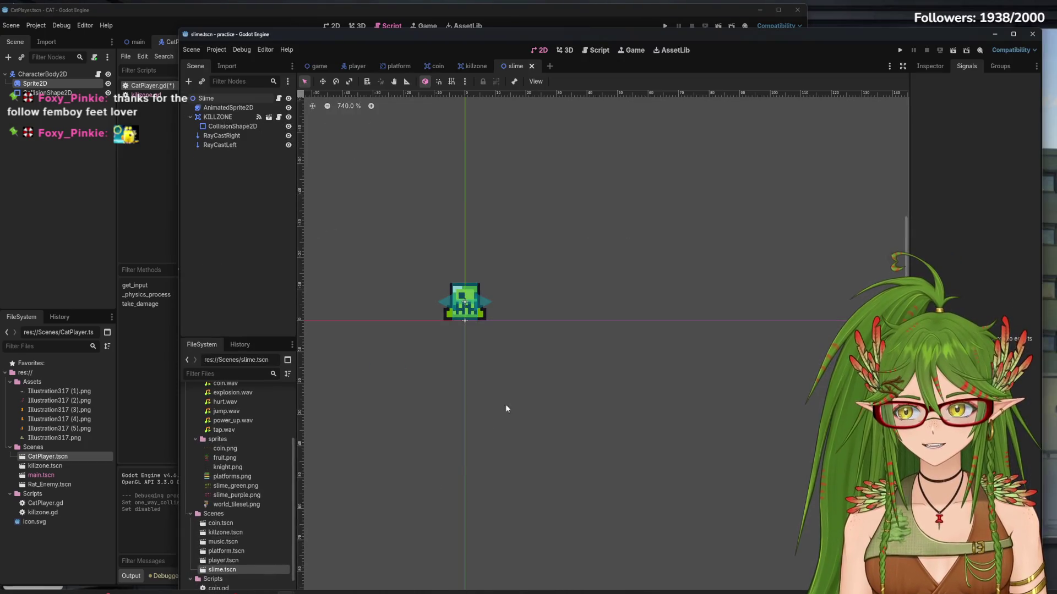
left_click(995, 34)
mouse_move(744, 24)
left_mouse_down()
mouse_move(760, 532)
mouse_move(768, 210)
left_mouse_up()
left_click_drag(666, 91, 941, 86)
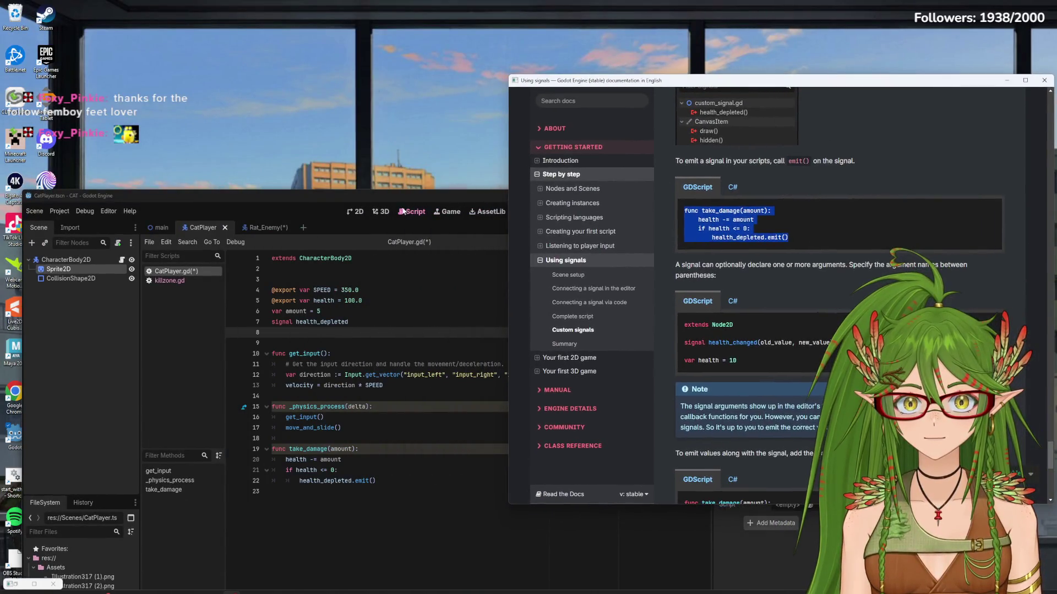
left_click_drag(382, 194, 359, 11)
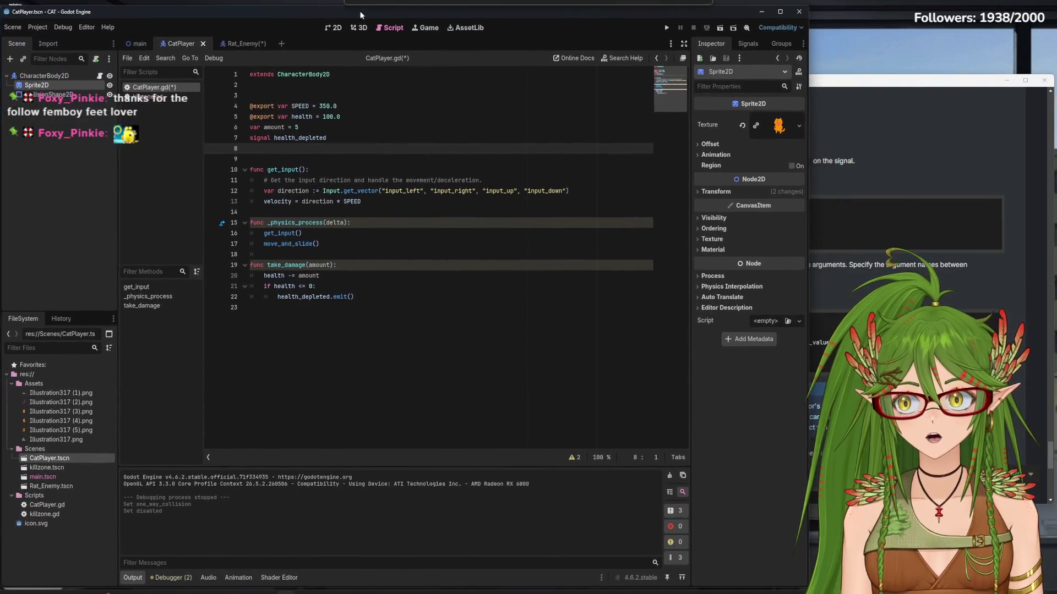
left_click_drag(854, 87, 832, 74)
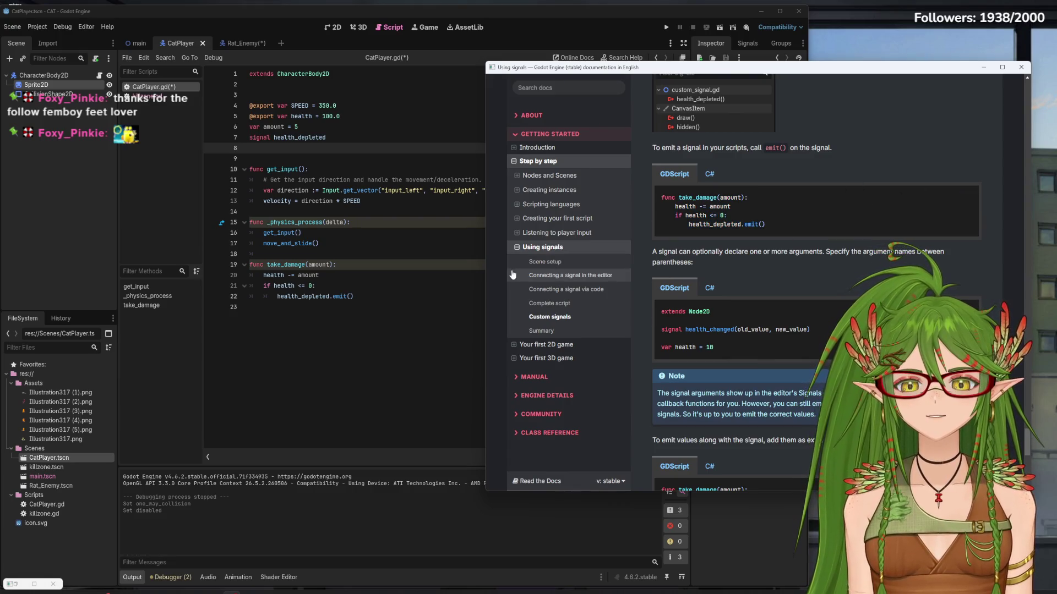
mouse_move(486, 262)
left_mouse_down()
mouse_move(655, 260)
mouse_move(571, 260)
left_mouse_up()
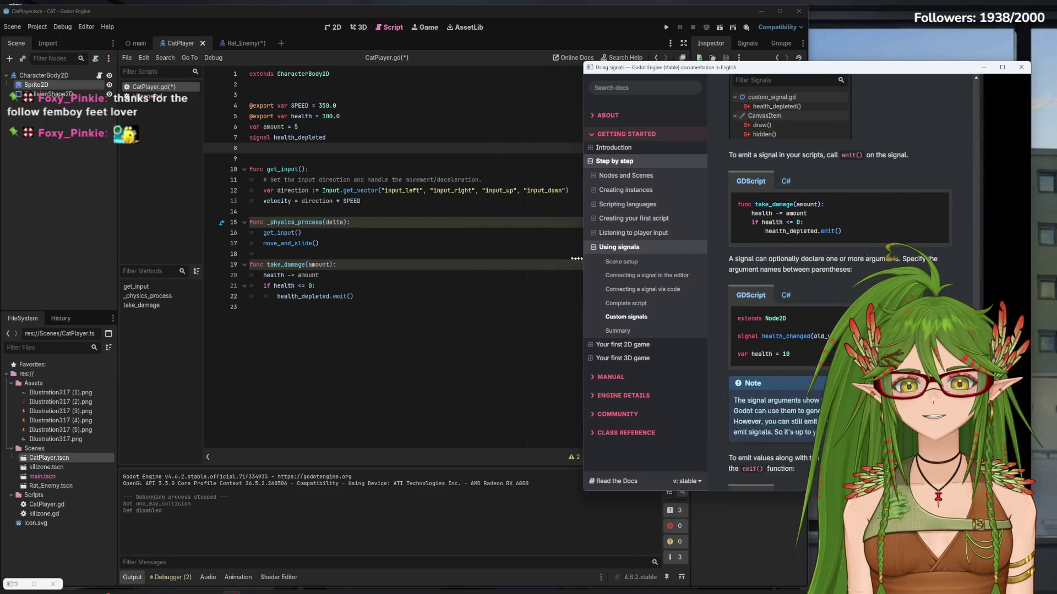
Enlarge the docs window and scroll Using signals to the signal-arguments examples.
scroll(858, 275, "down", 5)
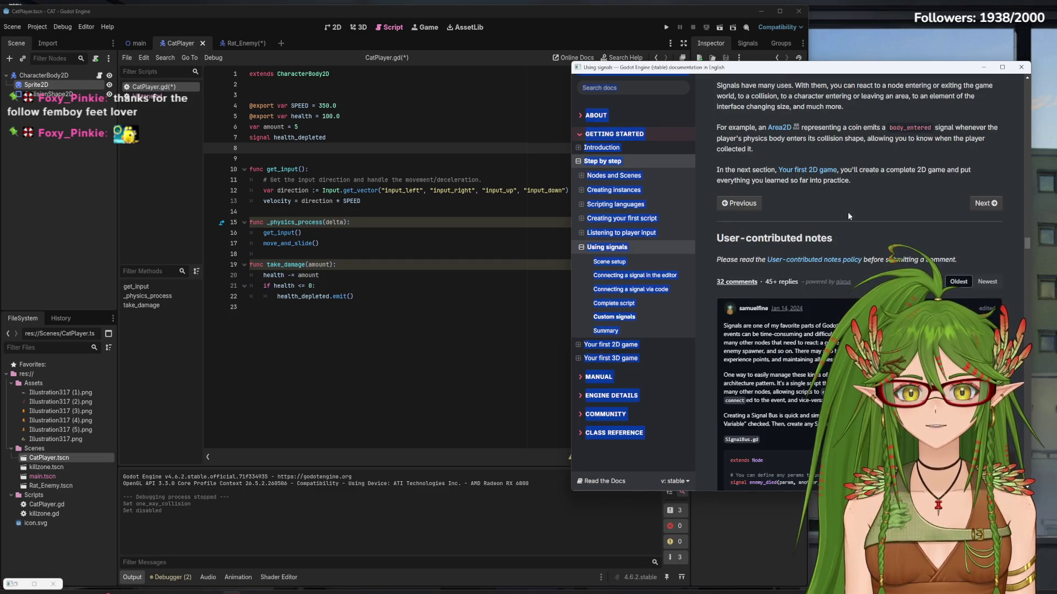
left_click(848, 212)
scroll(1027, 247, "up", 1)
scroll(1027, 246, "up", 5)
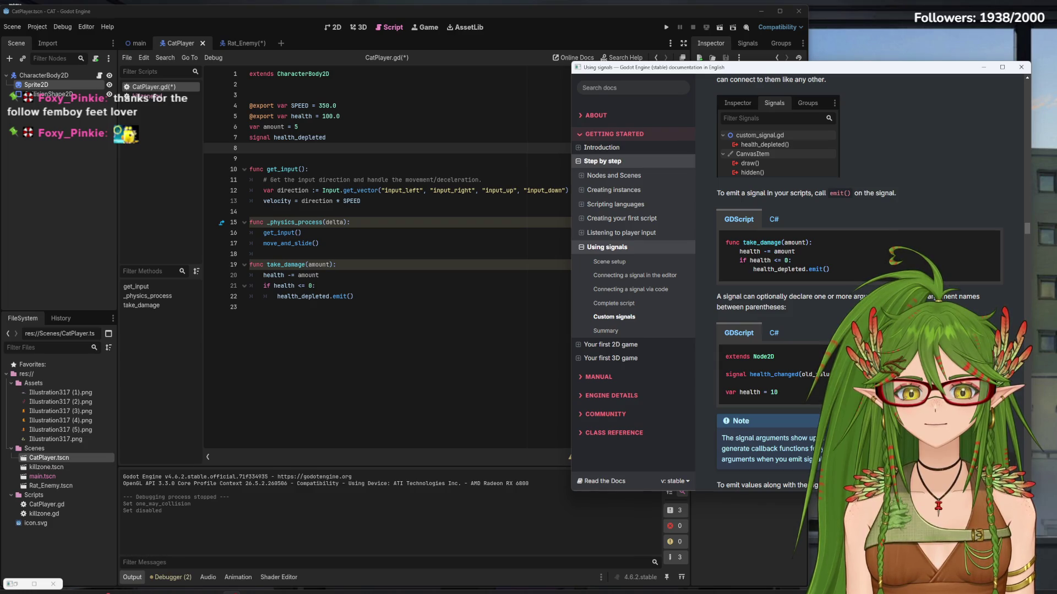
left_click_drag(803, 490, 803, 579)
left_click_drag(856, 69, 884, 36)
left_click_drag(811, 550, 812, 582)
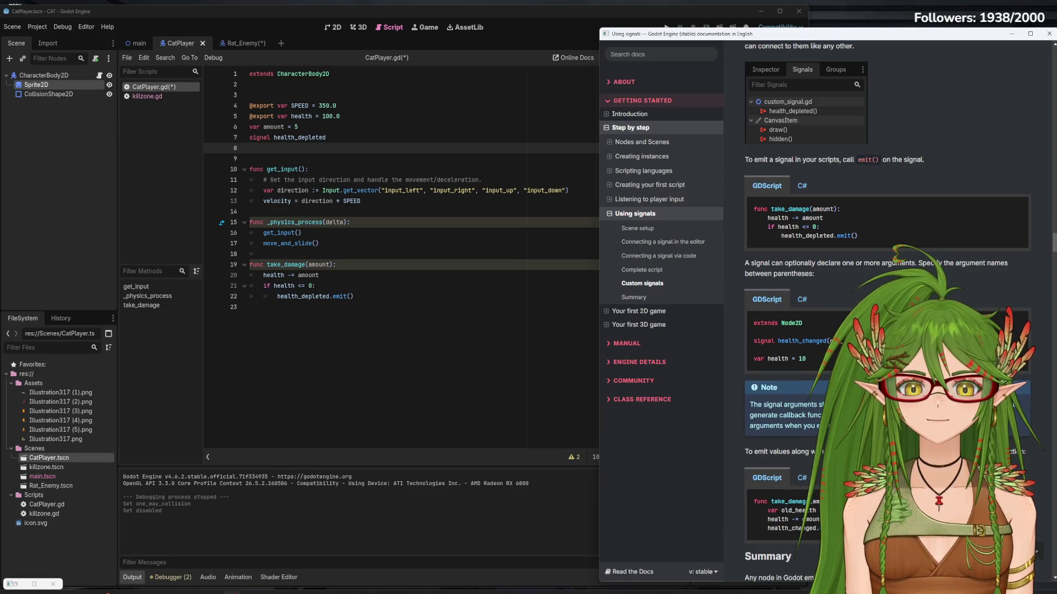
scroll(886, 308, "down", 3)
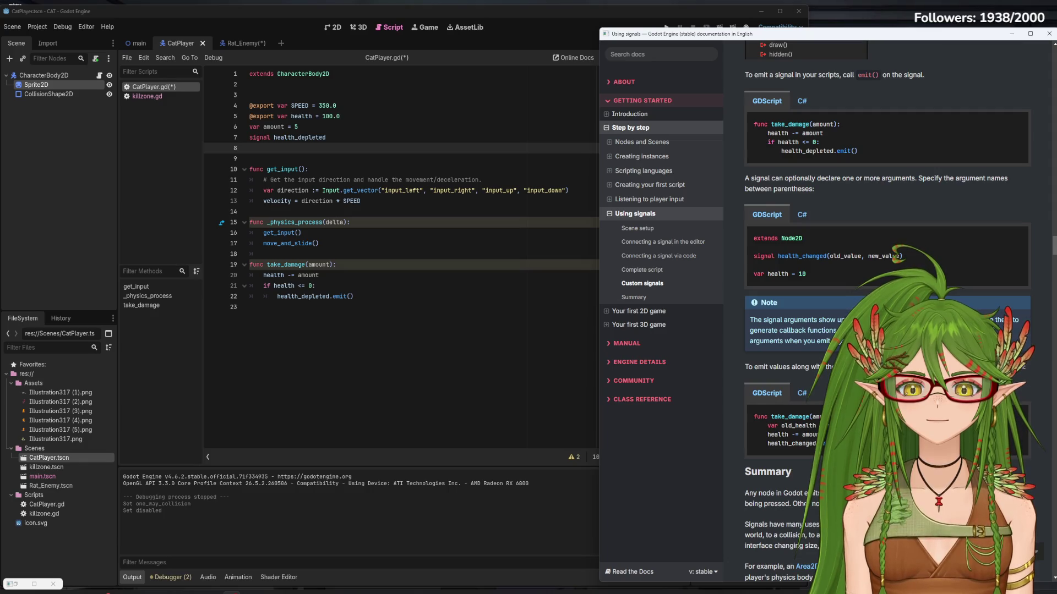
scroll(886, 308, "down", 5)
scroll(886, 308, "down", 9)
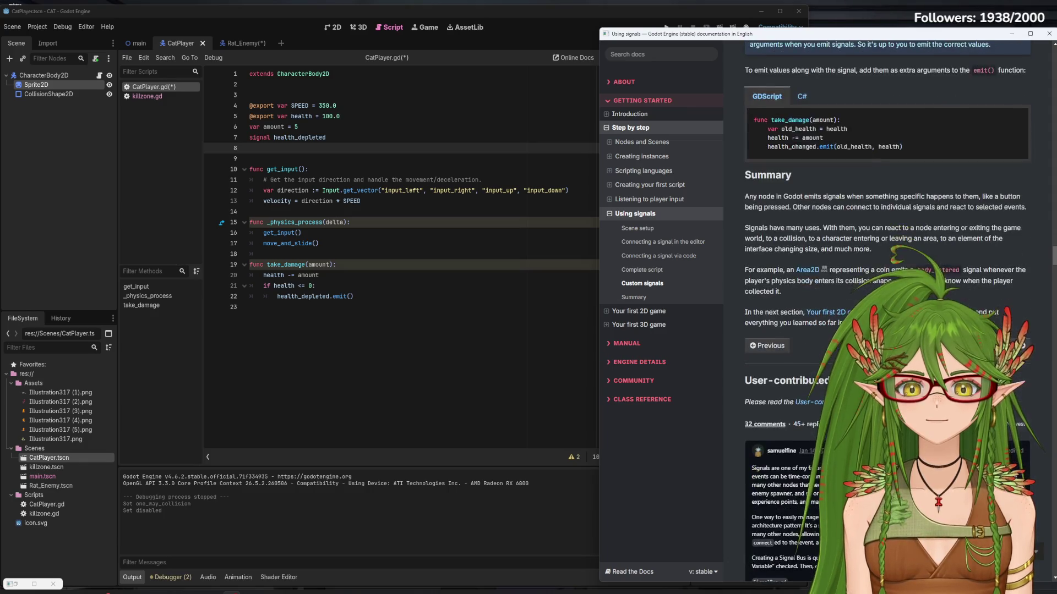
scroll(887, 309, "down", 15)
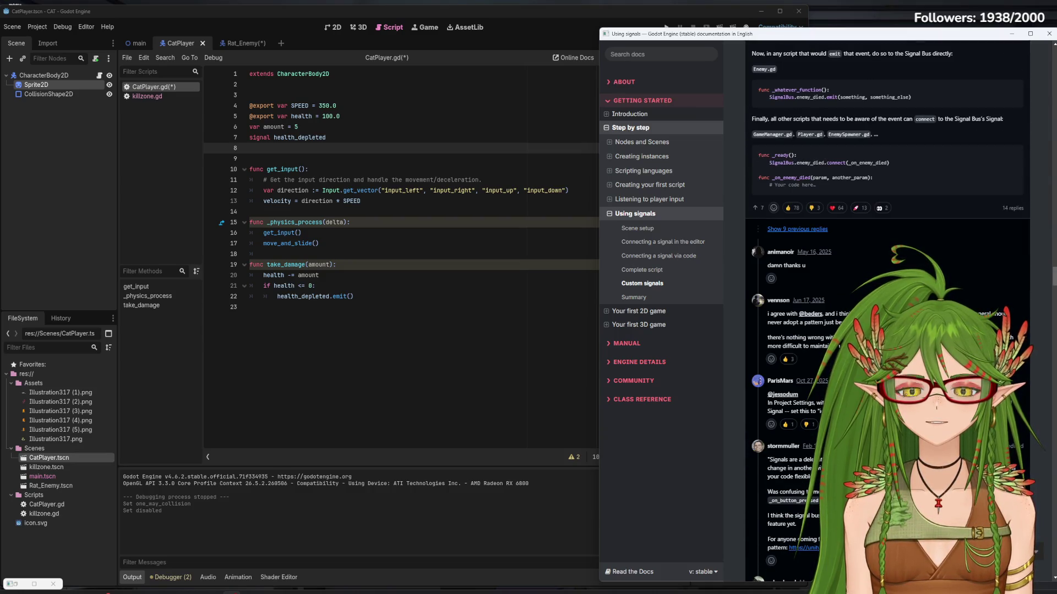
scroll(886, 309, "up", 5)
scroll(887, 303, "up", 10)
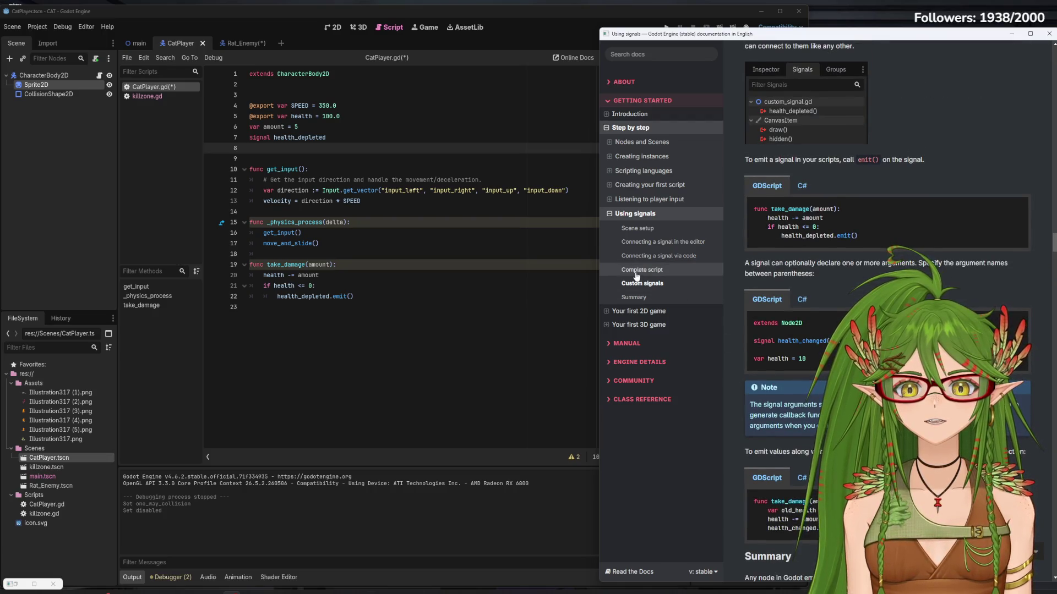
scroll(886, 303, "up", 3)
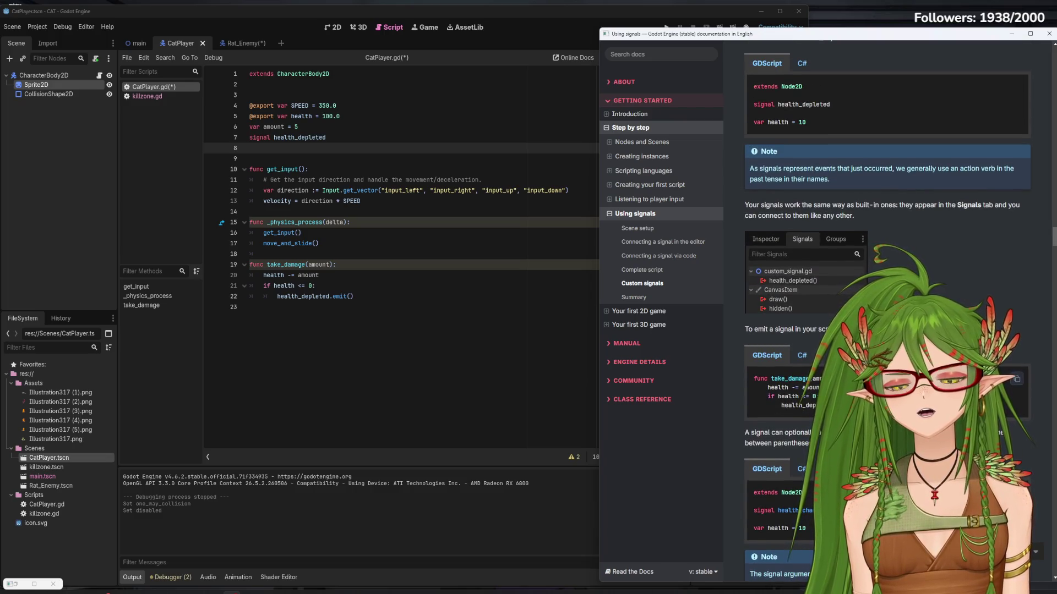
scroll(886, 303, "down", 3)
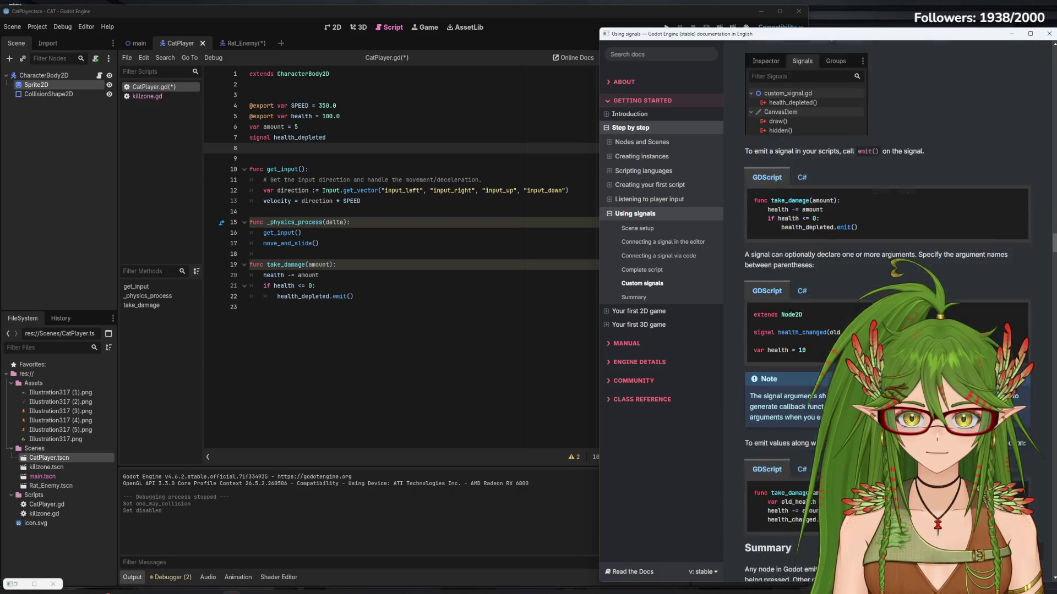
scroll(818, 227, "down", 2)
Highlight the health_changed(old_value, new_value) example and its take_damage emit lines.
left_click_drag(771, 220, 926, 244)
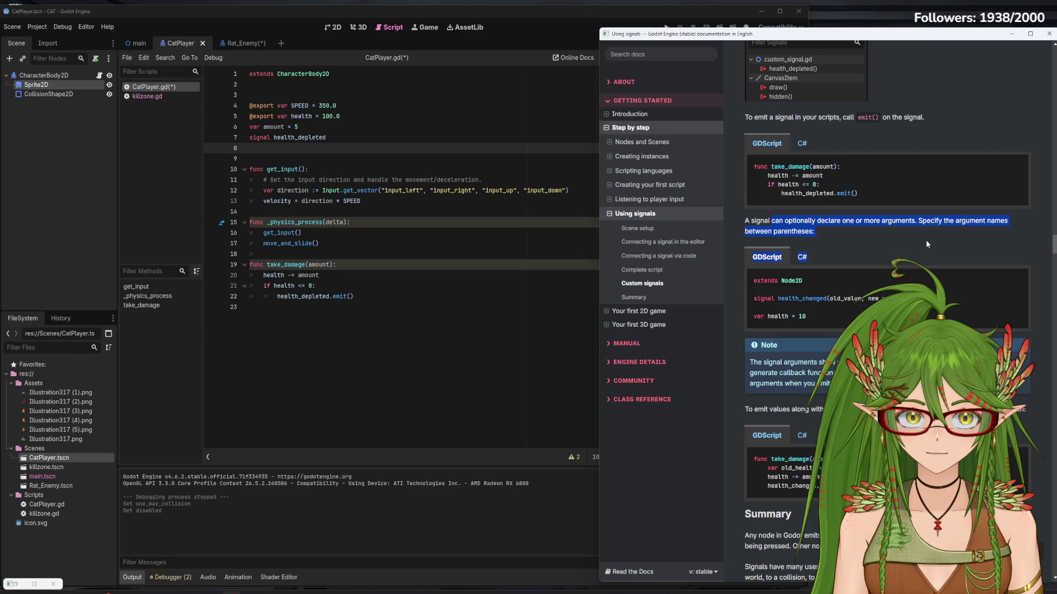
left_click_drag(828, 311, 752, 280)
left_click(752, 281)
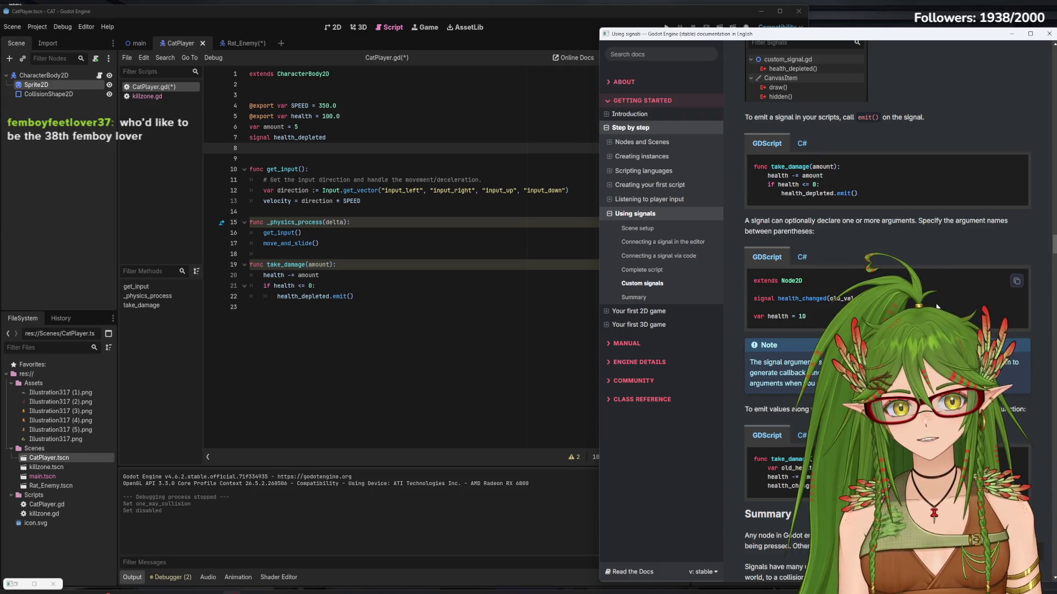
left_click_drag(807, 317, 761, 295)
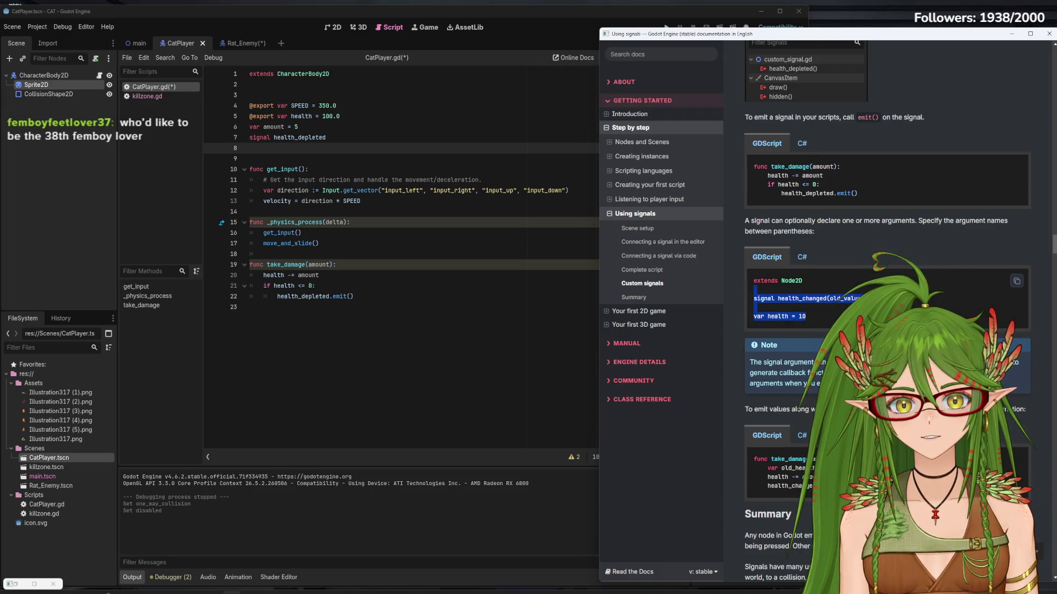
left_click(873, 306)
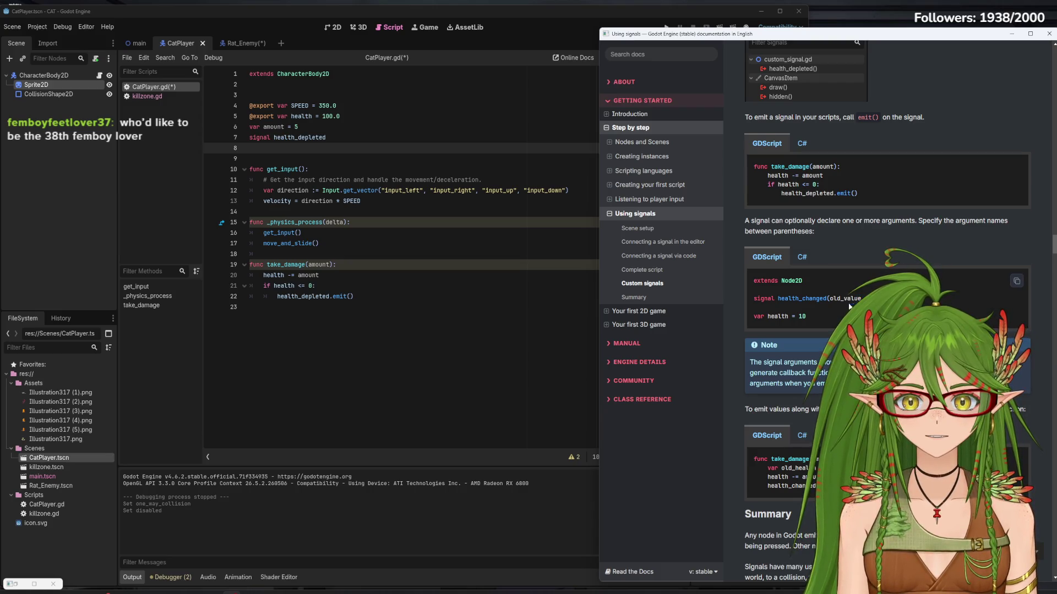
mouse_move(850, 307)
left_mouse_down()
mouse_move(755, 300)
mouse_move(750, 280)
left_mouse_up()
left_click(749, 280)
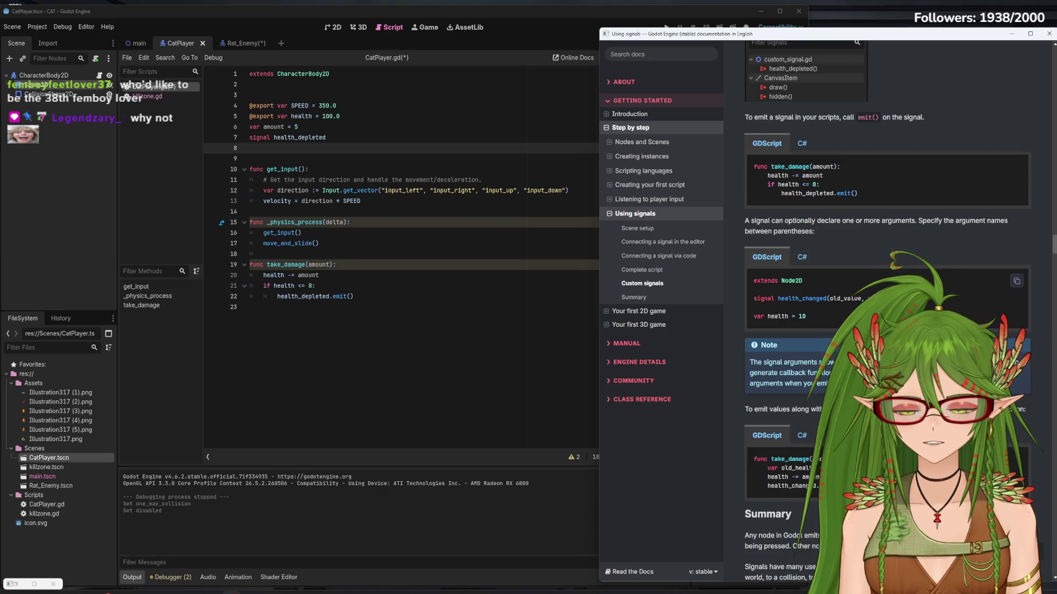
left_click_drag(754, 486, 747, 450)
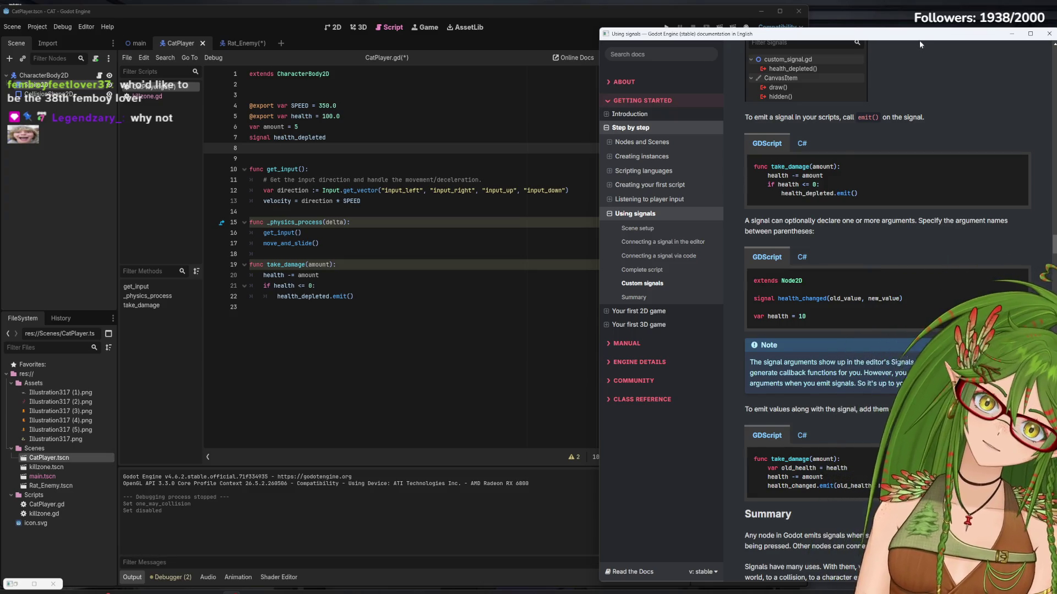
left_click_drag(919, 40, 781, 42)
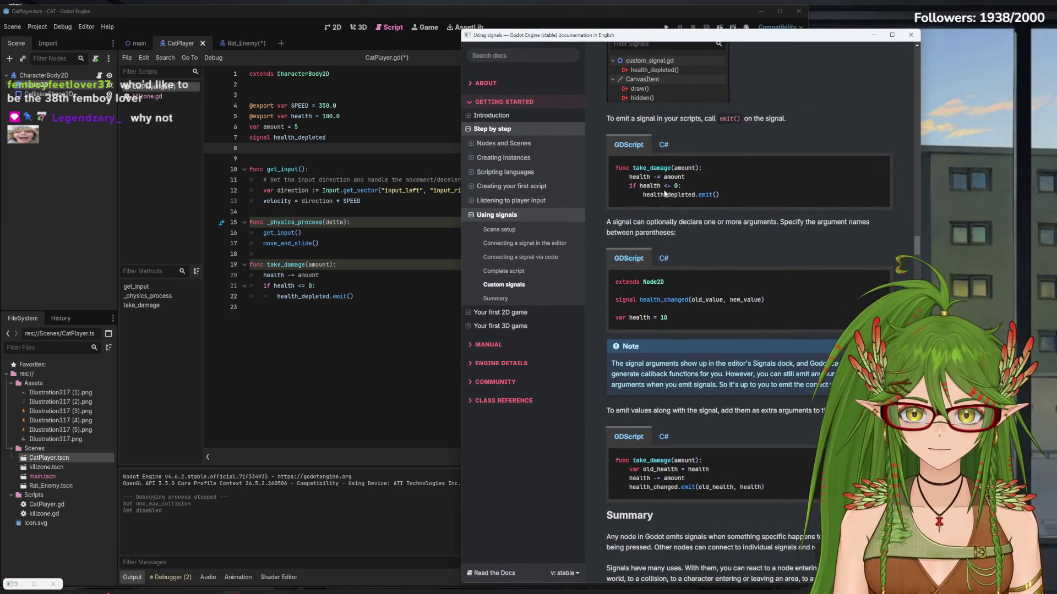
Add print("-5 Hp") under health -= amount in take_damage, then save and run the game.
left_click_drag(808, 35, 944, 31)
left_click(394, 228)
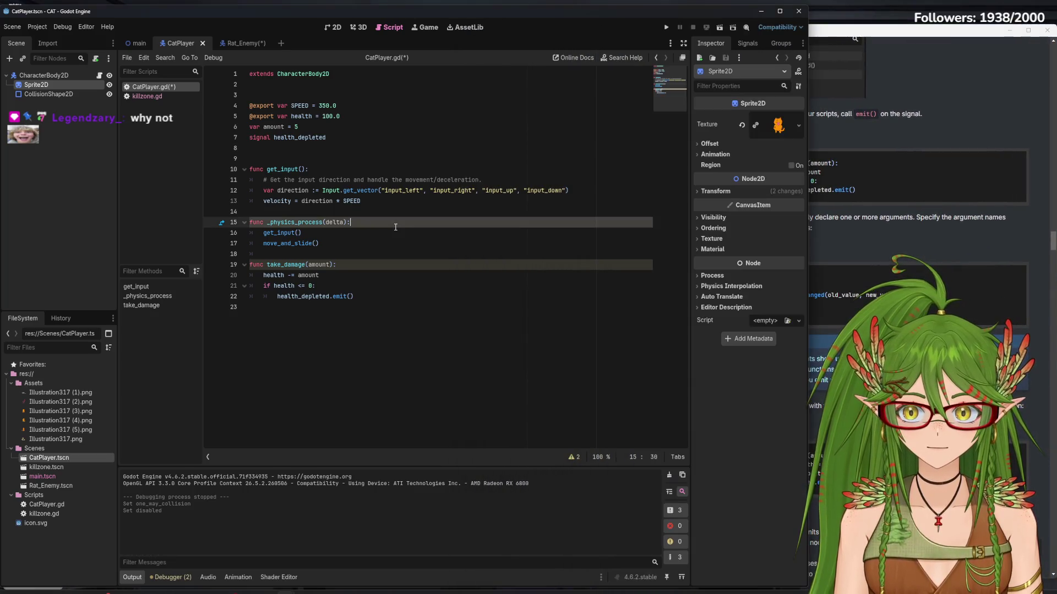
left_click(371, 296)
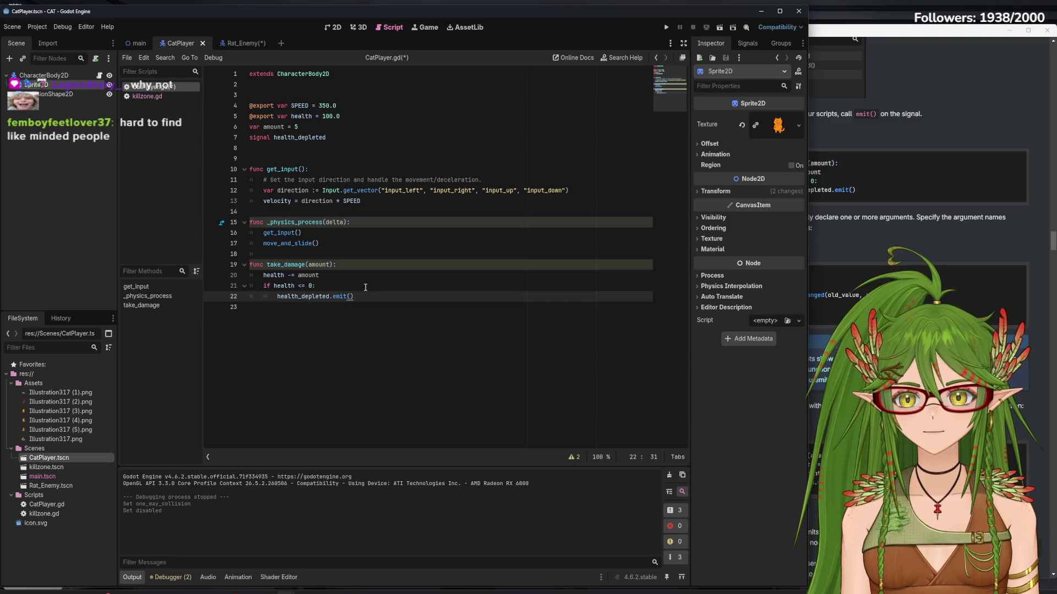
left_click(345, 273)
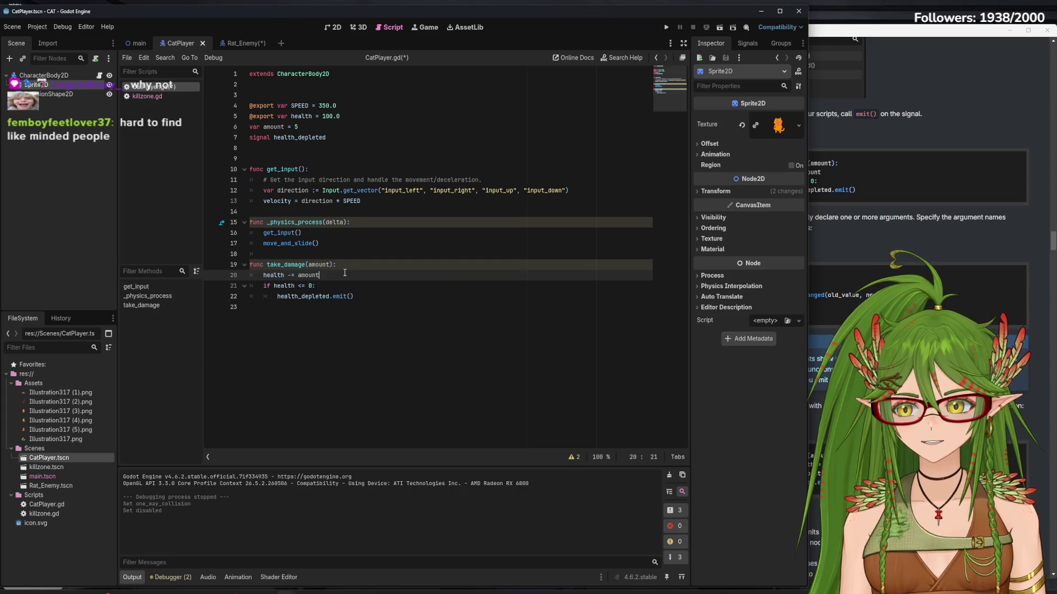
key("Return")
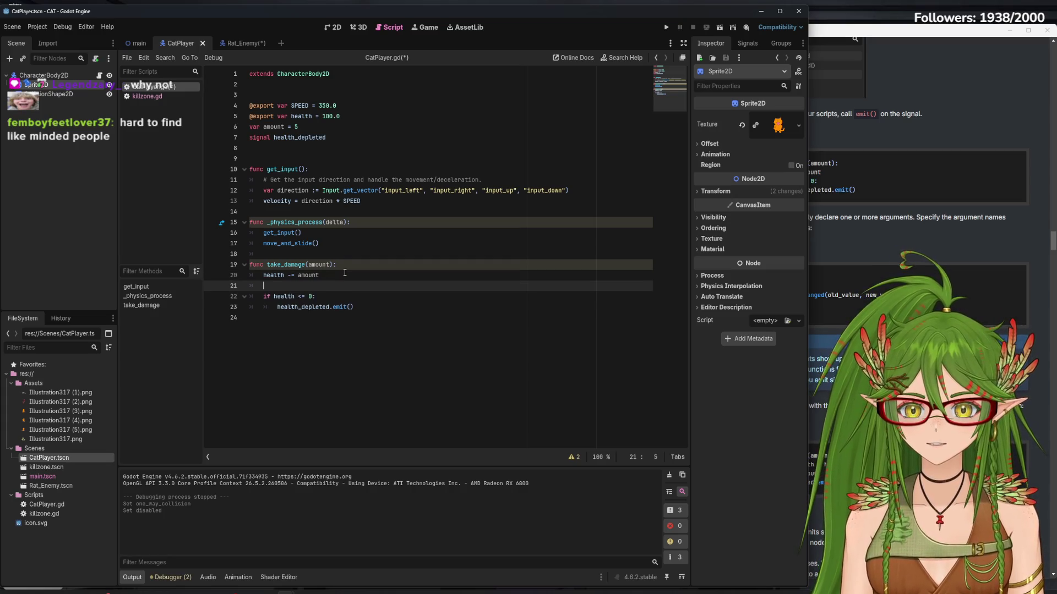
type("nt")
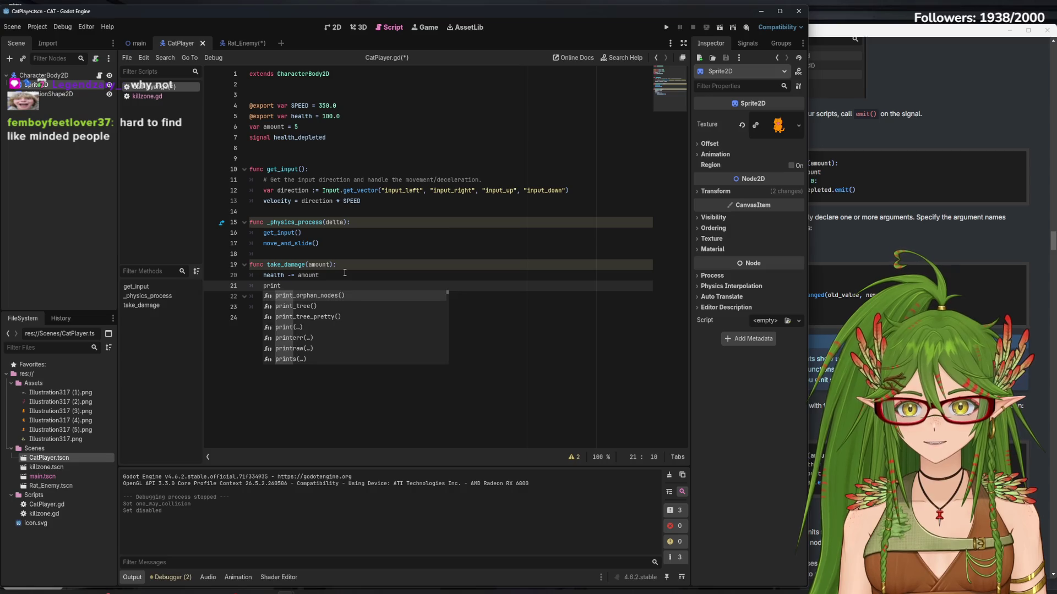
type("(\"")
type("-5 ")
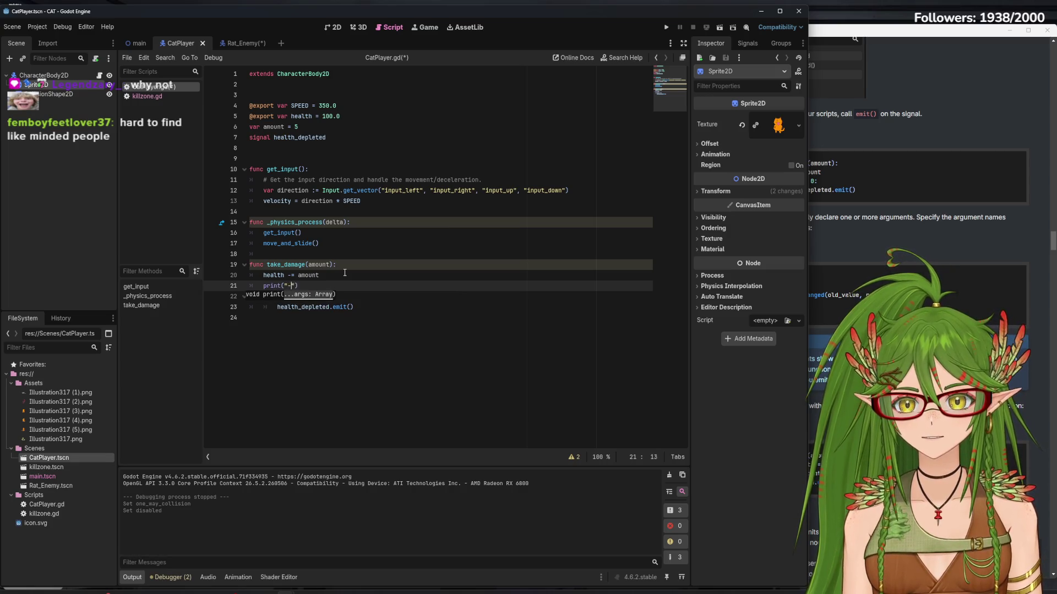
type("Hp")
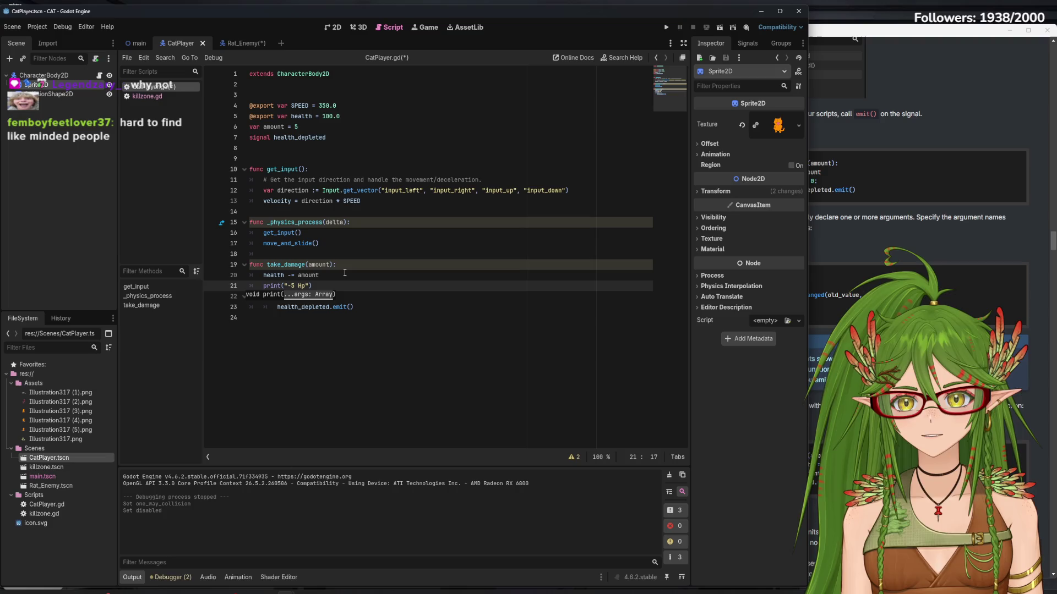
left_click(367, 266)
left_click(666, 27)
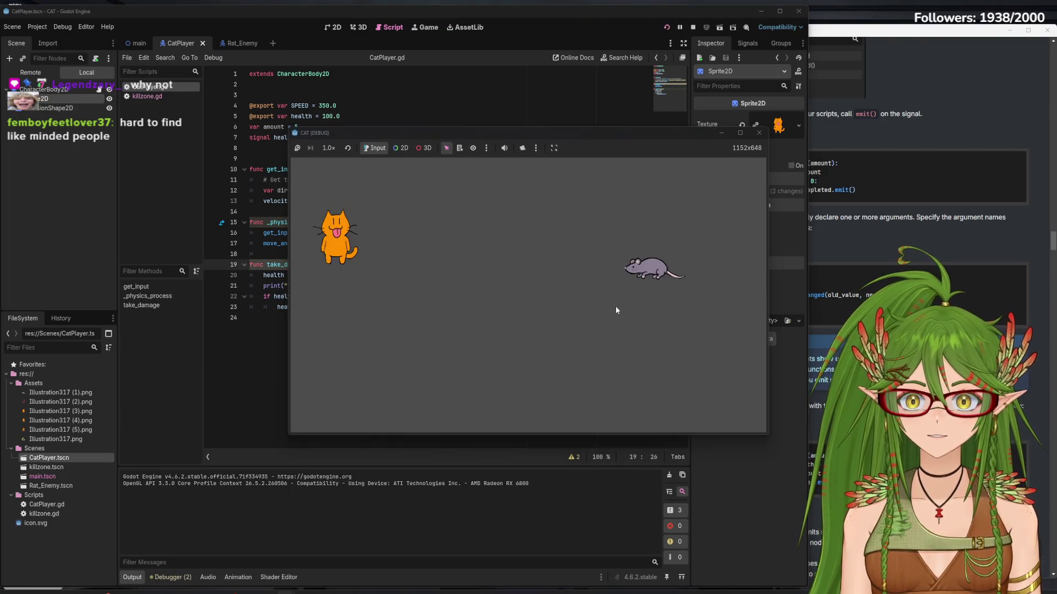
Walk the cat right into the rat, stop the game, and open the Rat_Enemy scene.
key("Right")
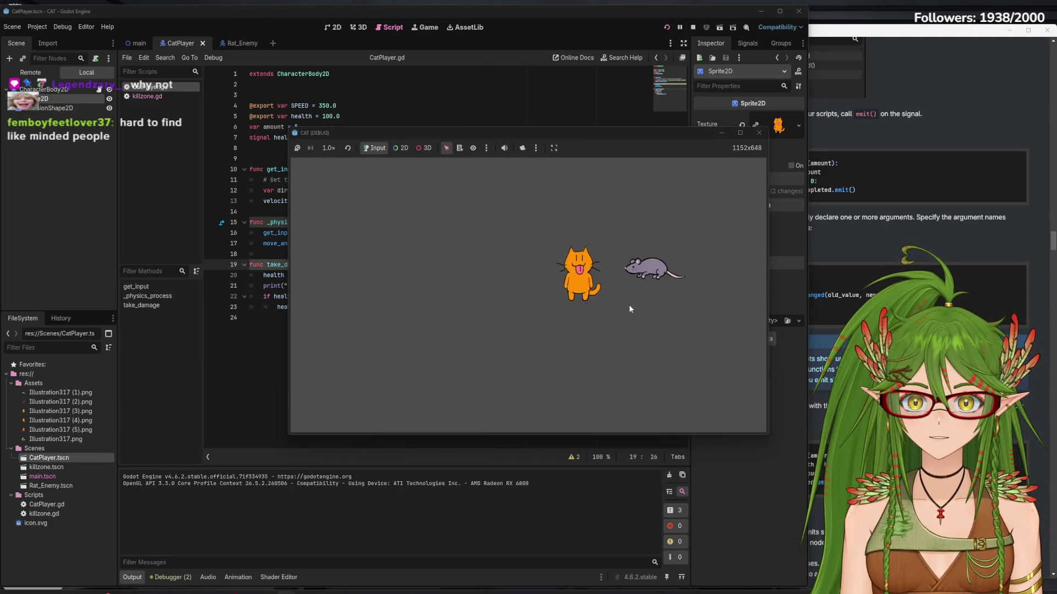
left_click(759, 133)
left_click(359, 27)
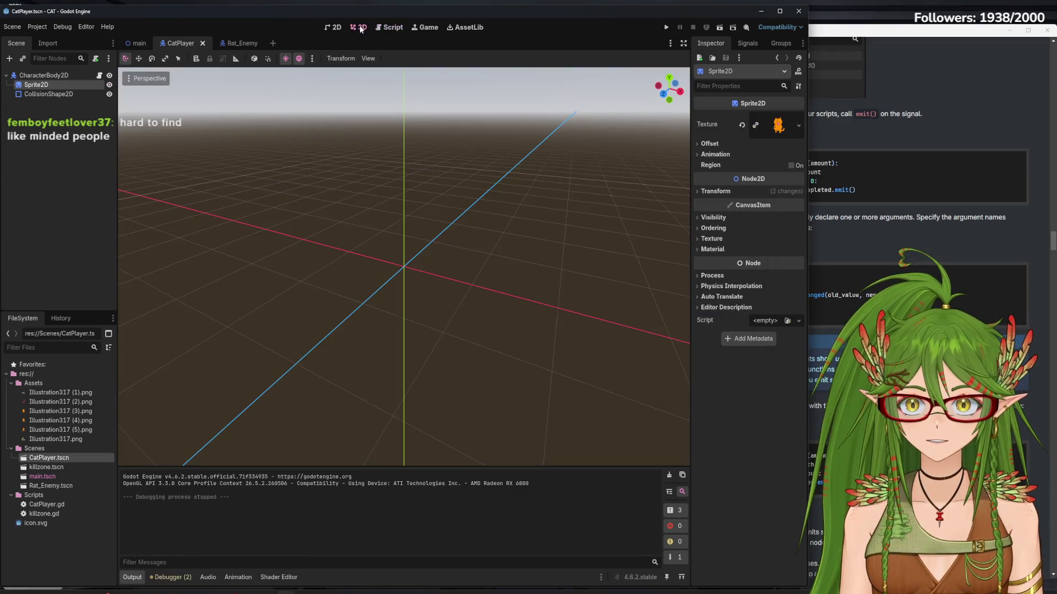
left_click(331, 28)
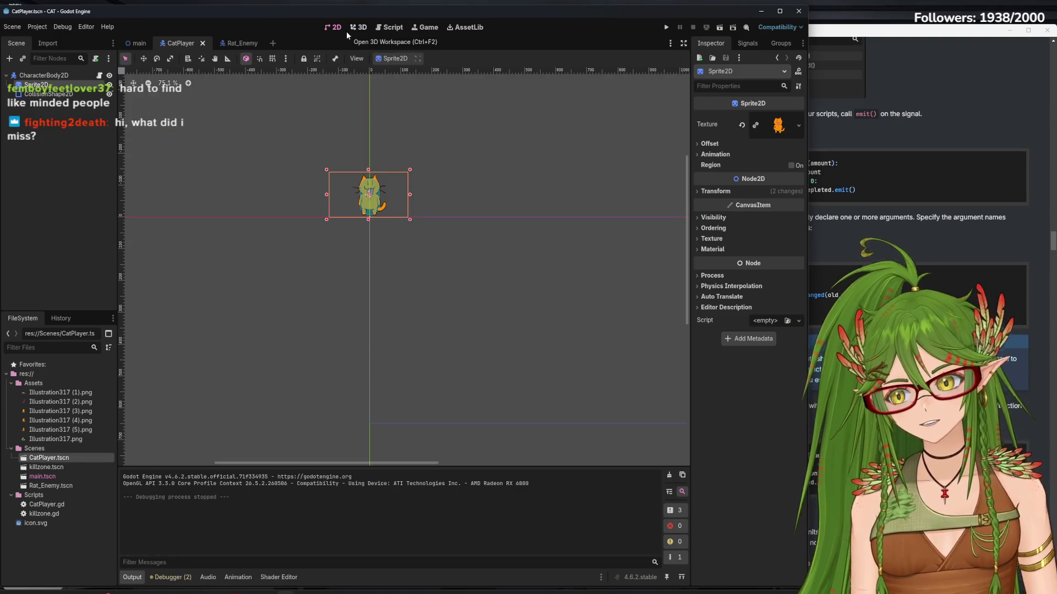
left_click(357, 27)
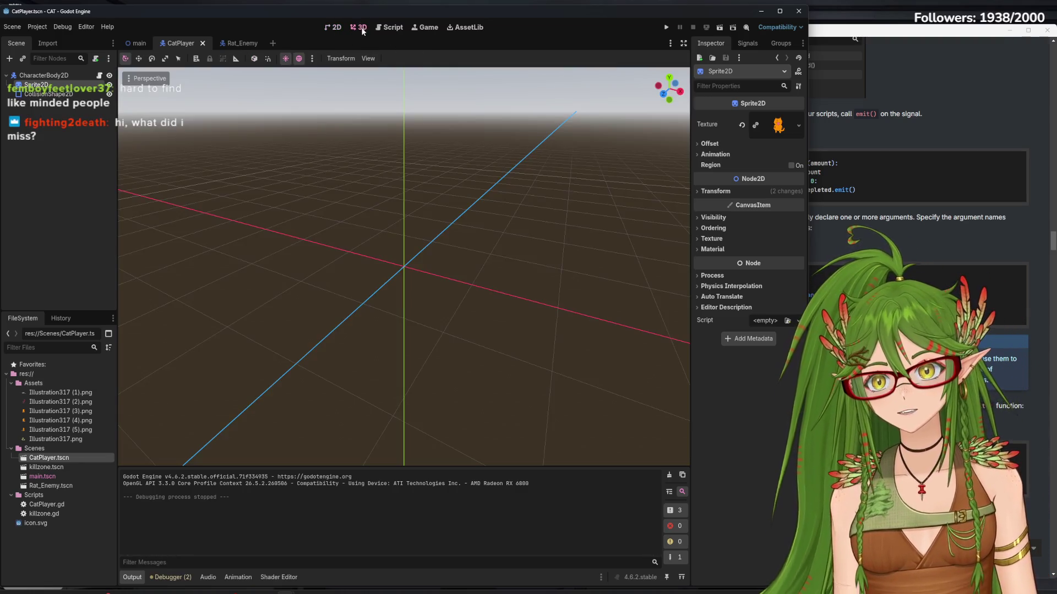
left_click(245, 43)
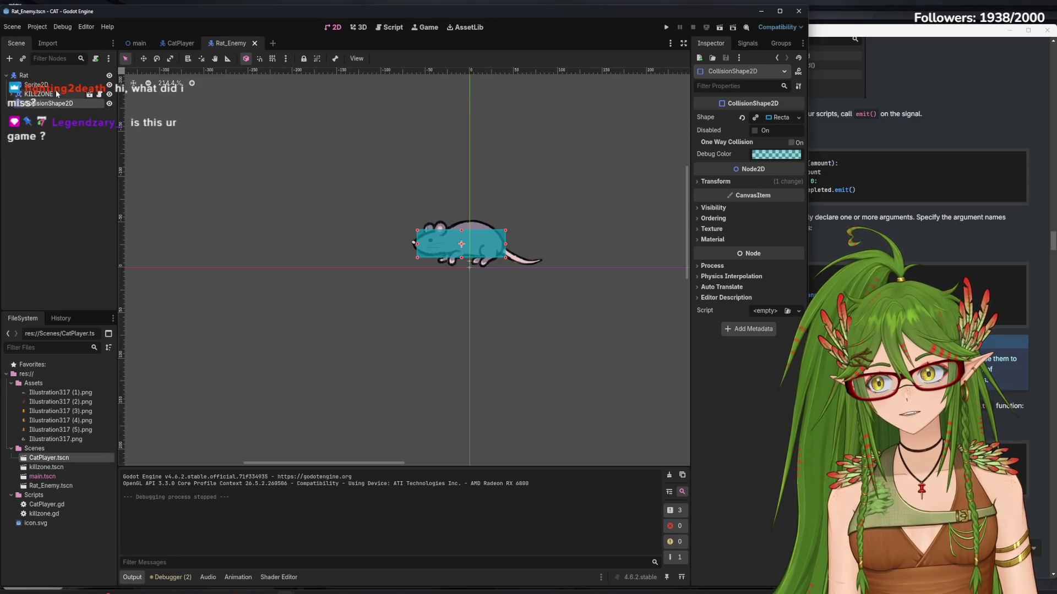
Run the main scene, close the game, select the Cat node, then open CatPlayer and Rat_Enemy.
key("ctrl+Tab")
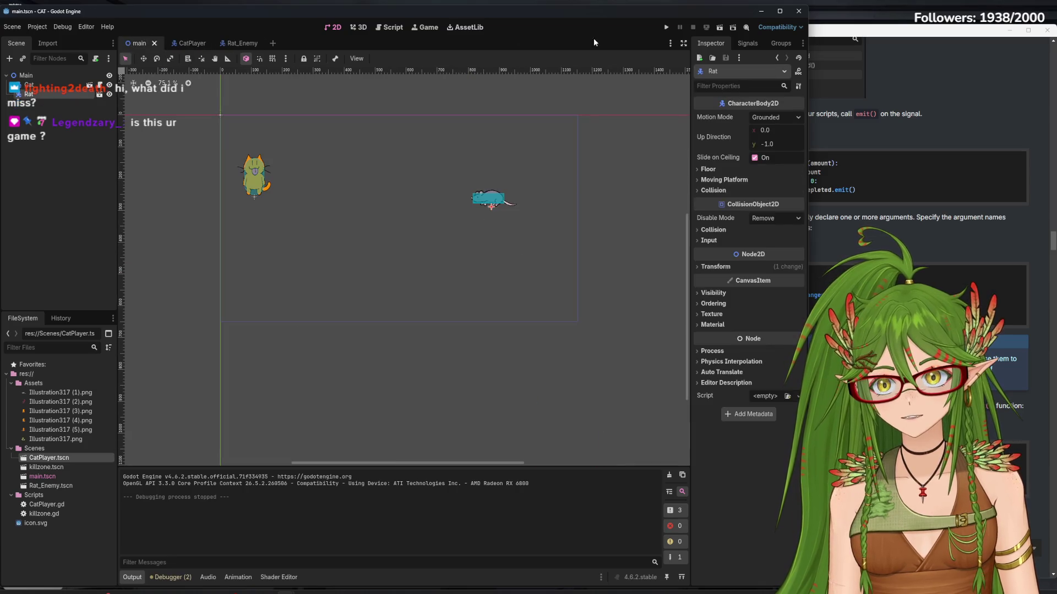
left_click(666, 29)
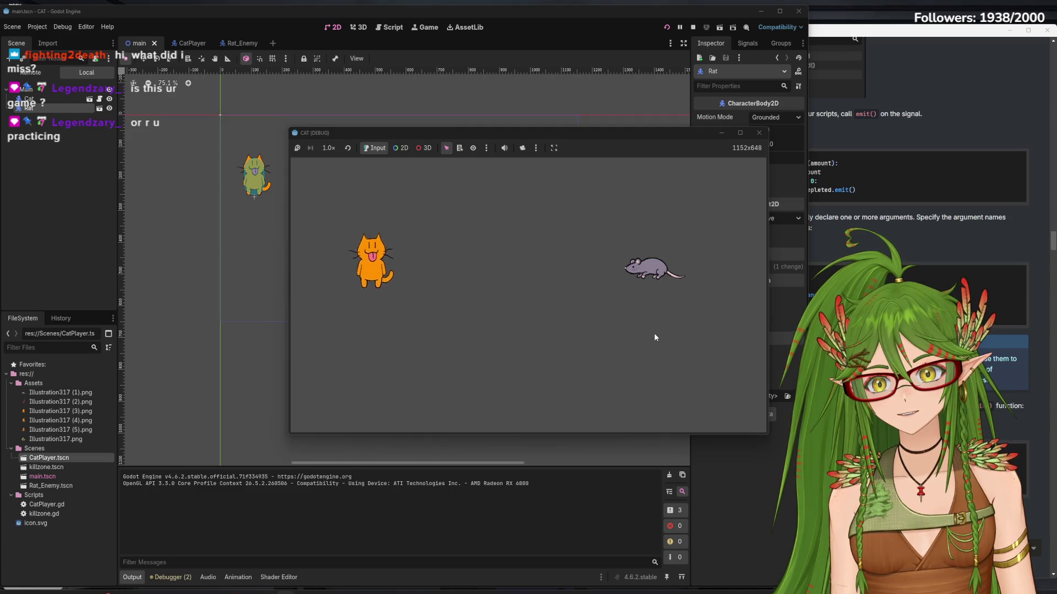
left_click(759, 132)
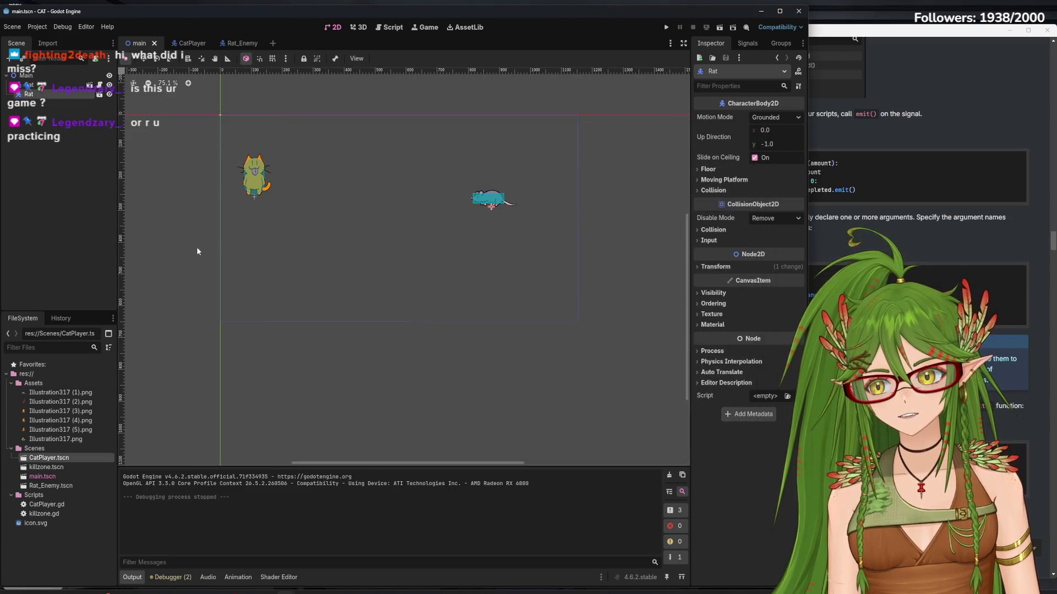
left_click(23, 86)
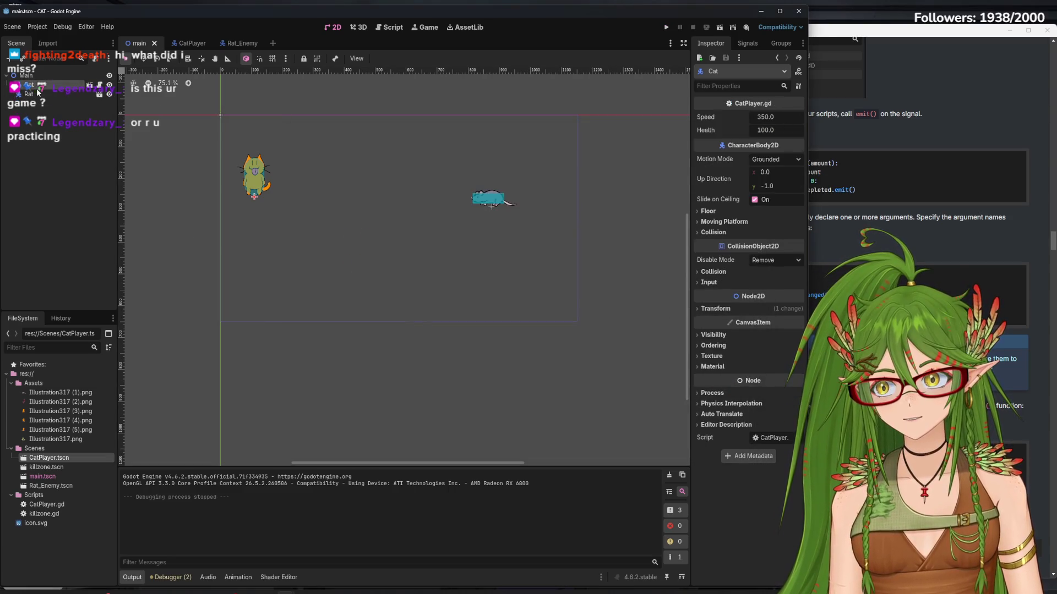
left_click(180, 44)
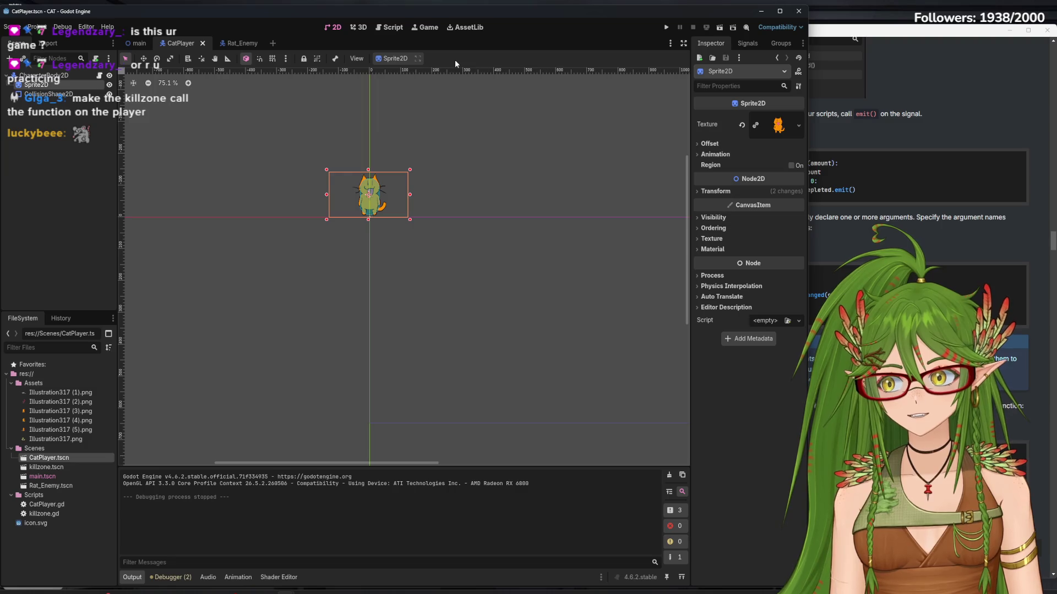
left_click(240, 43)
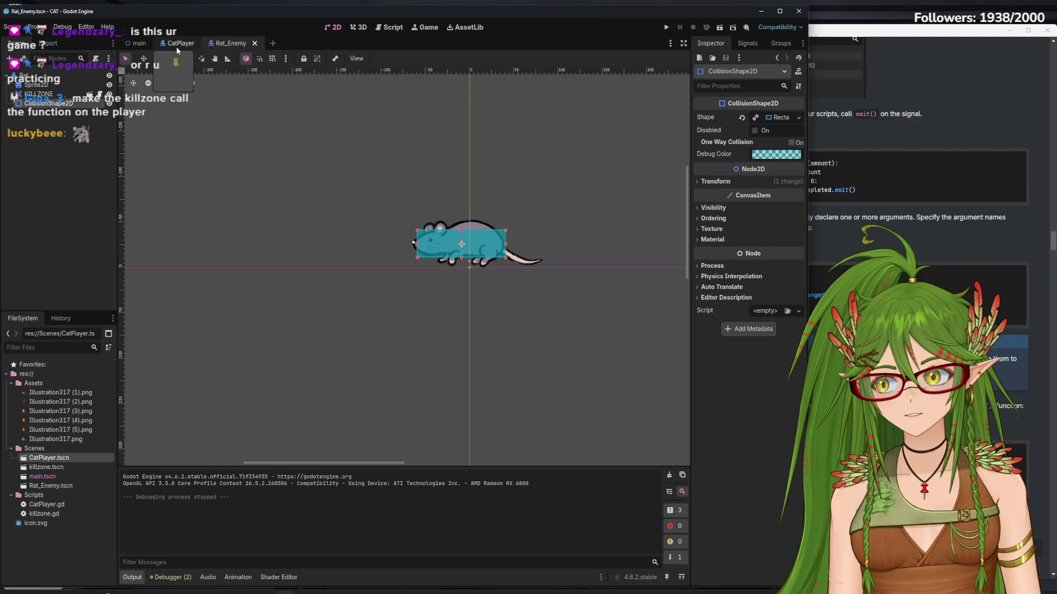
Tick Disabled on the Rat_Enemy collision shape.
left_click(177, 47)
left_click(247, 42)
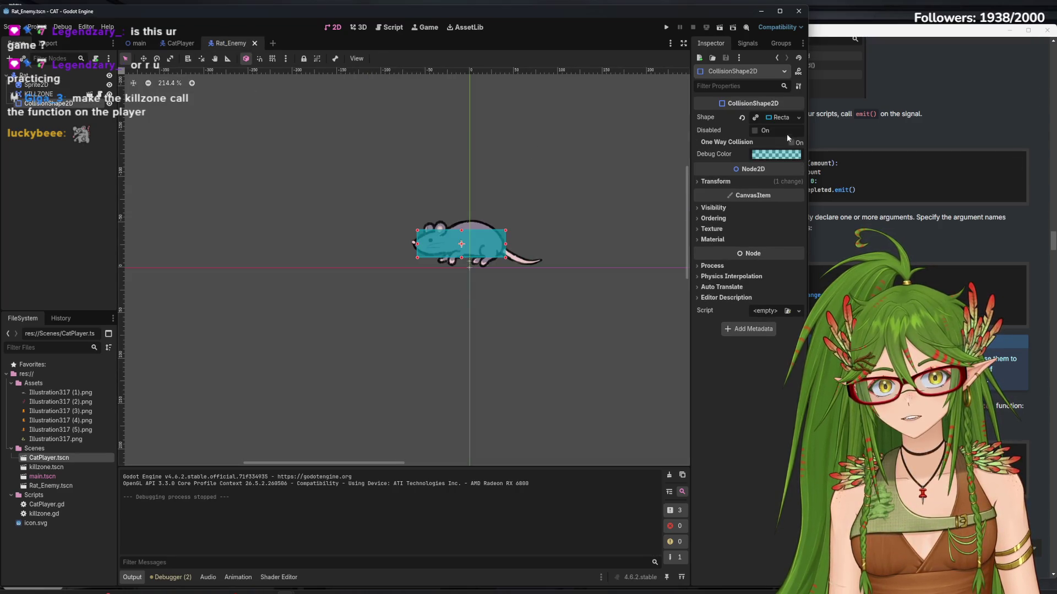
left_click(755, 130)
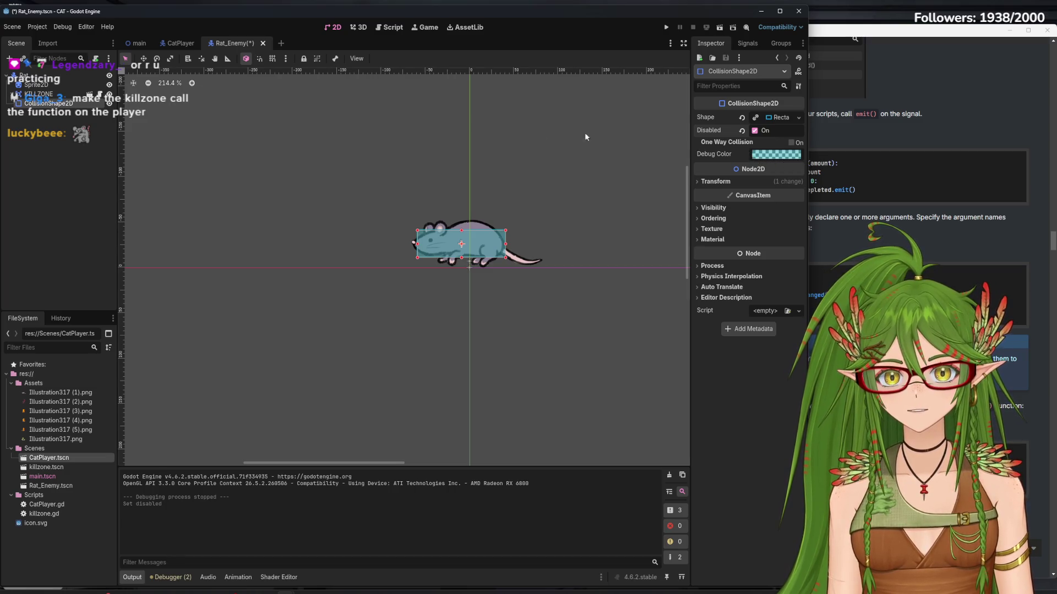
Test the cat walking into the rat, then open killzone.tscn in the Script workspace.
left_click(666, 29)
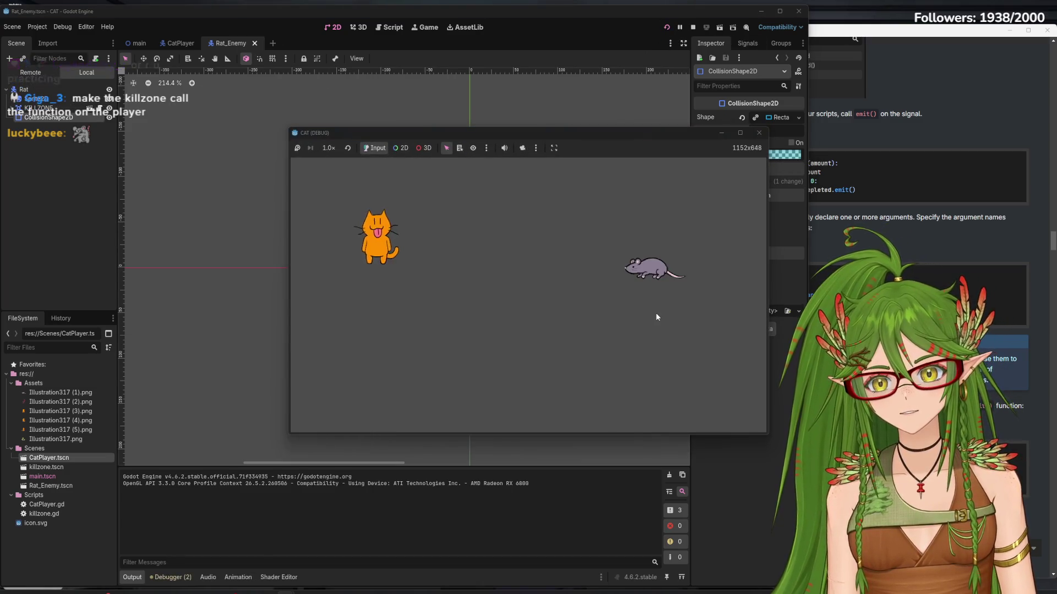
key("Right")
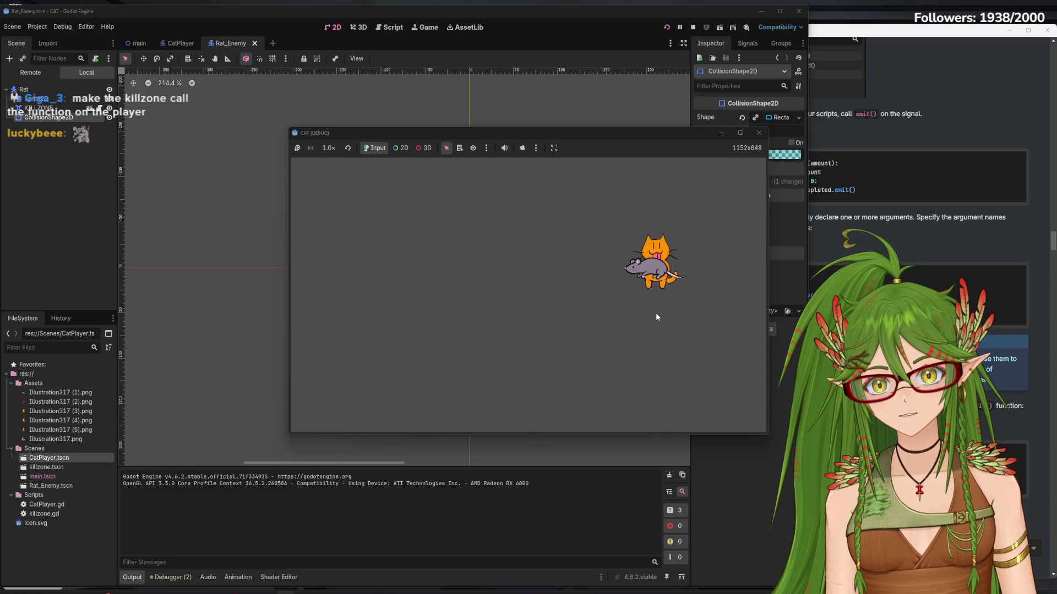
left_click(758, 132)
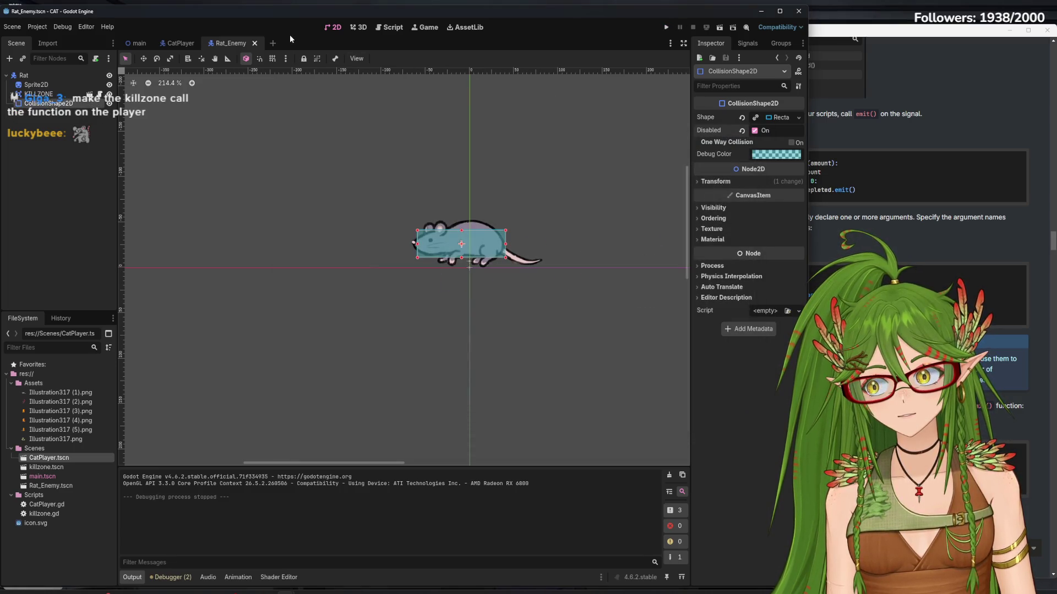
double_click(47, 467)
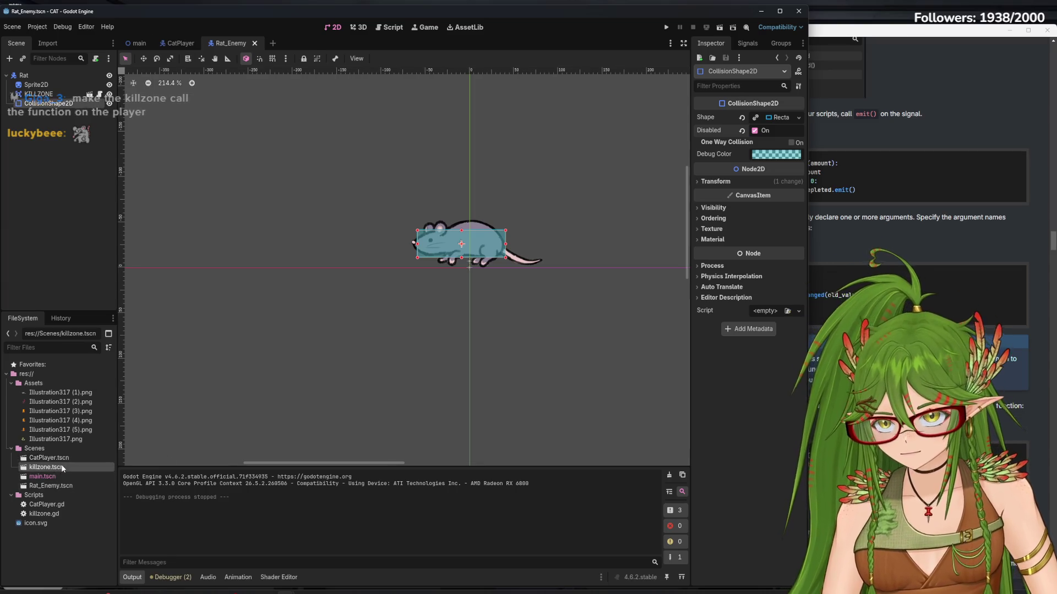
left_click(392, 26)
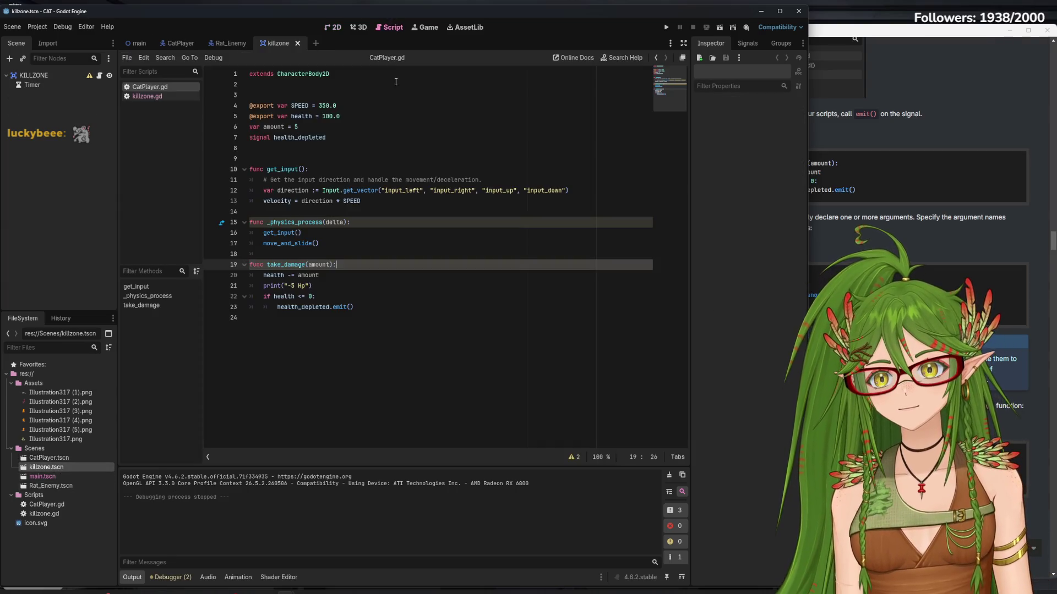
Open killzone.gd and add a new line below line 13.
left_click(169, 97)
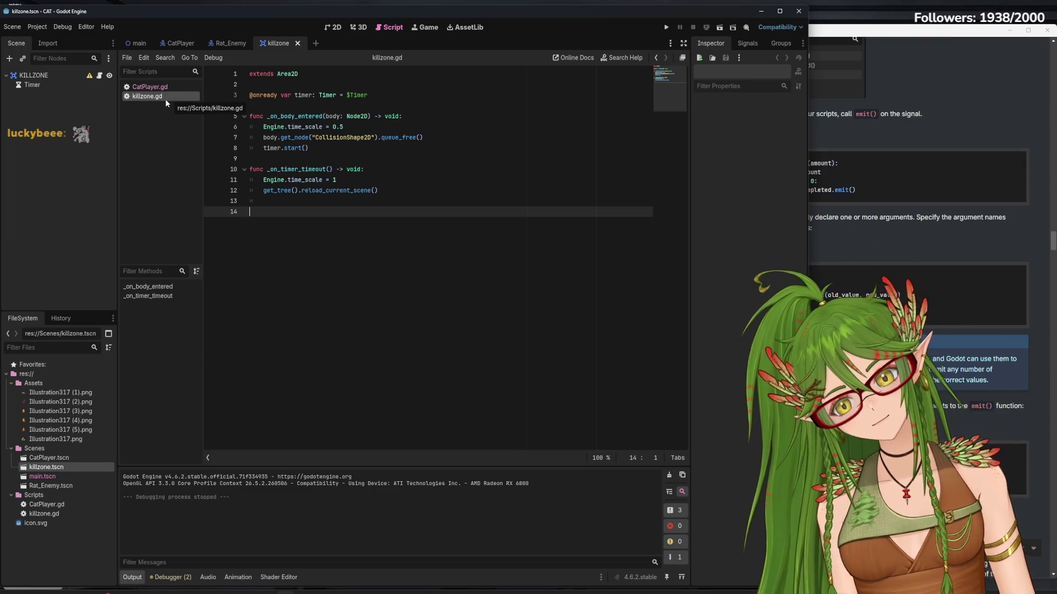
left_click(390, 98)
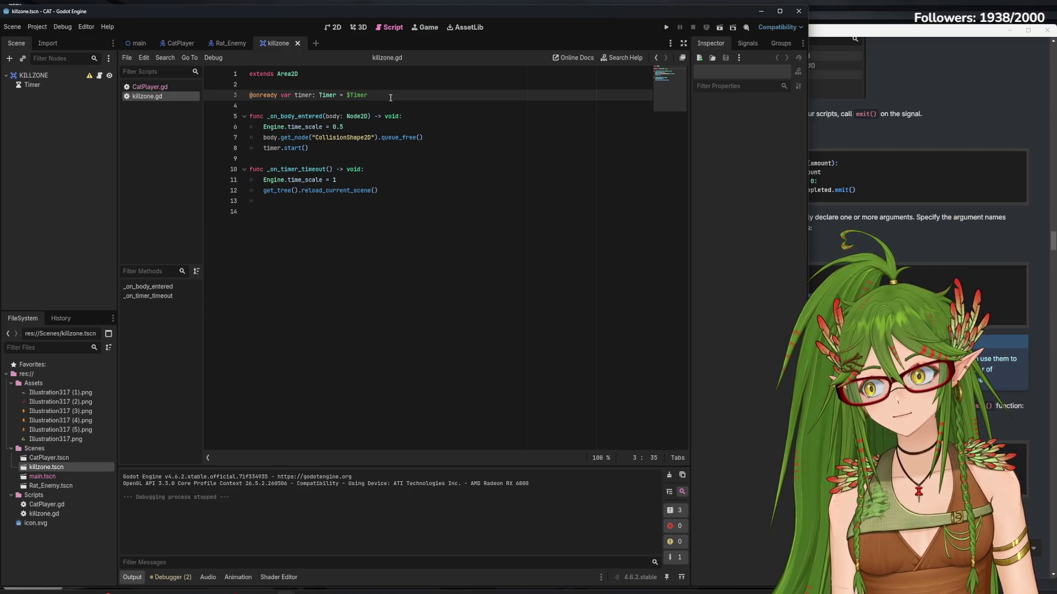
left_click(426, 199)
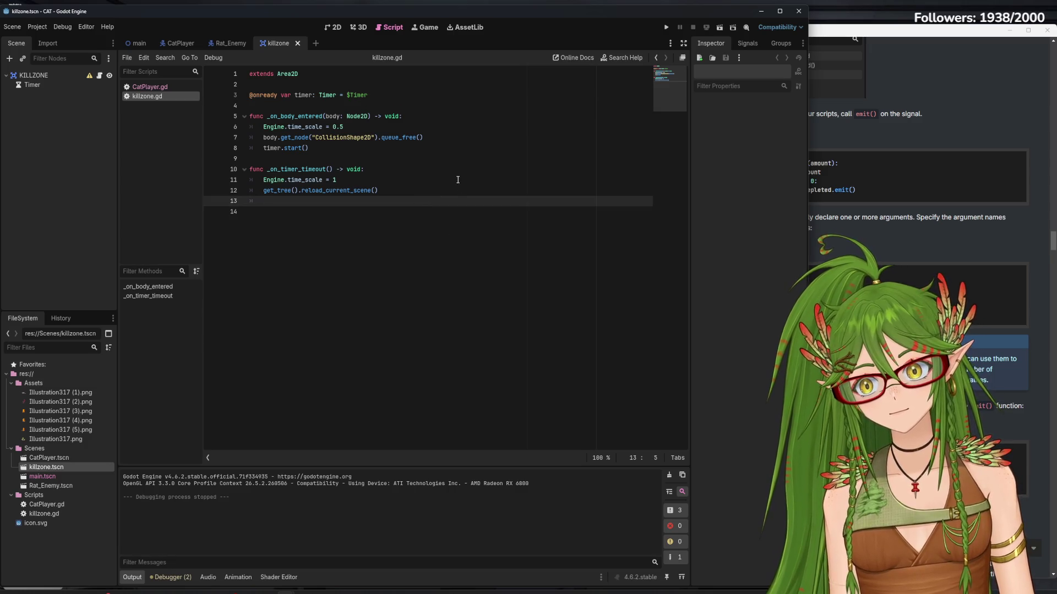
key("Return")
Check the Node dock's signals and groups, then save killzone.gd.
left_click(756, 44)
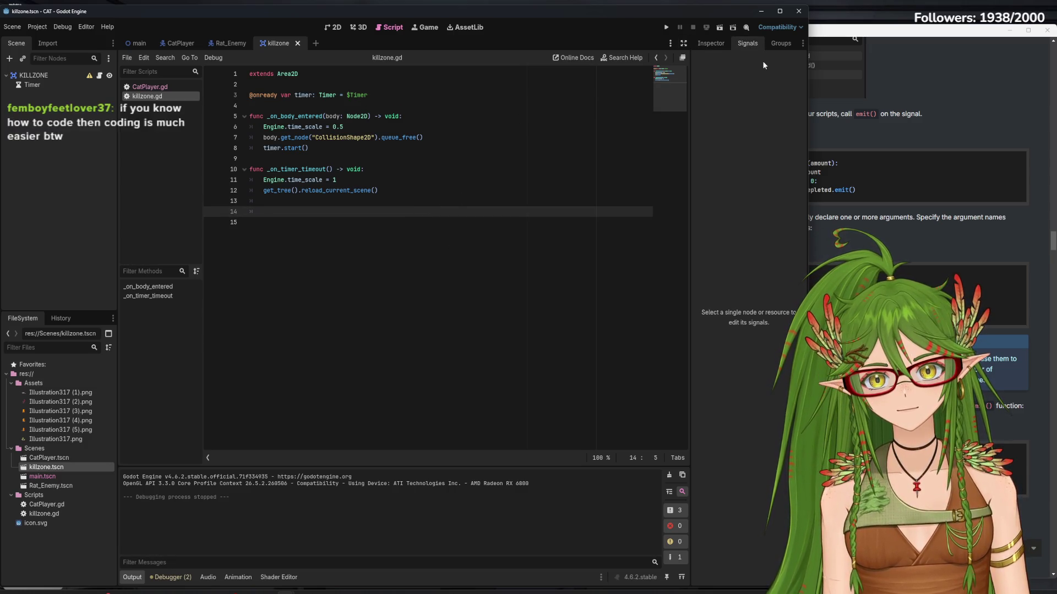
left_click(237, 83)
left_click(295, 219)
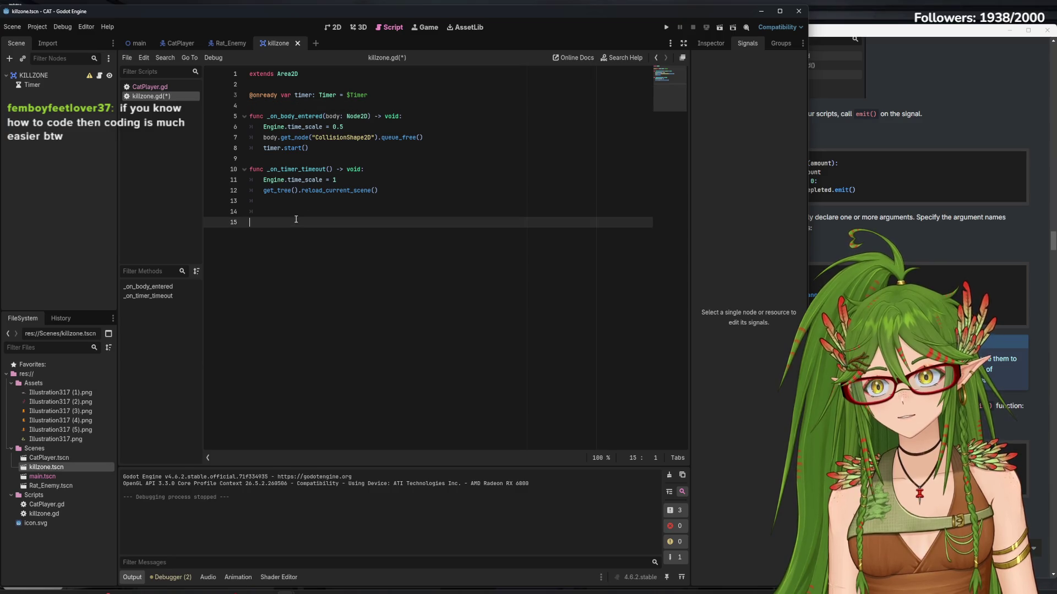
left_click(296, 211)
left_click(781, 48)
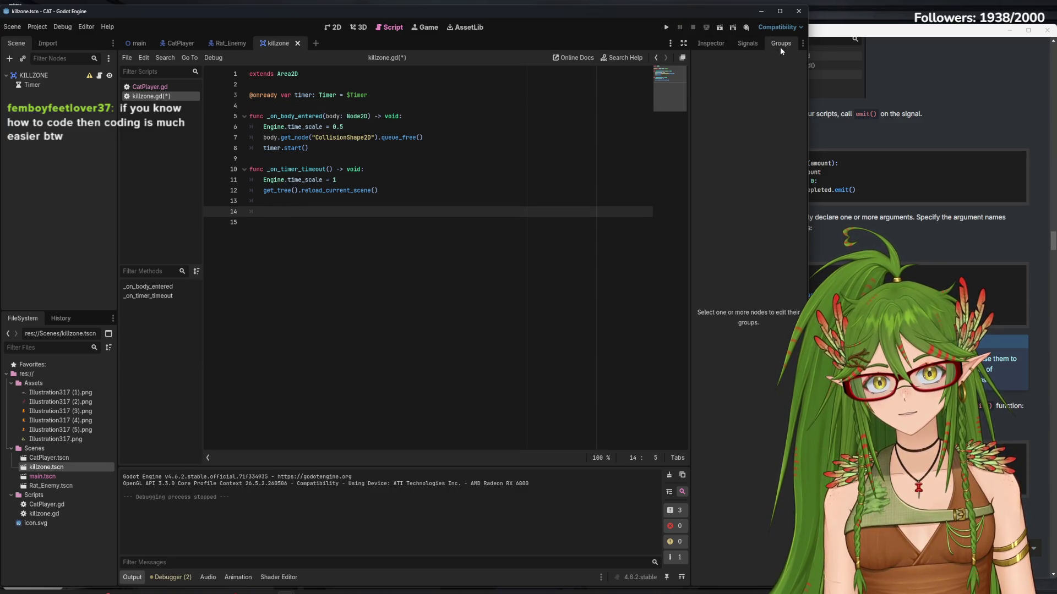
left_click(709, 41)
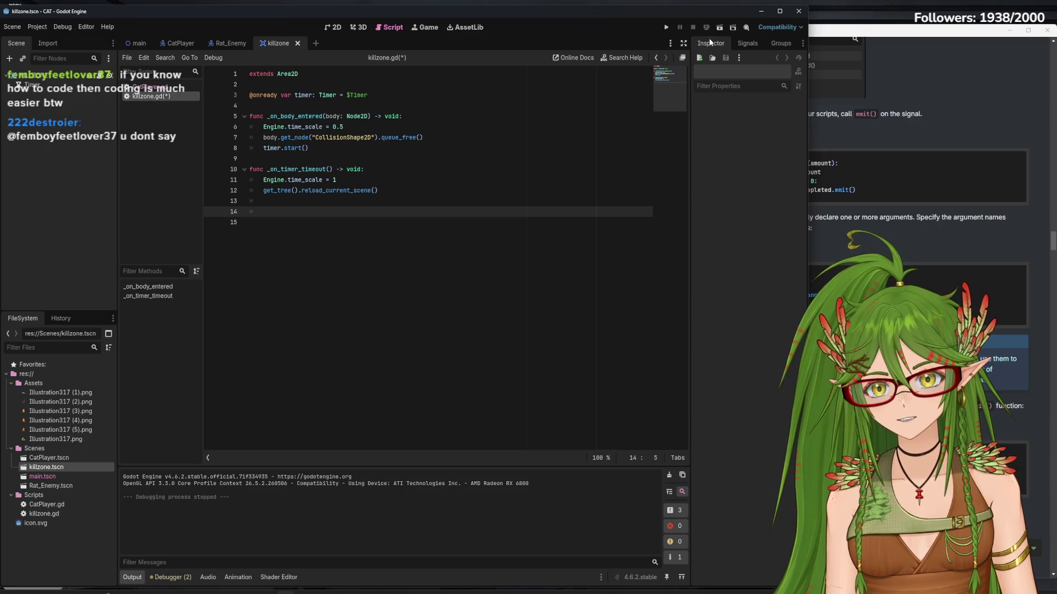
left_click(749, 44)
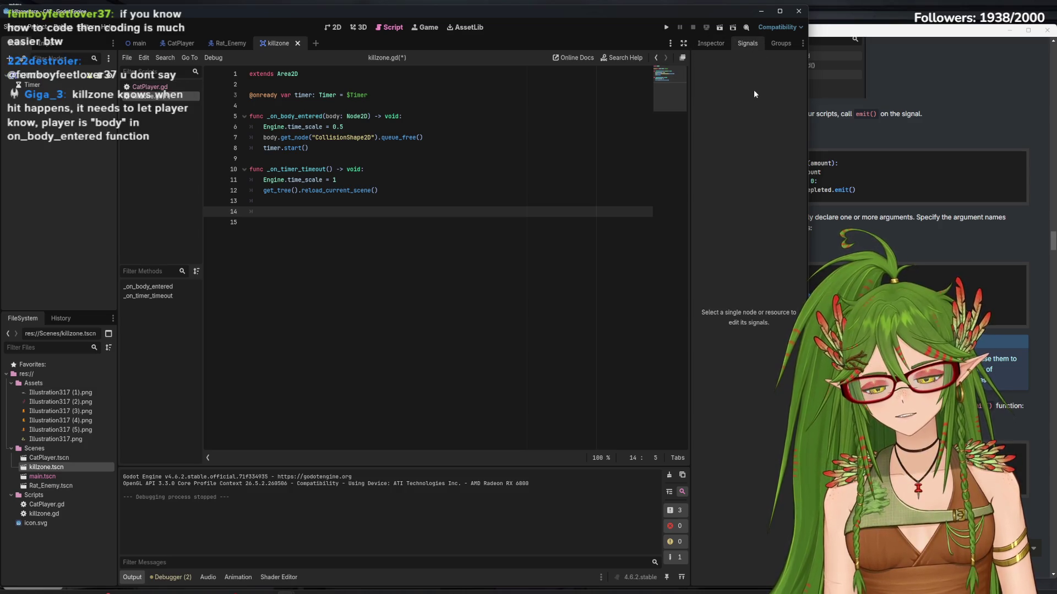
left_click(400, 222)
key("ctrl+s")
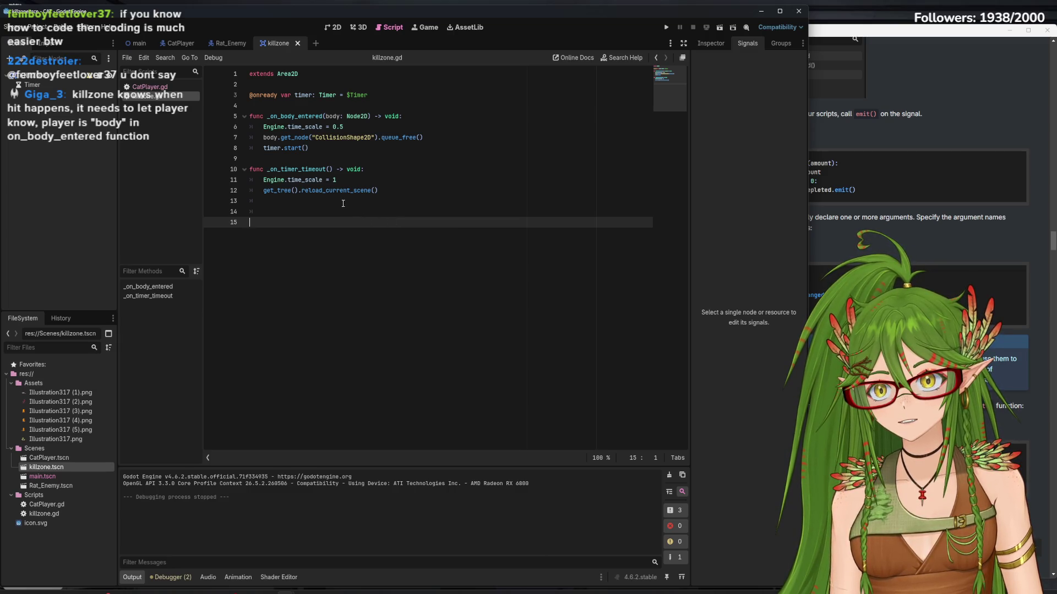
Delete the timer.start() and Engine.time_scale = 0.5 lines and the leftover blank line from _on_body_entered.
left_click(325, 116)
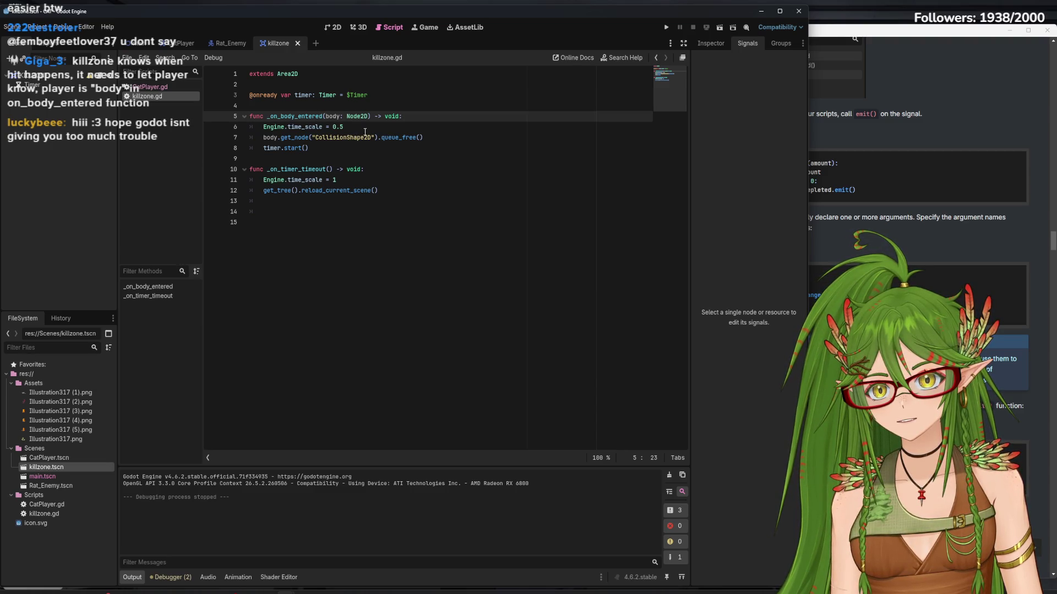
left_click(320, 149)
left_click_drag(321, 149, 248, 147)
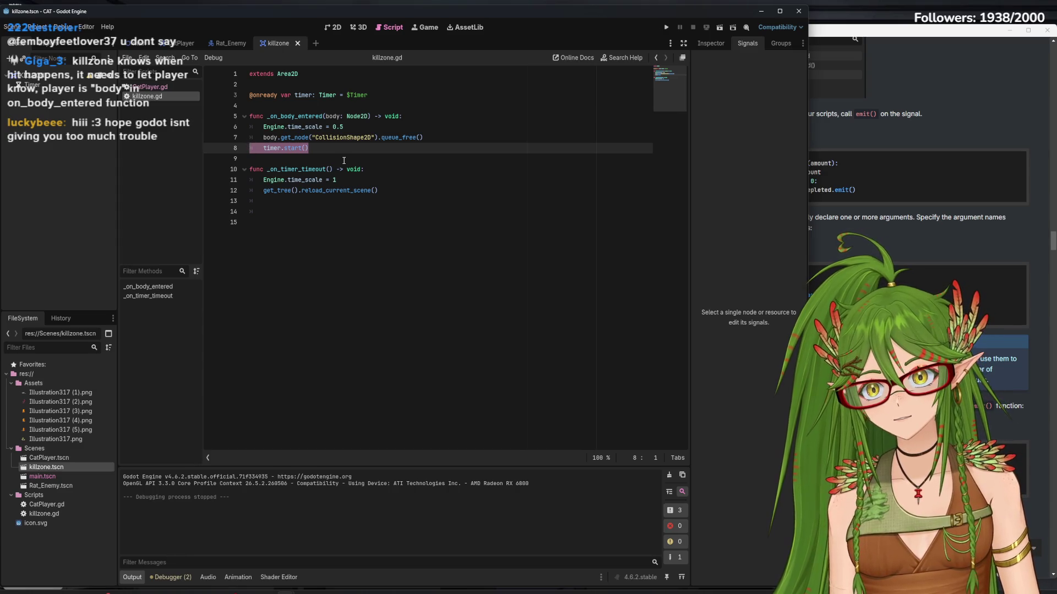
key("BackSpace")
key("BackSpace")
left_click_drag(348, 127, 251, 128)
key("BackSpace")
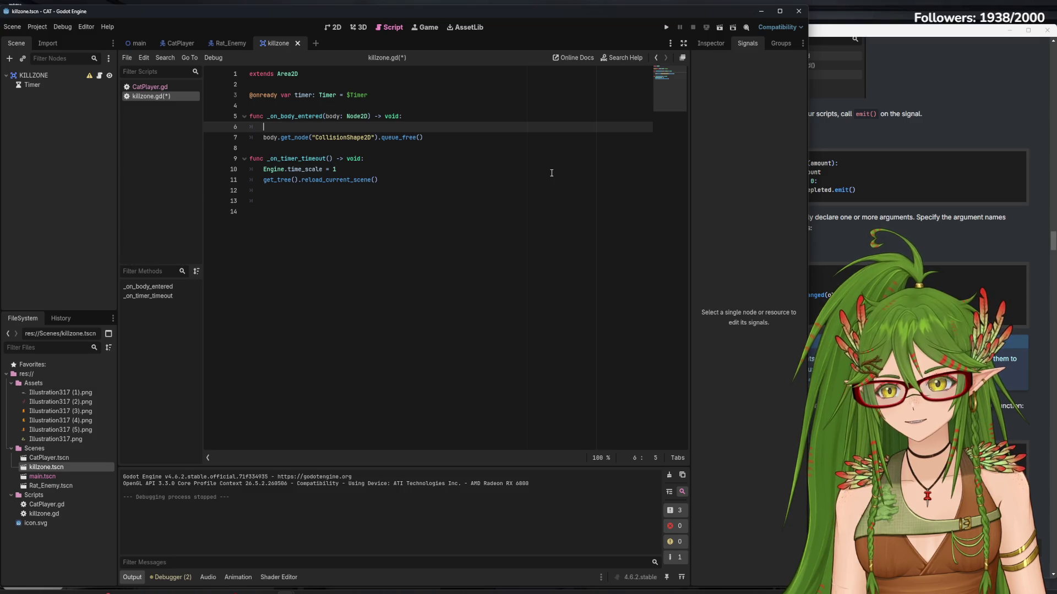
key("BackSpace")
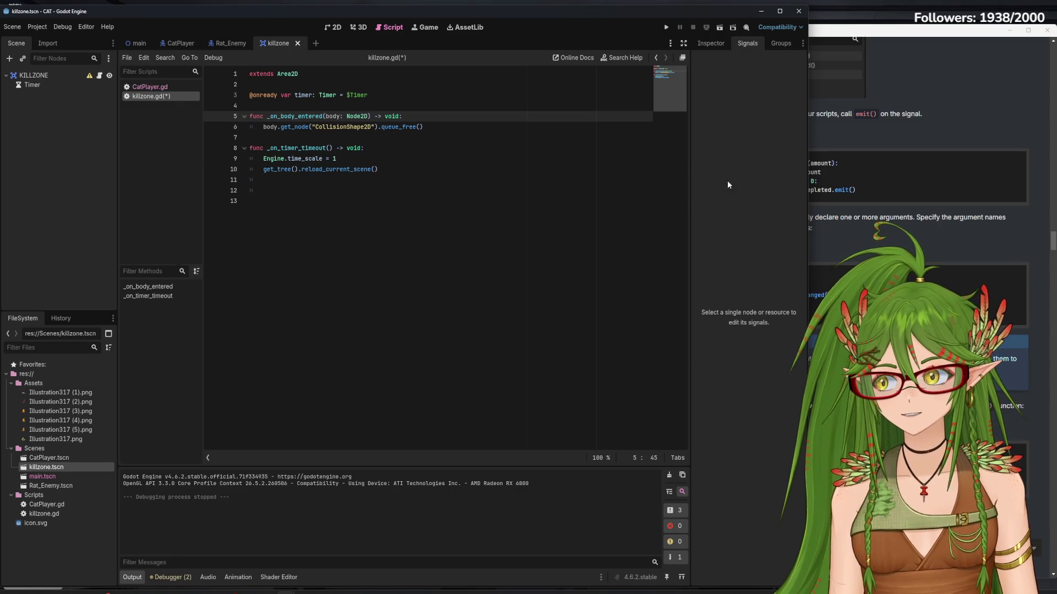
Flip between the Node groups and Inspector docks, then return to the end of the queue_free line.
left_click(780, 43)
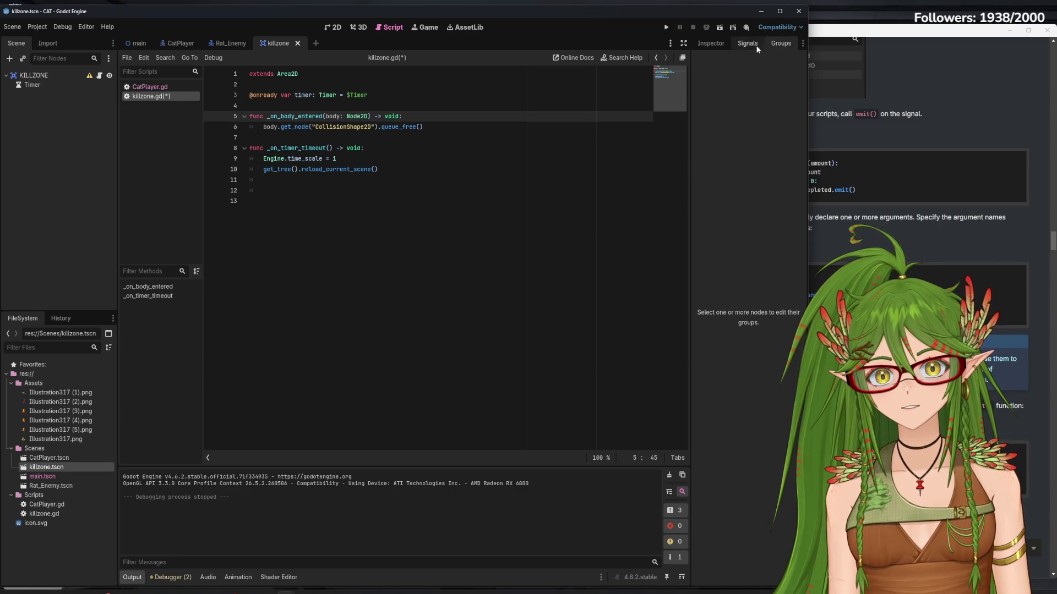
left_click(711, 44)
left_click(440, 138)
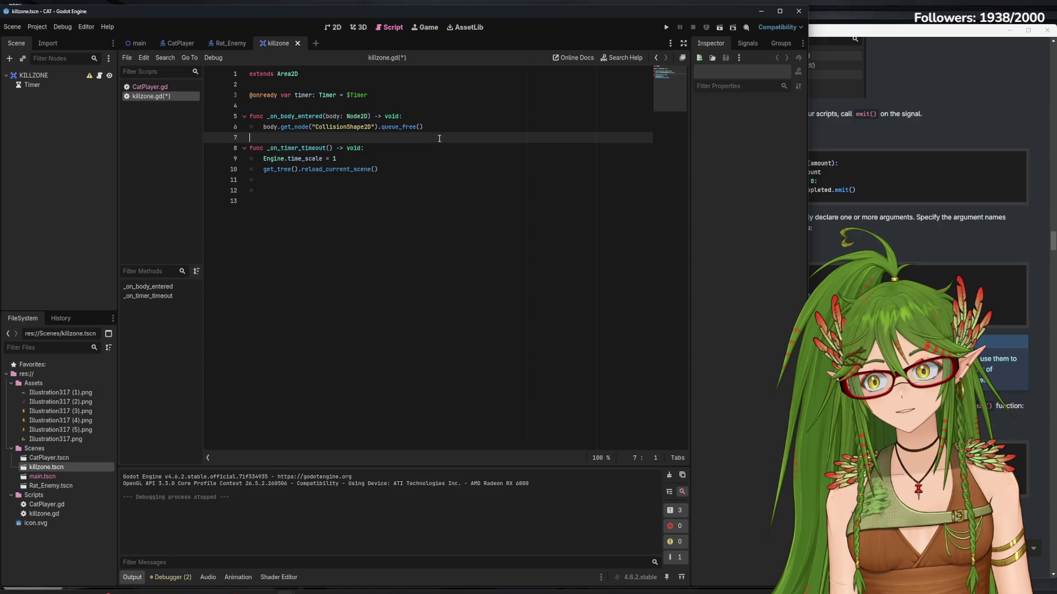
left_click(439, 143)
left_click(449, 124)
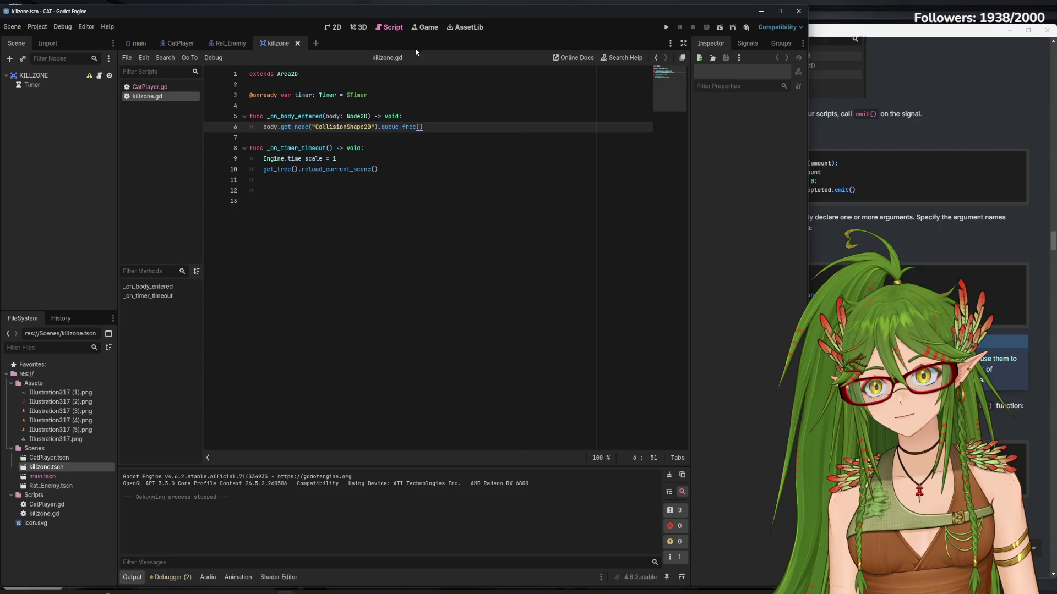
left_click(149, 87)
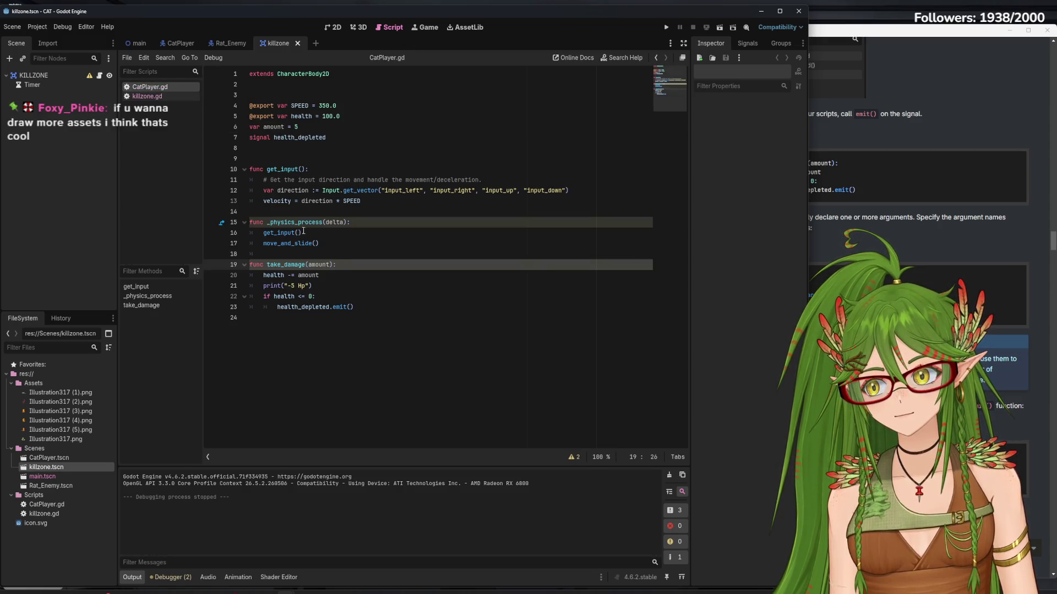
mouse_move(300, 226)
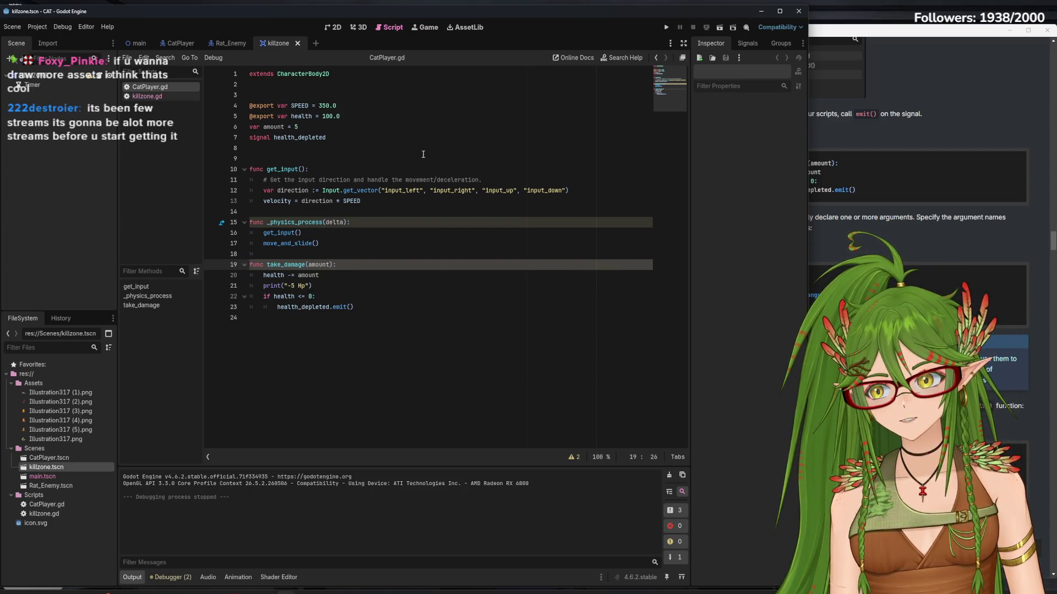
left_click(157, 97)
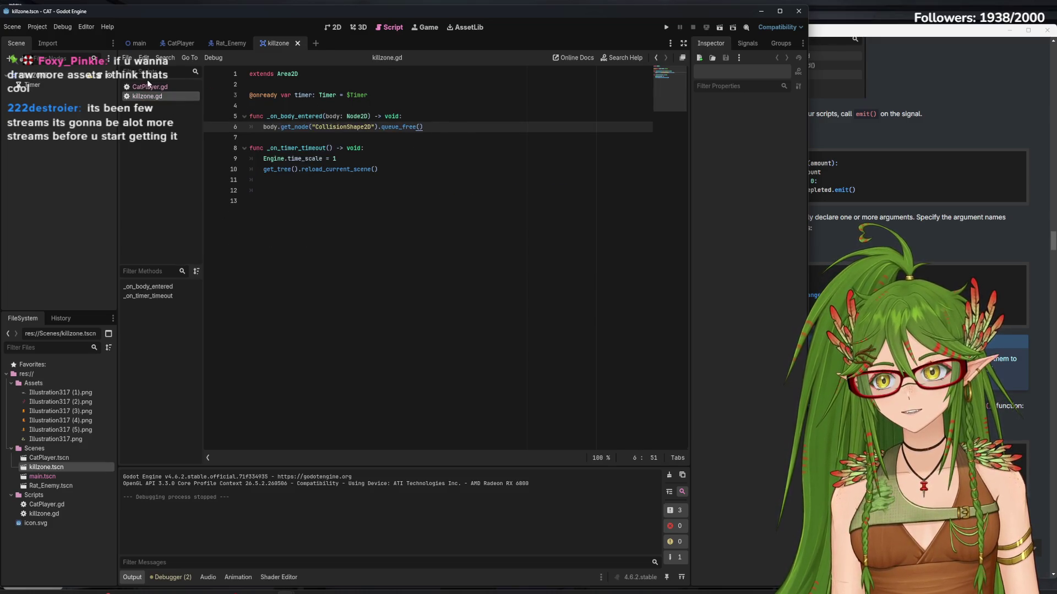
left_click(149, 87)
left_click(156, 96)
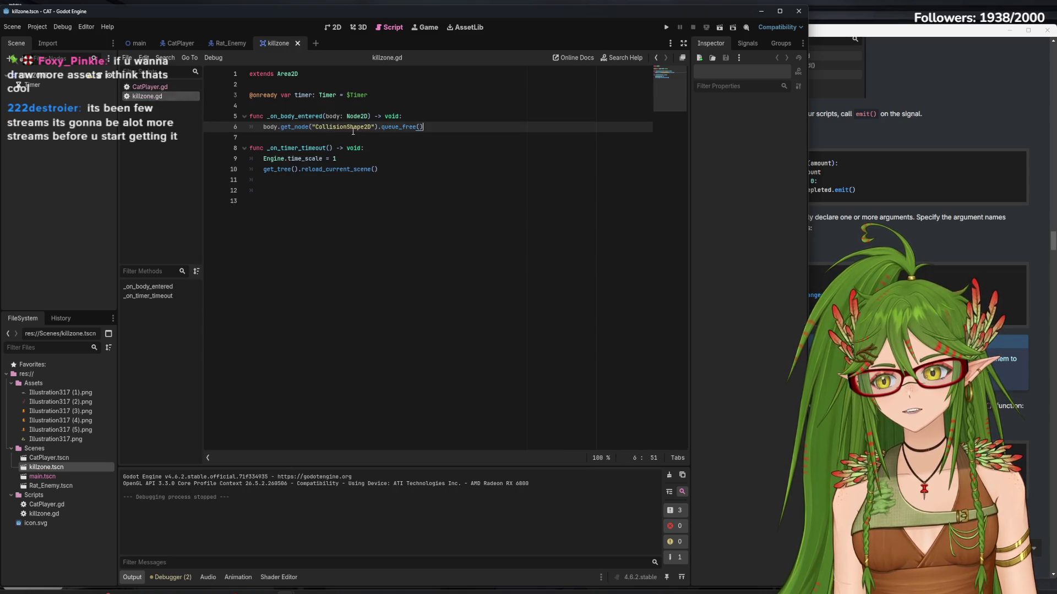
mouse_move(352, 128)
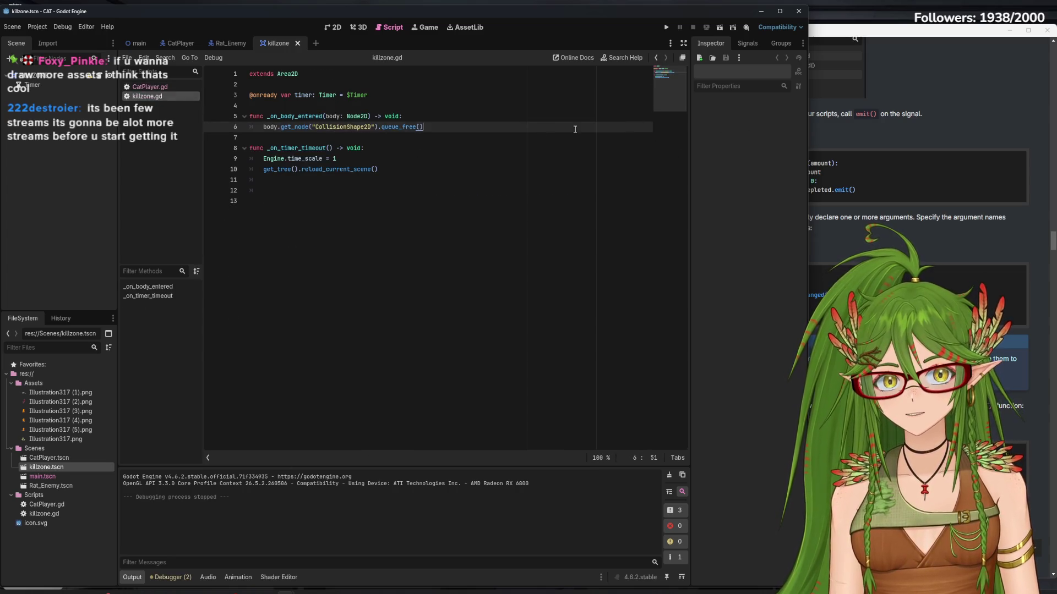
left_click(374, 148)
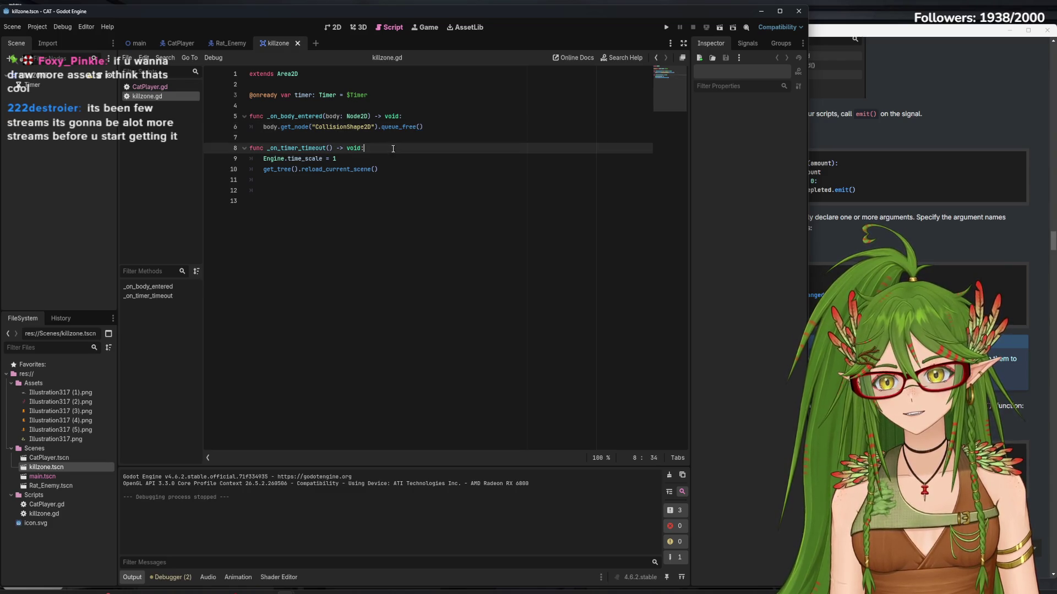
left_click(318, 180)
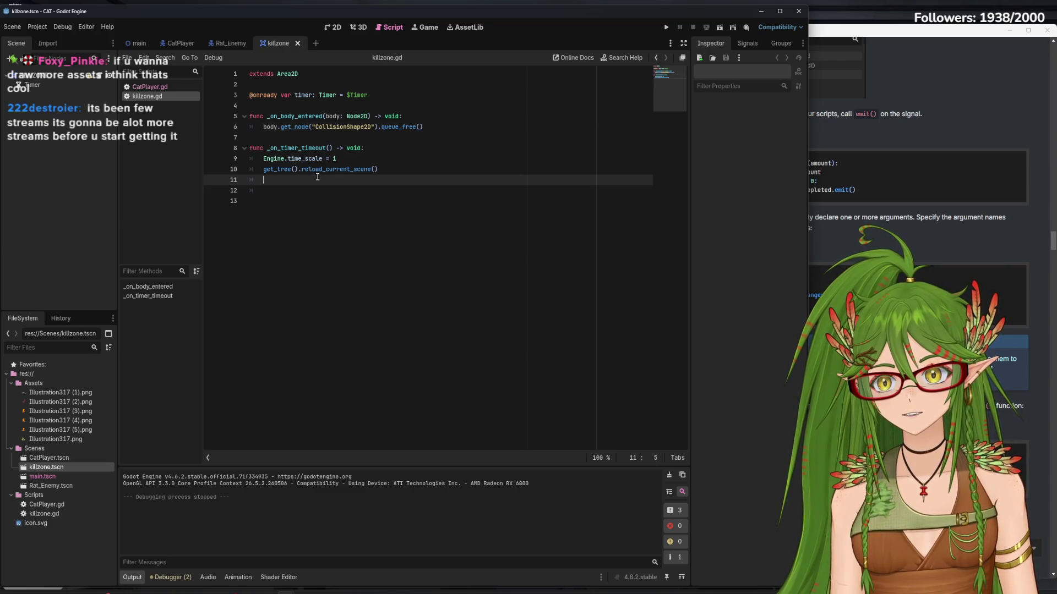
Start an unfinished 'call' line on line 12 of killzone.gd, discarding the stray 'heal' text.
left_click(150, 86)
left_click(147, 96)
left_click(324, 186)
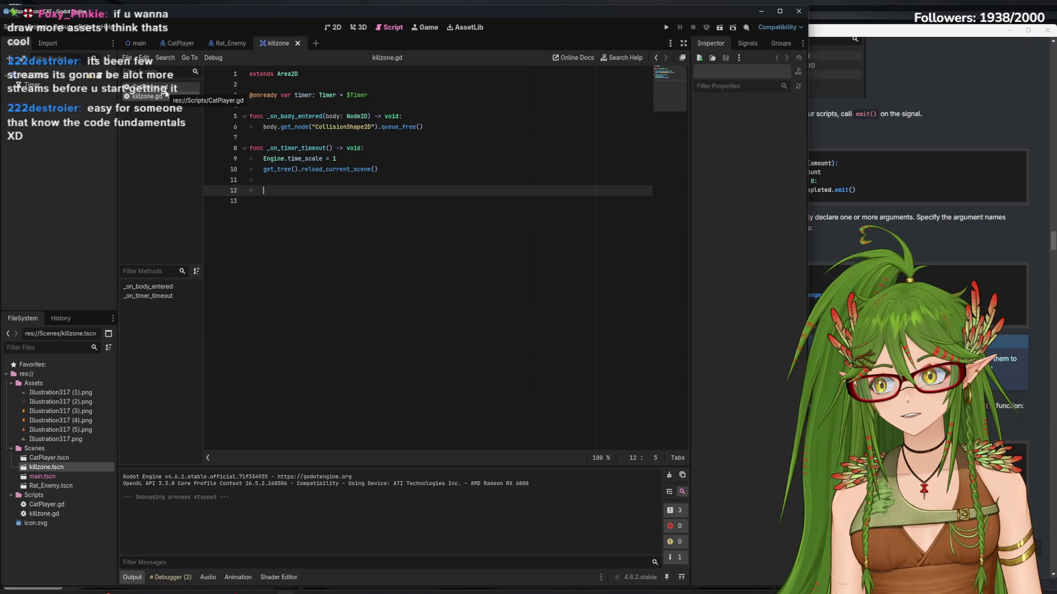
type("vslal")
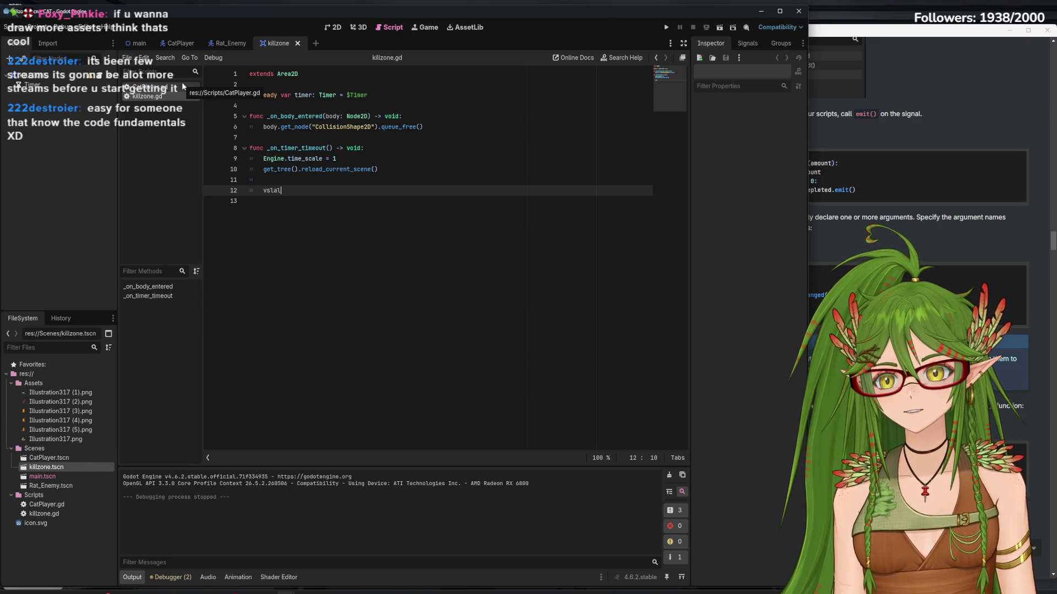
key("BackSpace")
key("BackSpace")
key("BackSpace")
type("call")
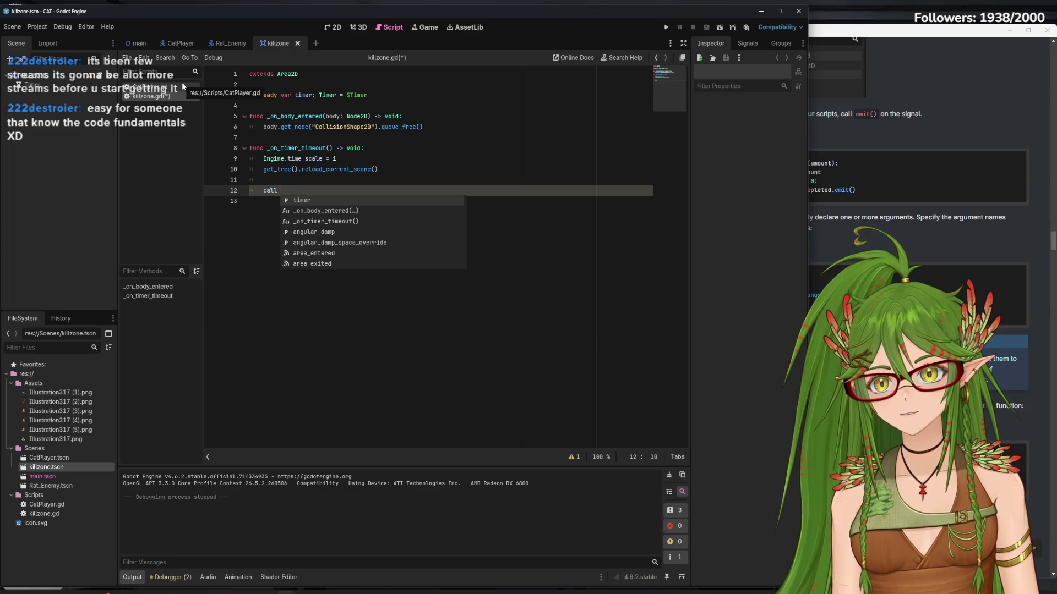
type("heal")
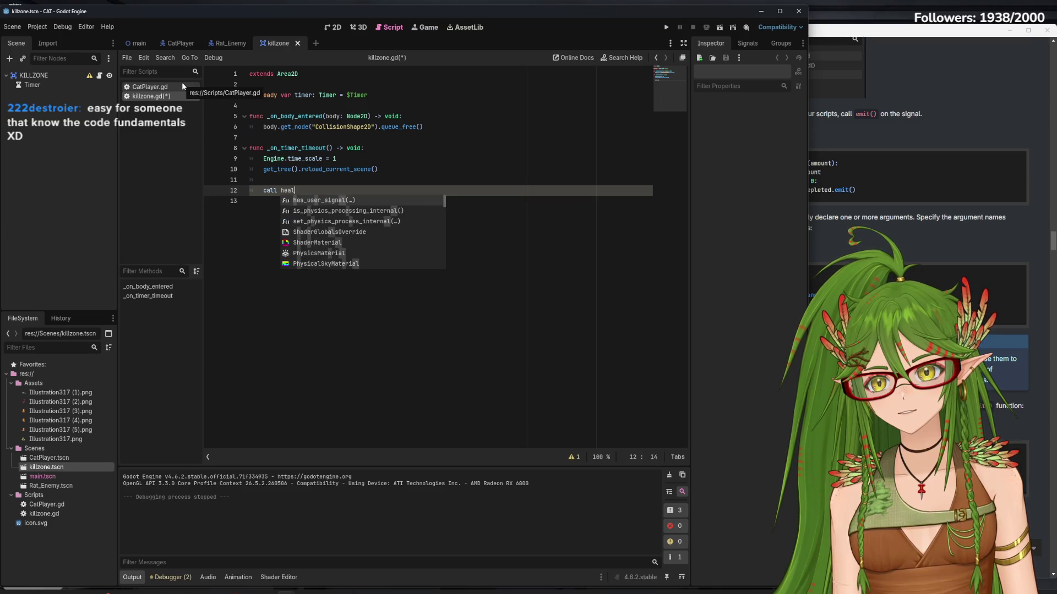
key("Escape")
key("BackSpace")
key("BackSpace")
key("BackSpace")
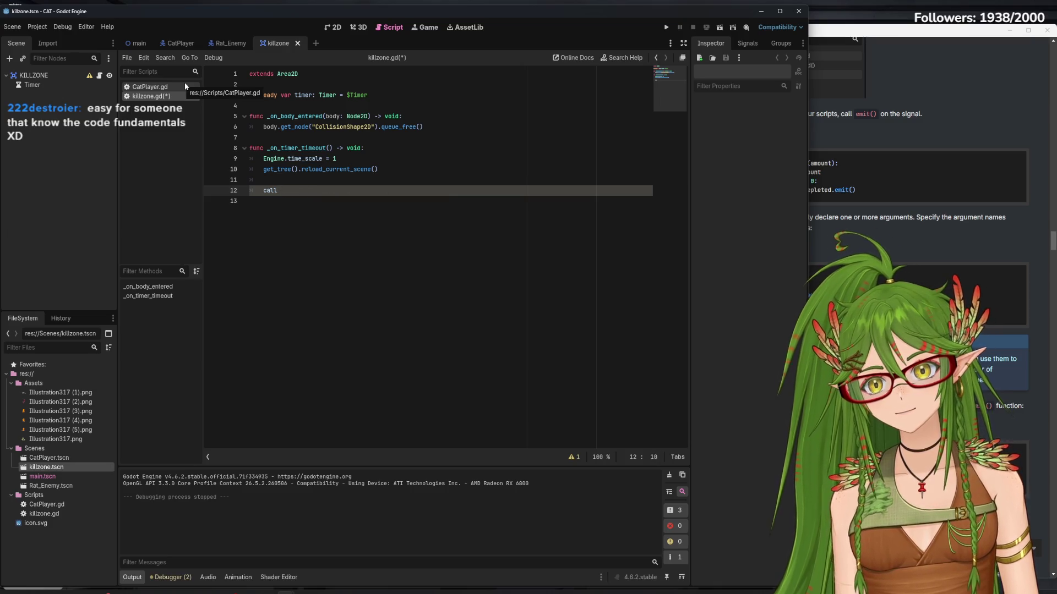
Open CatPlayer.gd and select its take_damage function header line.
left_click(185, 85)
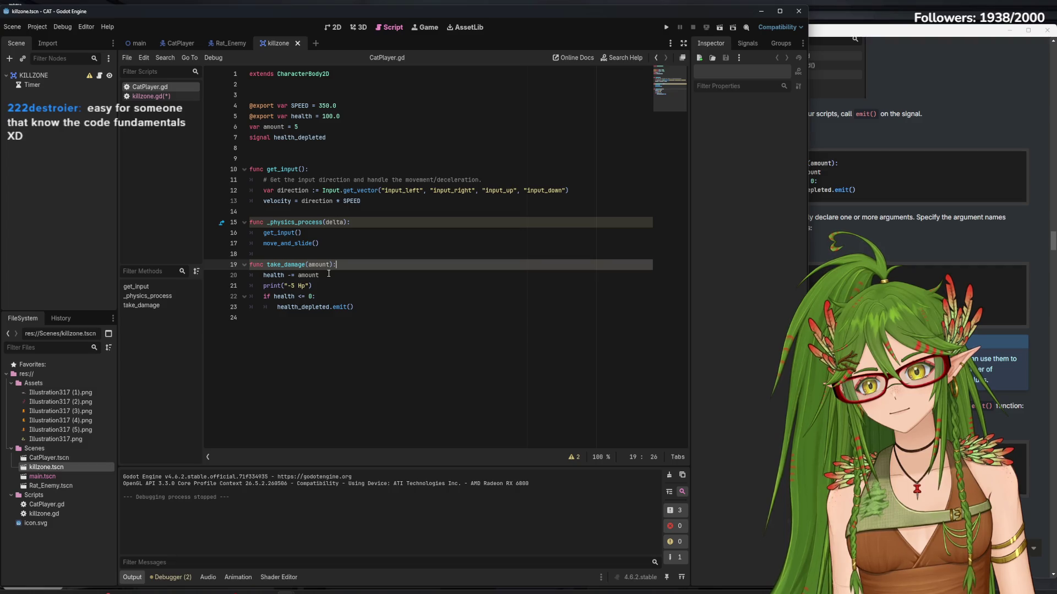
mouse_move(278, 309)
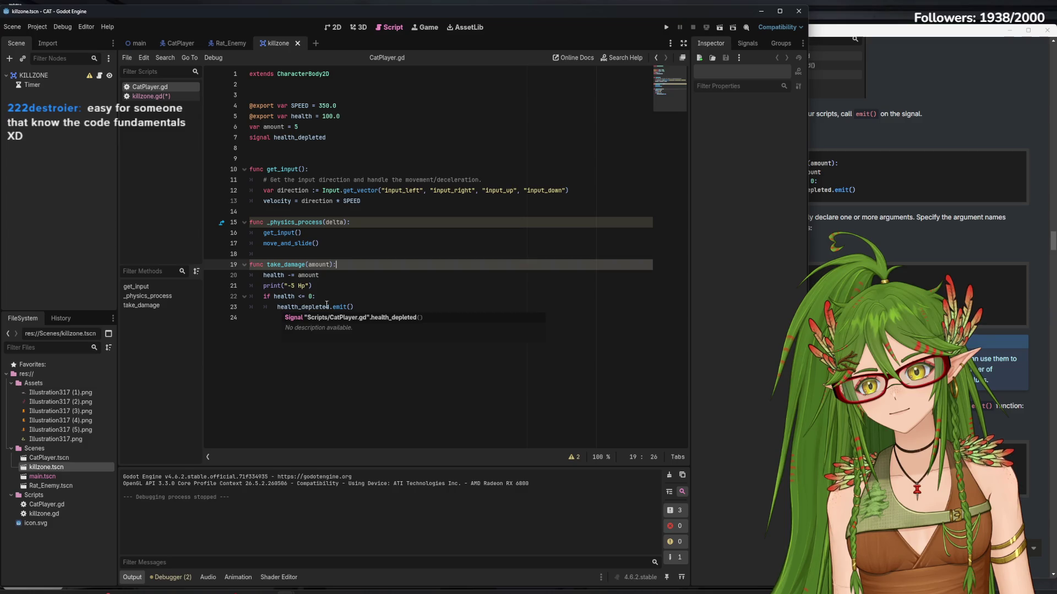
left_click_drag(249, 265, 348, 266)
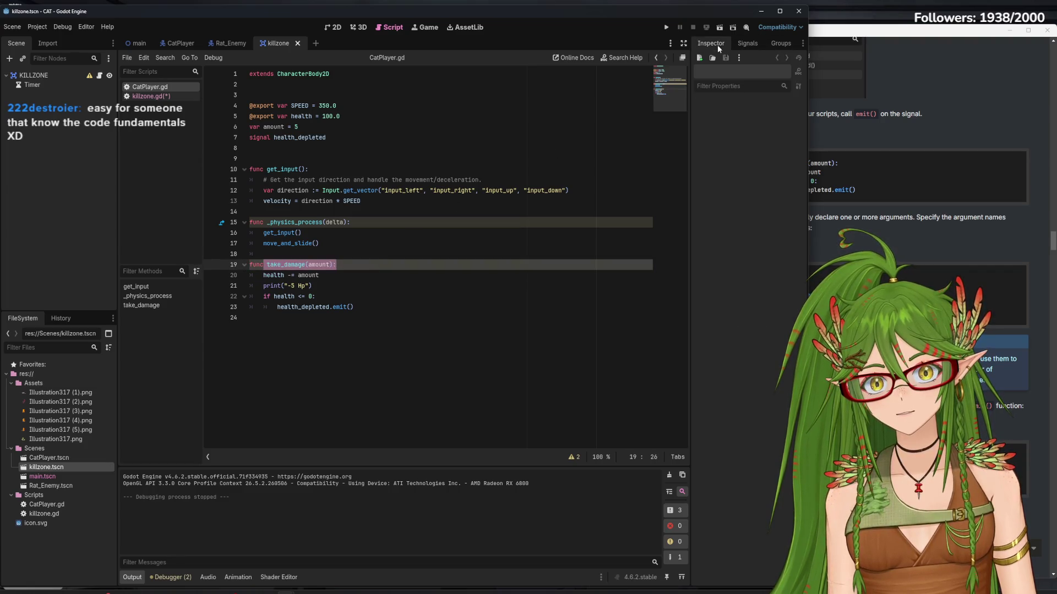
List the KILLZONE node's signals in the Node dock, then return to killzone.gd.
left_click(746, 44)
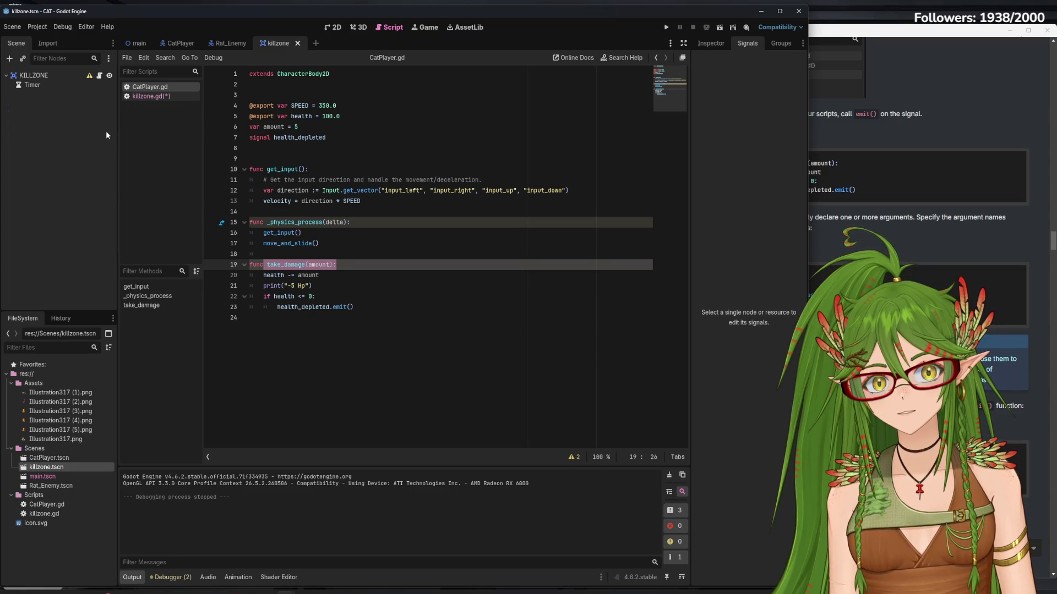
left_click(31, 76)
left_click(151, 97)
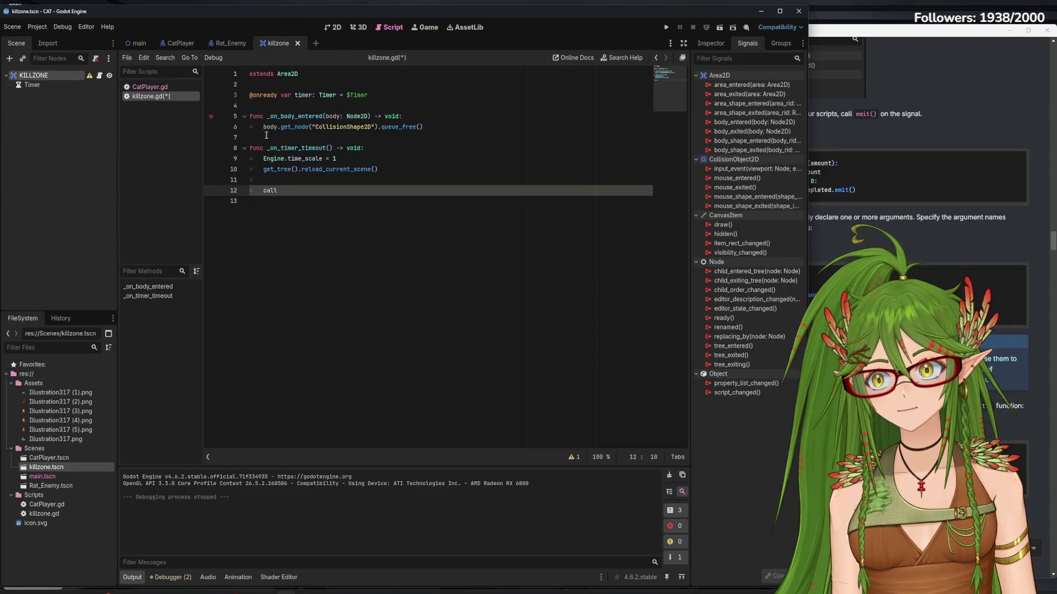
Delete the trailing empty line 13 and the partial 'cal' text on line 12.
left_click(336, 198)
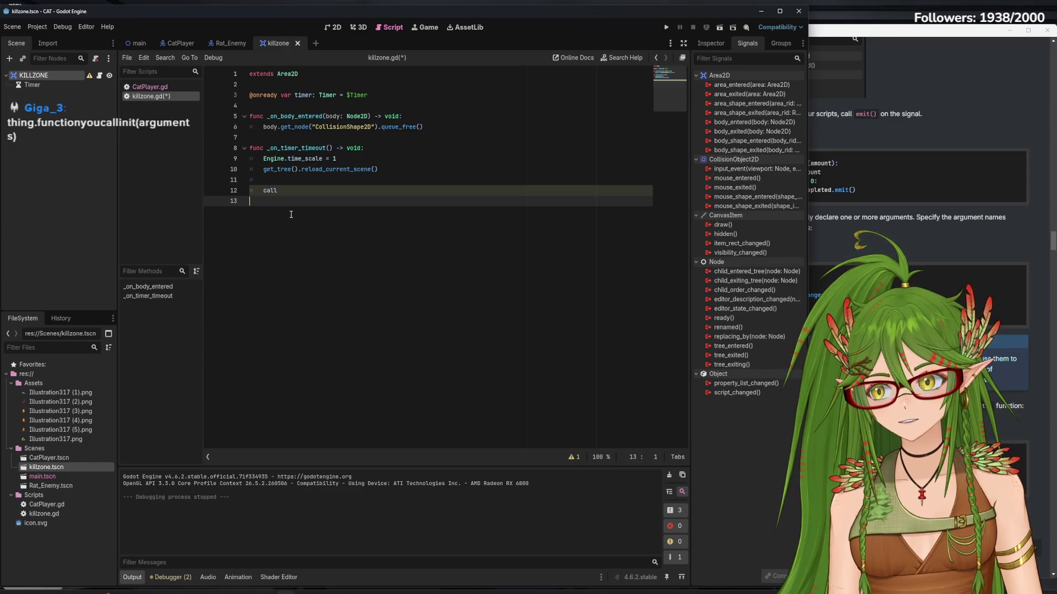
key("BackSpace")
key("BackSpace")
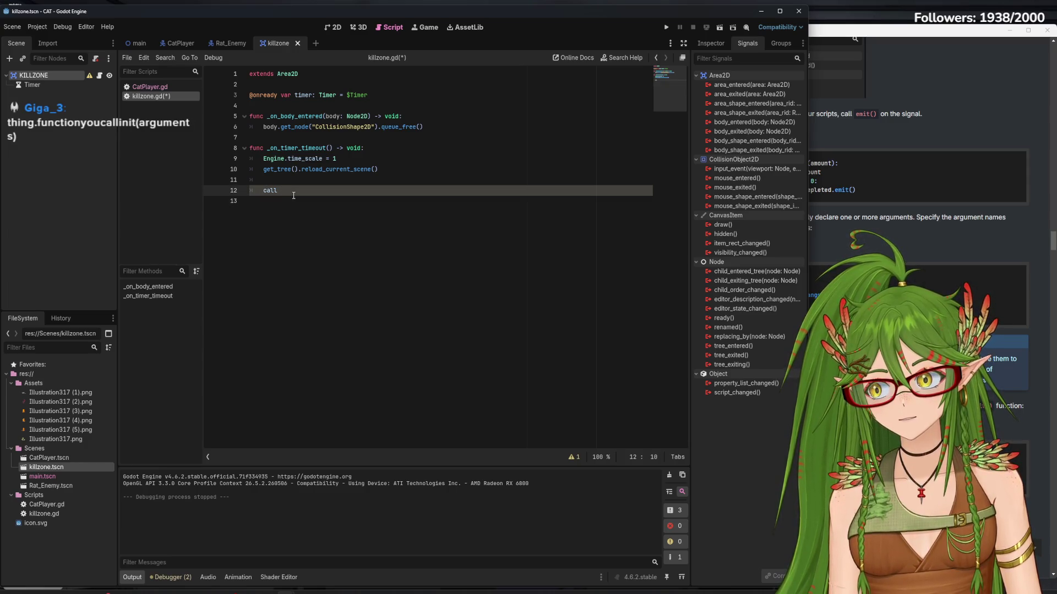
key("BackSpace")
key("BackSpace")
key("BackSpace")
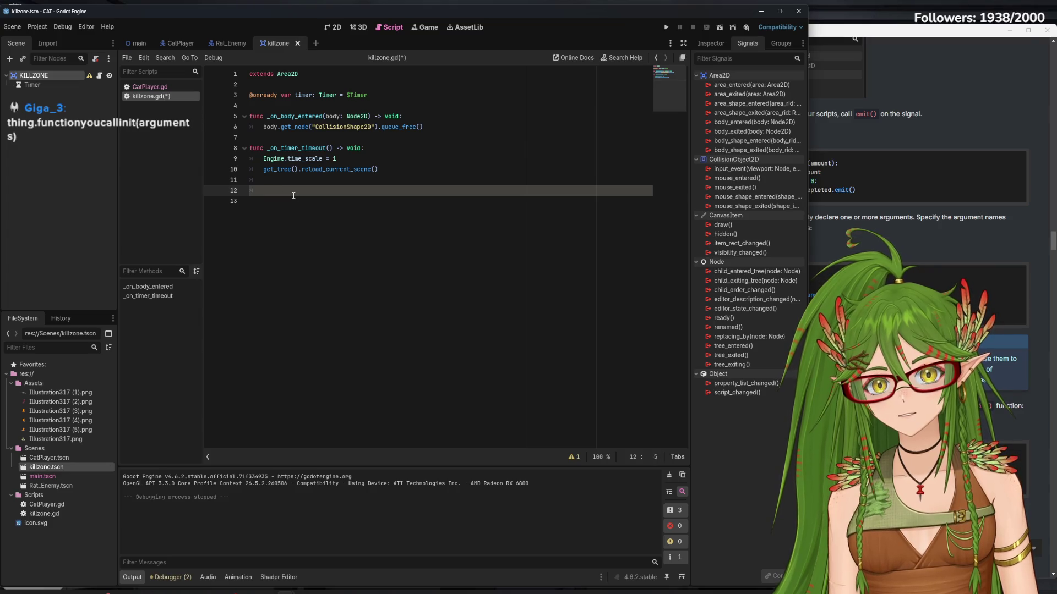
Read the Custom signals examples in the docs, then show CatPlayer.gd at line 21 in the editor.
left_click(958, 159)
scroll(958, 158, "up", 9)
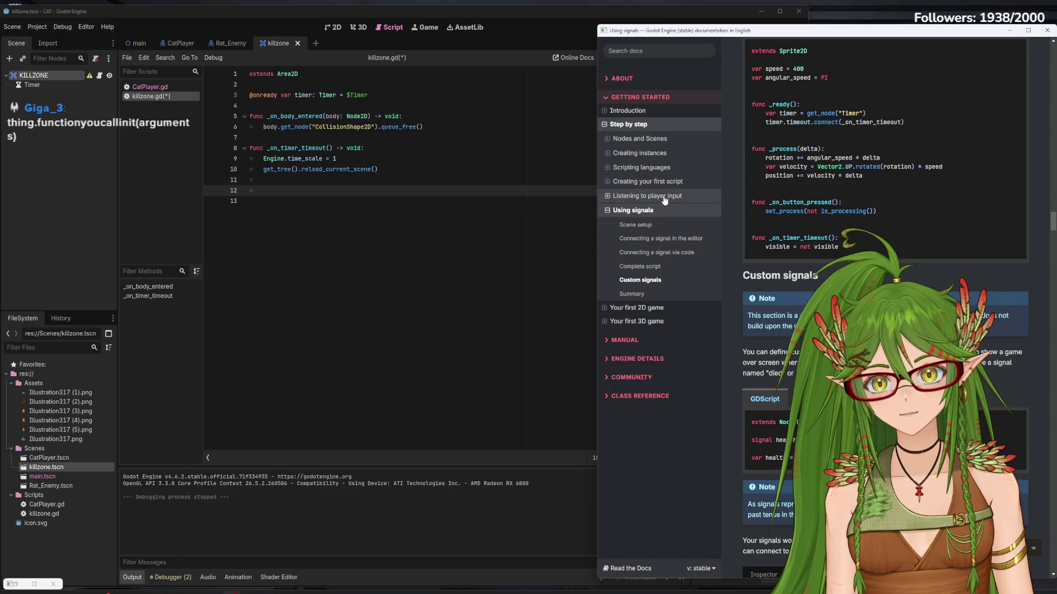
scroll(959, 240, "down", 1)
scroll(958, 242, "down", 7)
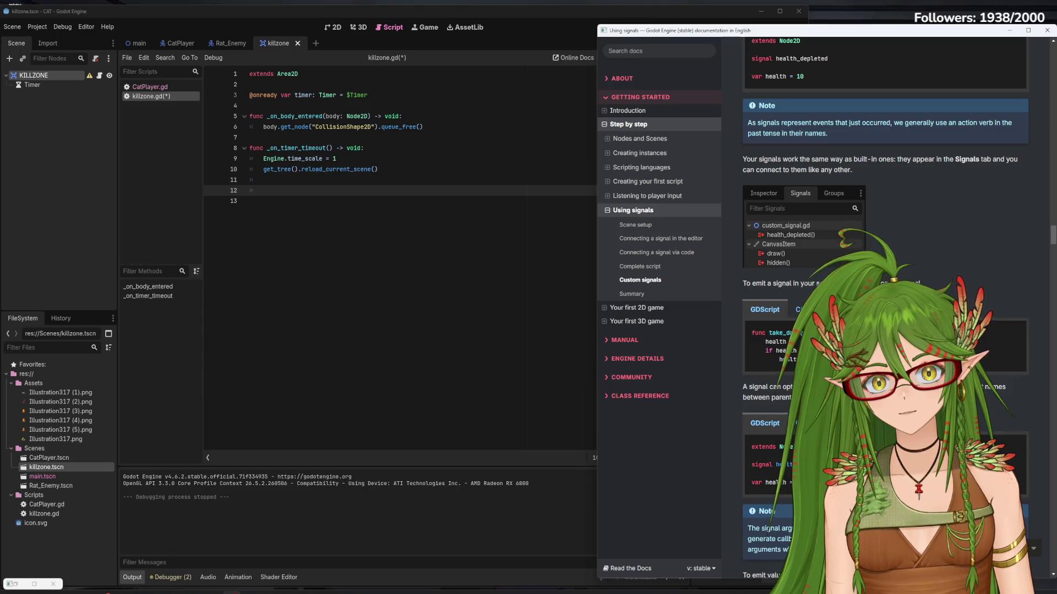
left_click_drag(771, 30, 587, 27)
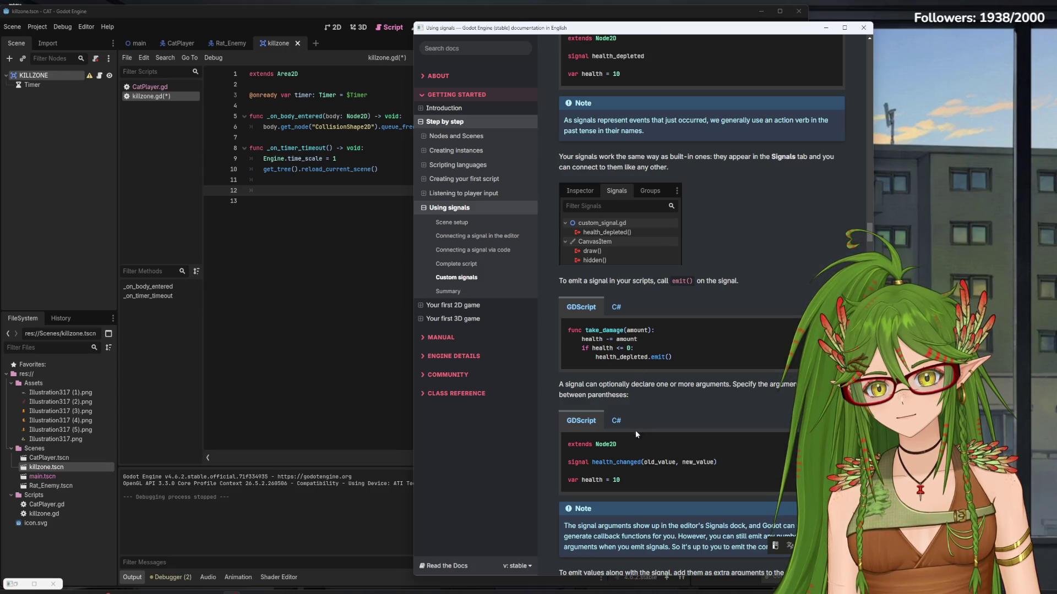
scroll(648, 354, "down", 3)
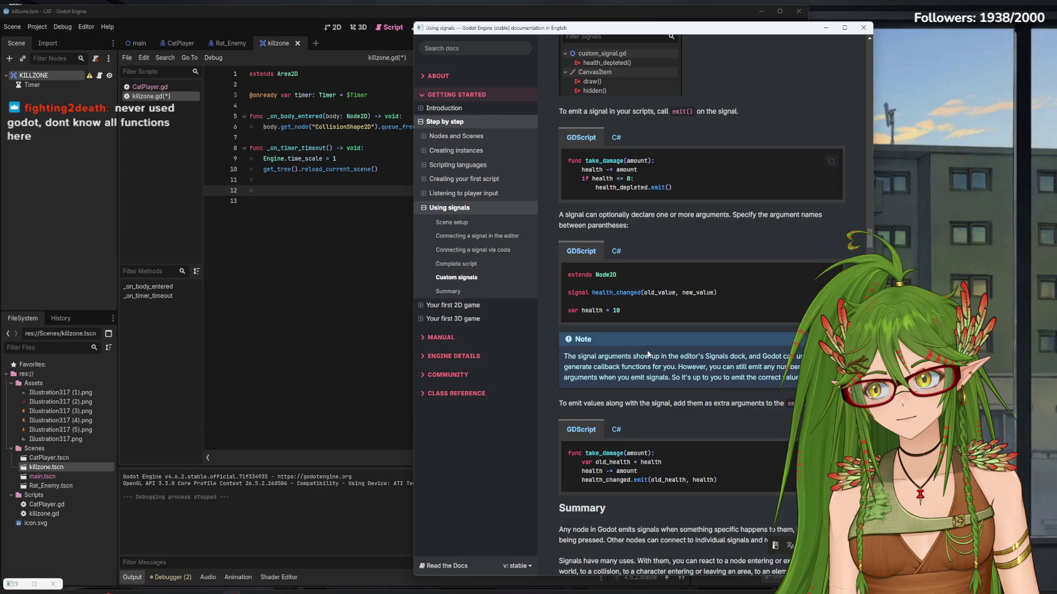
scroll(647, 354, "down", 2)
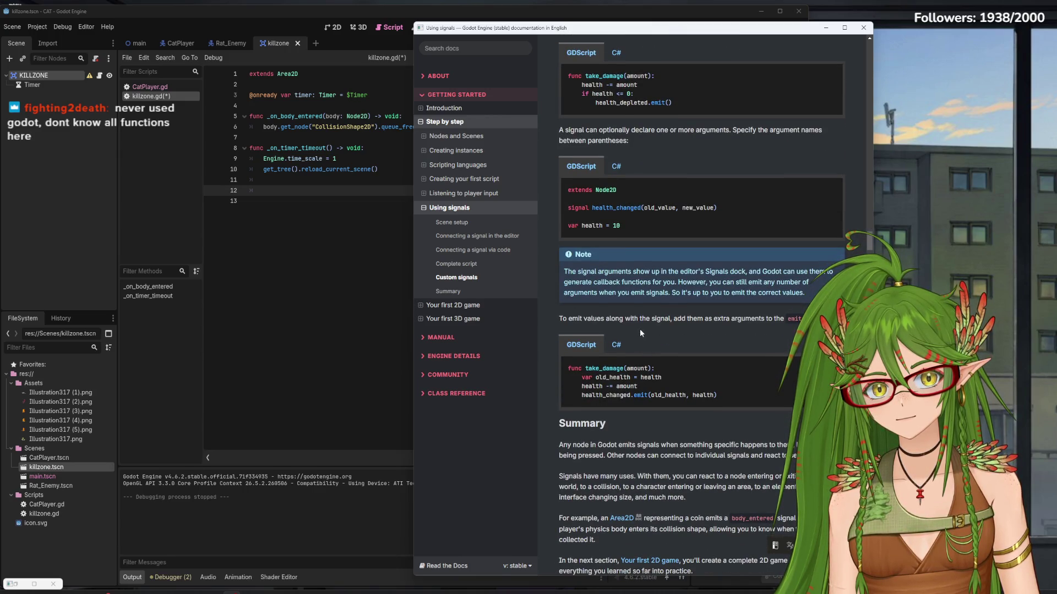
scroll(701, 394, "up", 4)
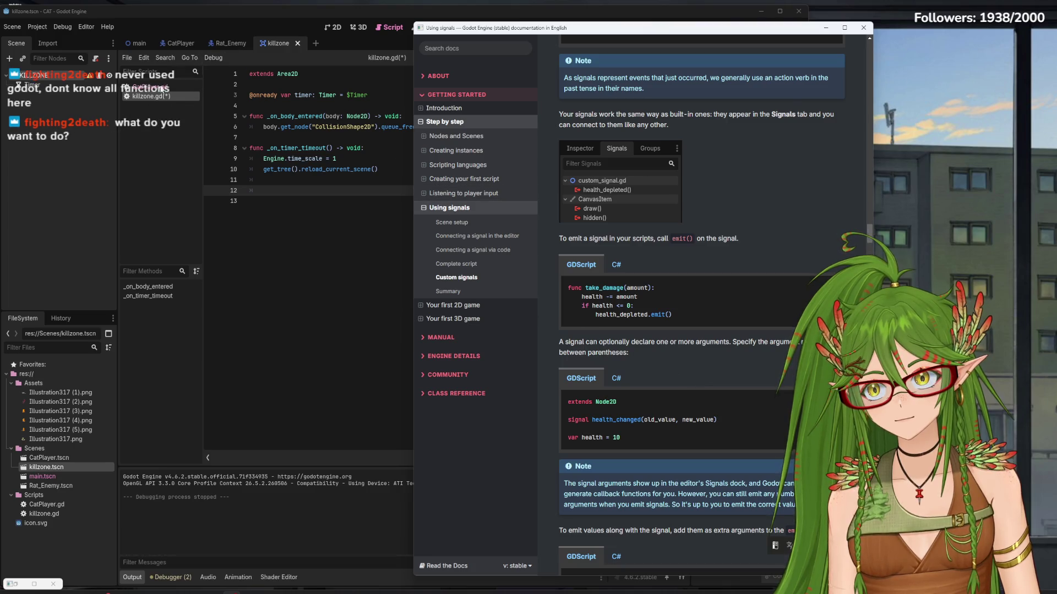
left_click(150, 86)
left_click(354, 287)
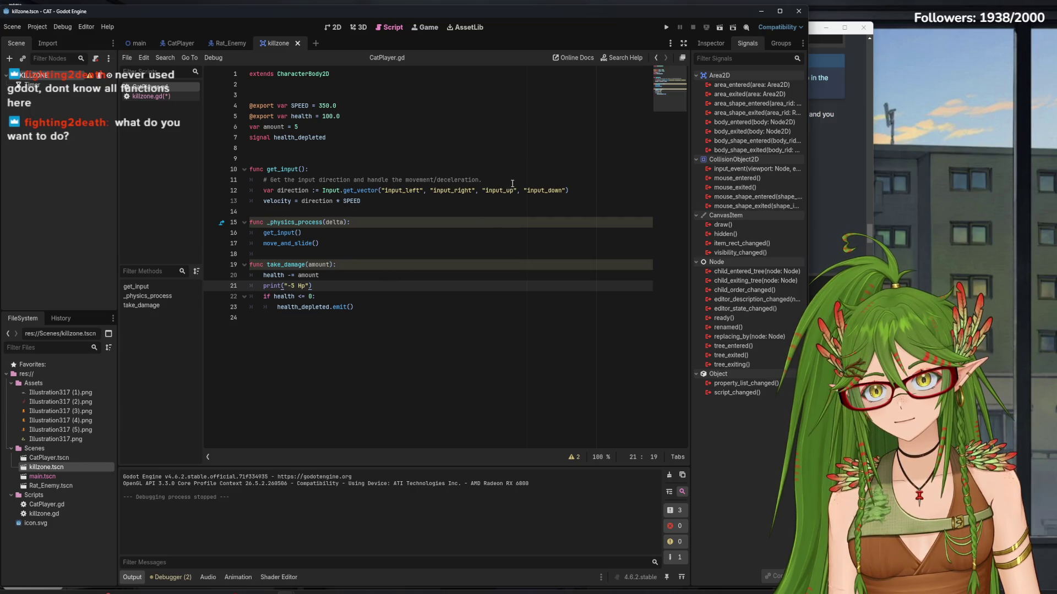
Briefly show and minimize the slime project window, then place the docs window over the script editor.
left_click(324, 575)
left_click(994, 35)
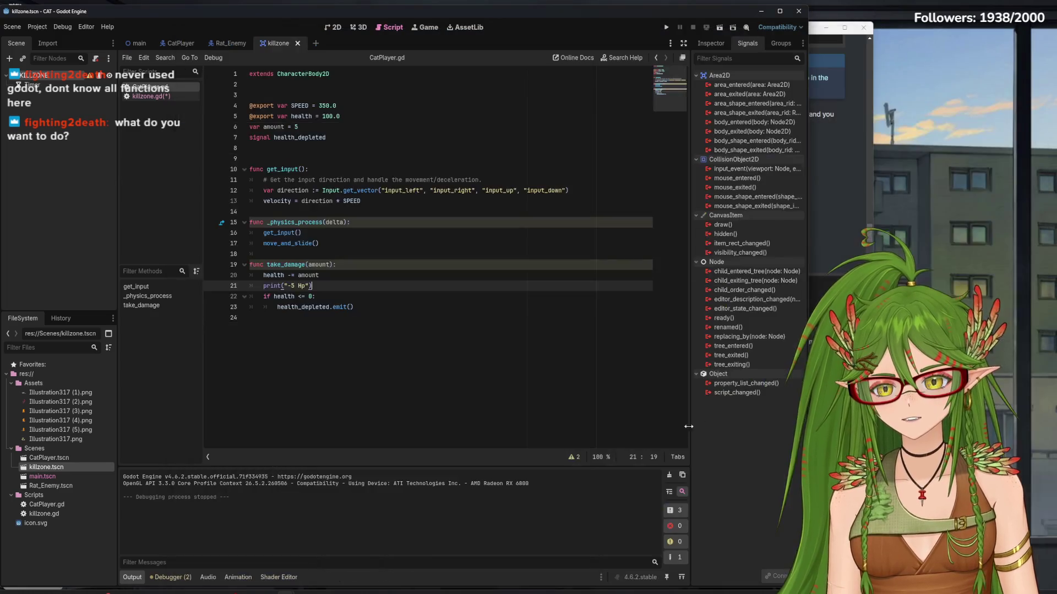
mouse_move(815, 28)
left_mouse_down()
mouse_move(770, 24)
mouse_move(906, 26)
mouse_move(681, 27)
mouse_move(701, 37)
left_mouse_up()
mouse_move(799, 242)
left_mouse_down()
mouse_move(813, 178)
mouse_move(808, 44)
mouse_move(805, 91)
mouse_move(802, 58)
left_mouse_up()
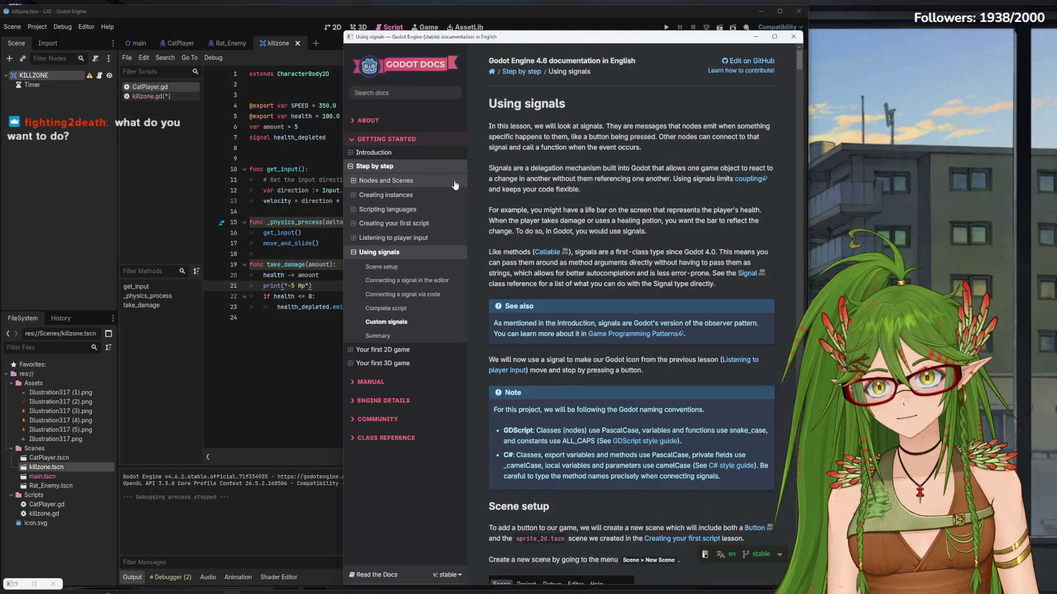
Jump between the Custom signals, Complete script and Connecting a signal in the editor sections.
left_click(427, 322)
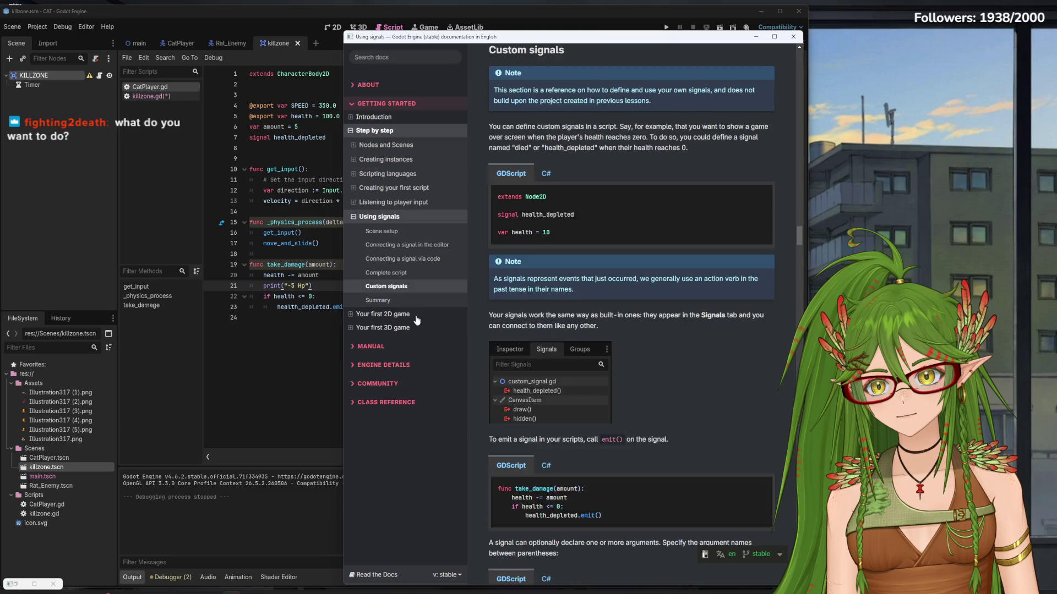
left_click(421, 274)
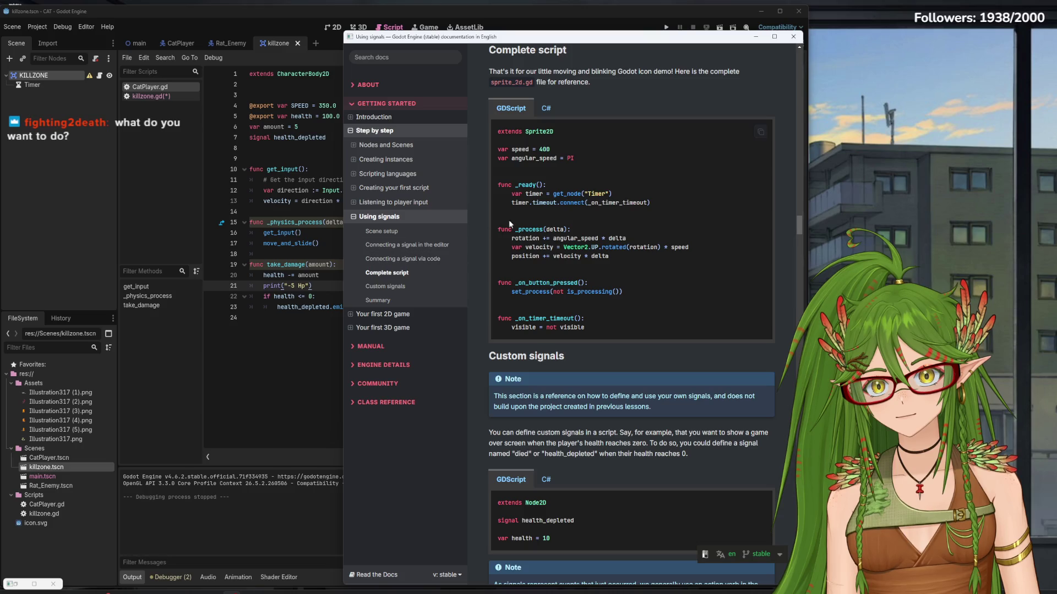
left_click(418, 245)
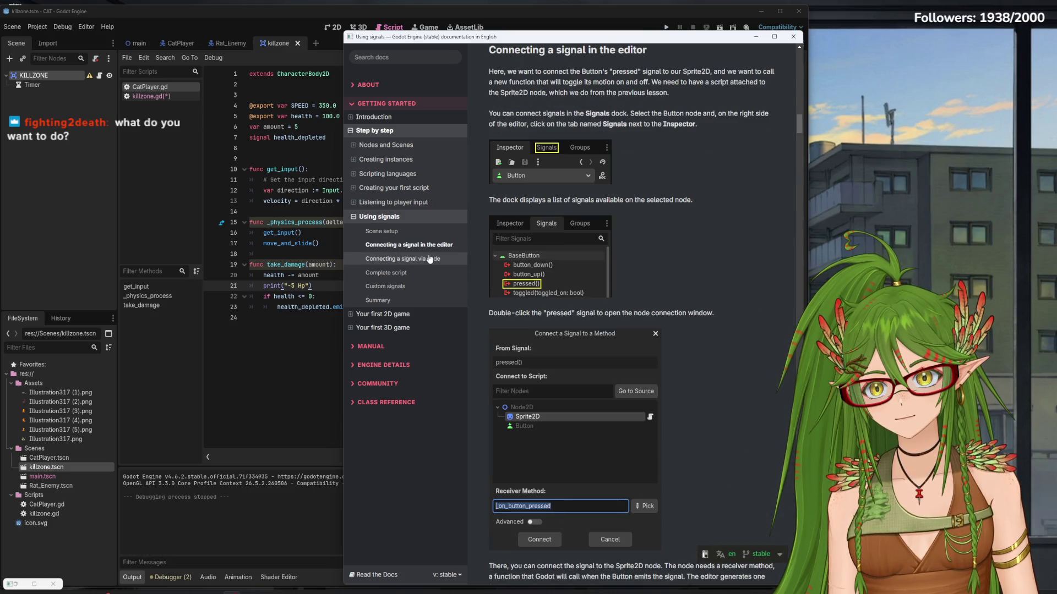
scroll(540, 318, "down", 10)
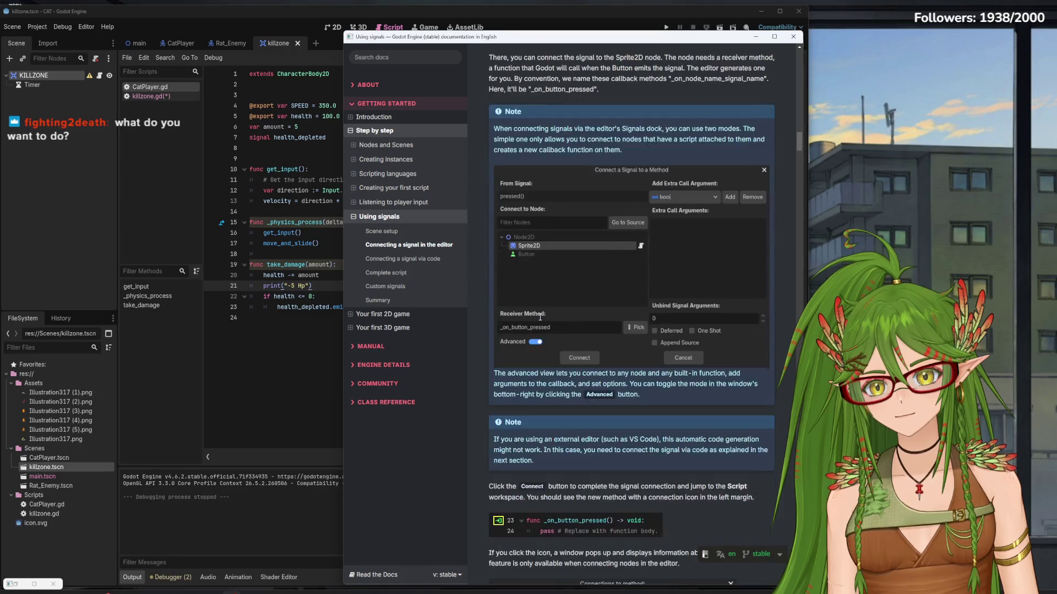
scroll(540, 318, "down", 3)
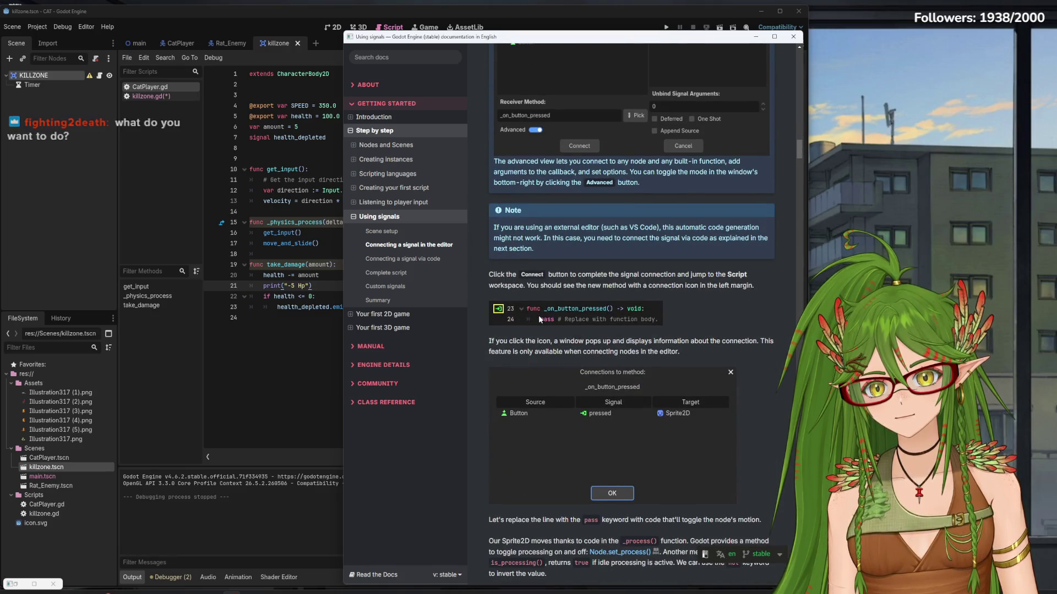
scroll(539, 319, "down", 3)
scroll(540, 318, "down", 3)
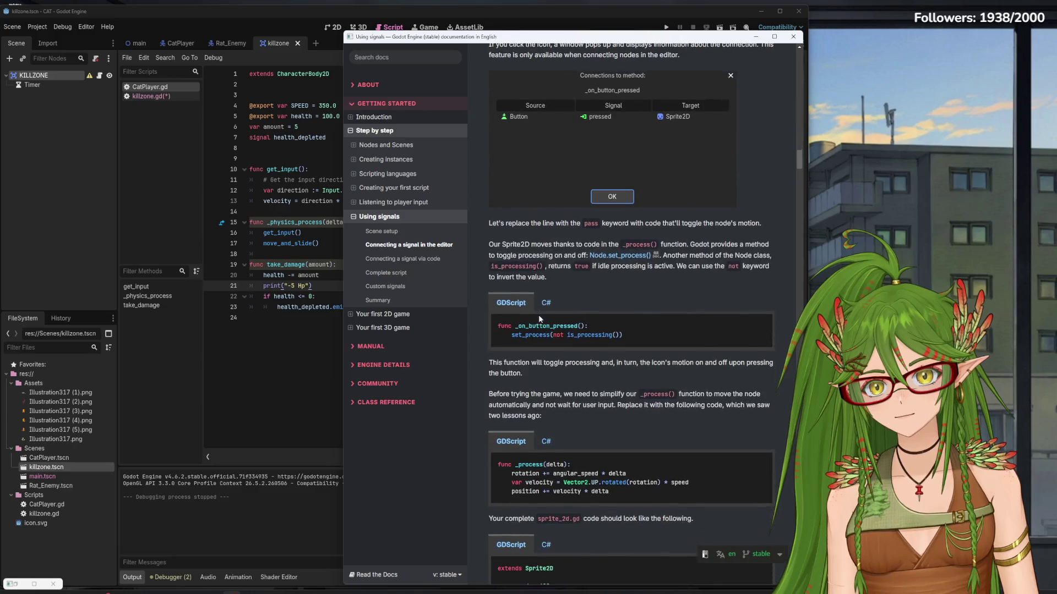
scroll(569, 306, "down", 10)
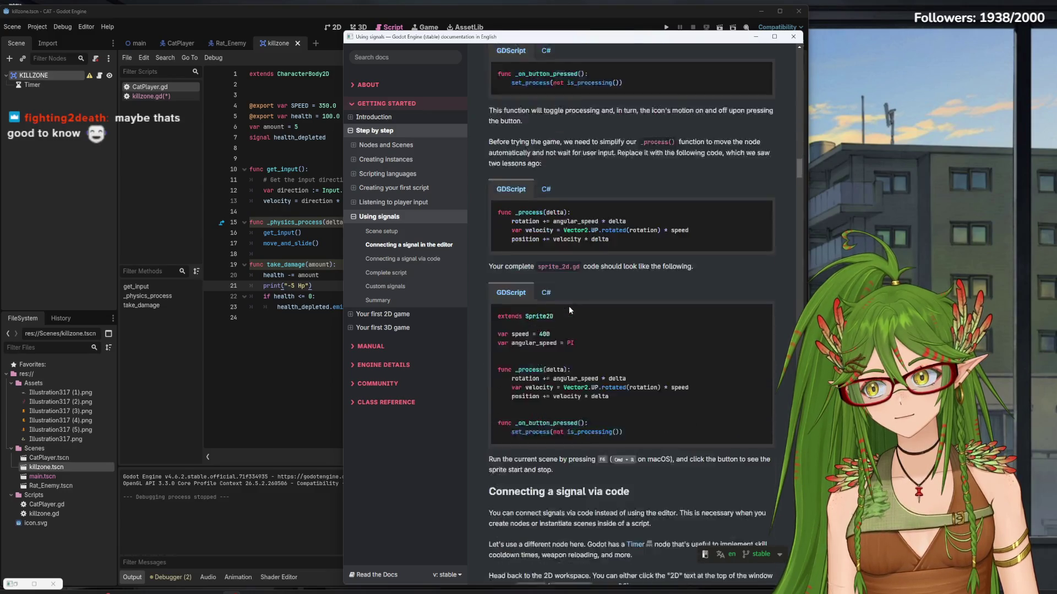
scroll(569, 303, "down", 15)
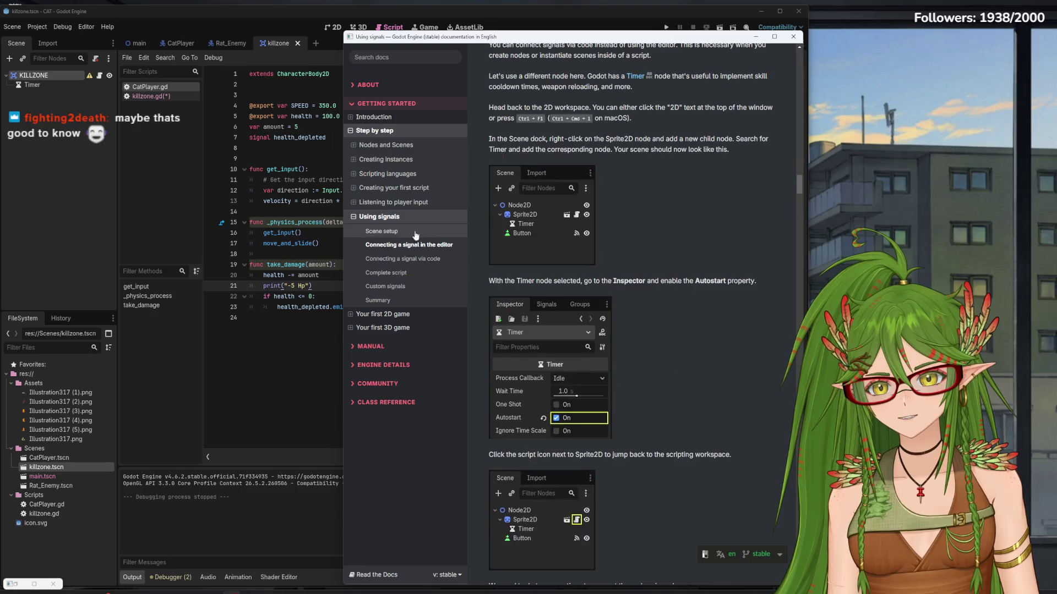
Revisit the Custom signals section and study the health_changed emit example.
left_click(408, 273)
left_click(385, 286)
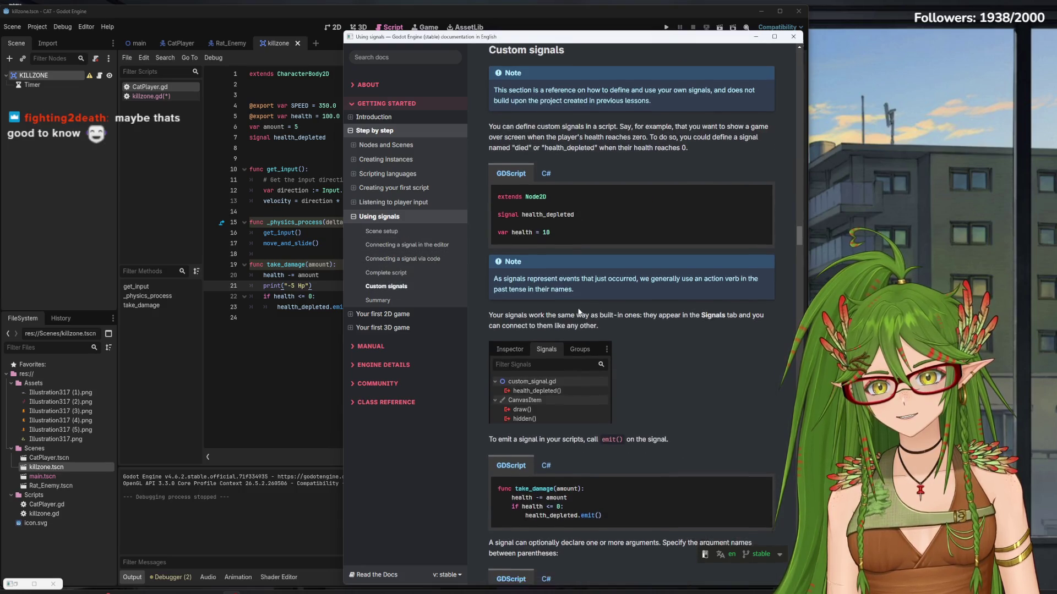
scroll(577, 306, "down", 6)
scroll(577, 306, "down", 3)
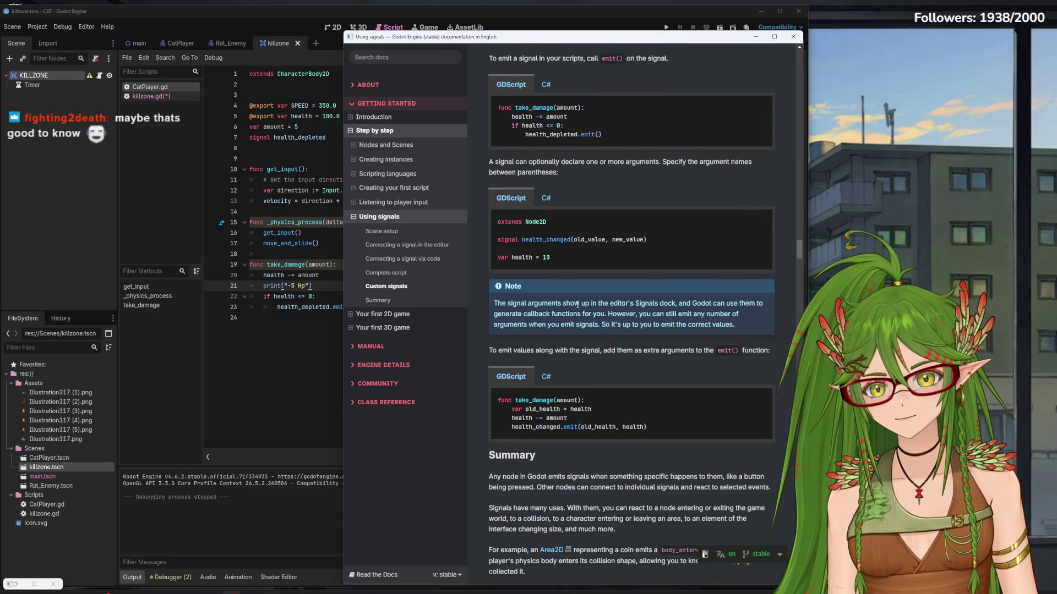
scroll(577, 305, "up", 4)
scroll(576, 303, "down", 2)
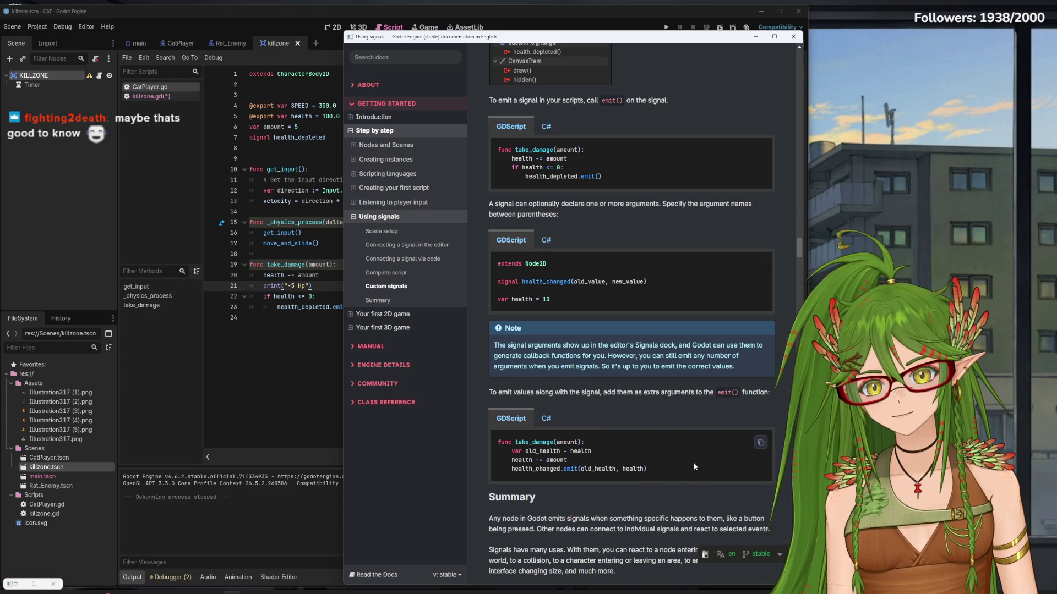
mouse_move(648, 468)
left_mouse_down()
mouse_move(449, 444)
mouse_move(593, 419)
mouse_move(660, 460)
left_mouse_up()
left_click(666, 461)
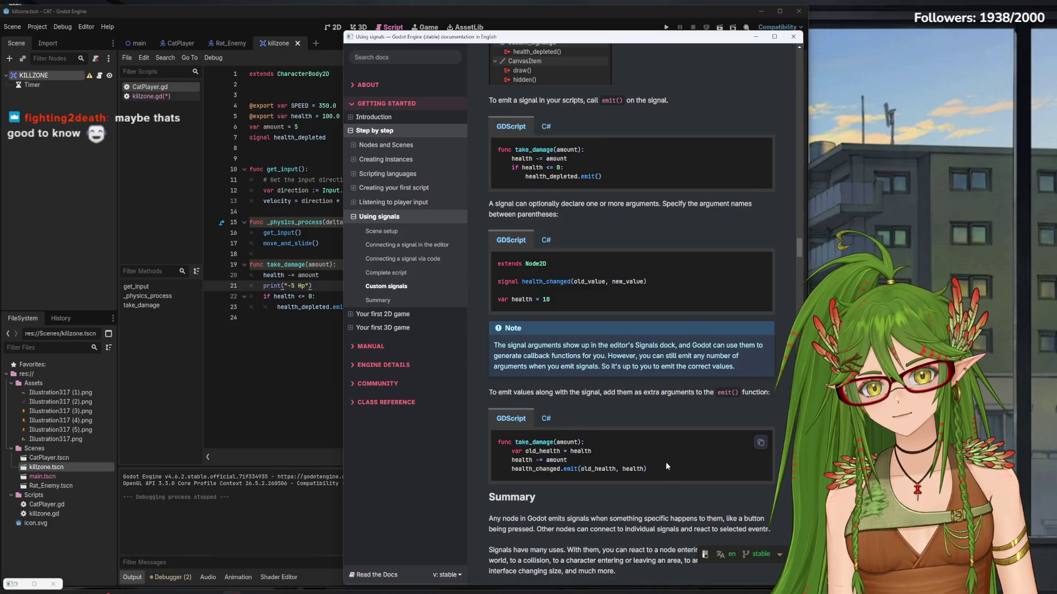
scroll(732, 239, "up", 5)
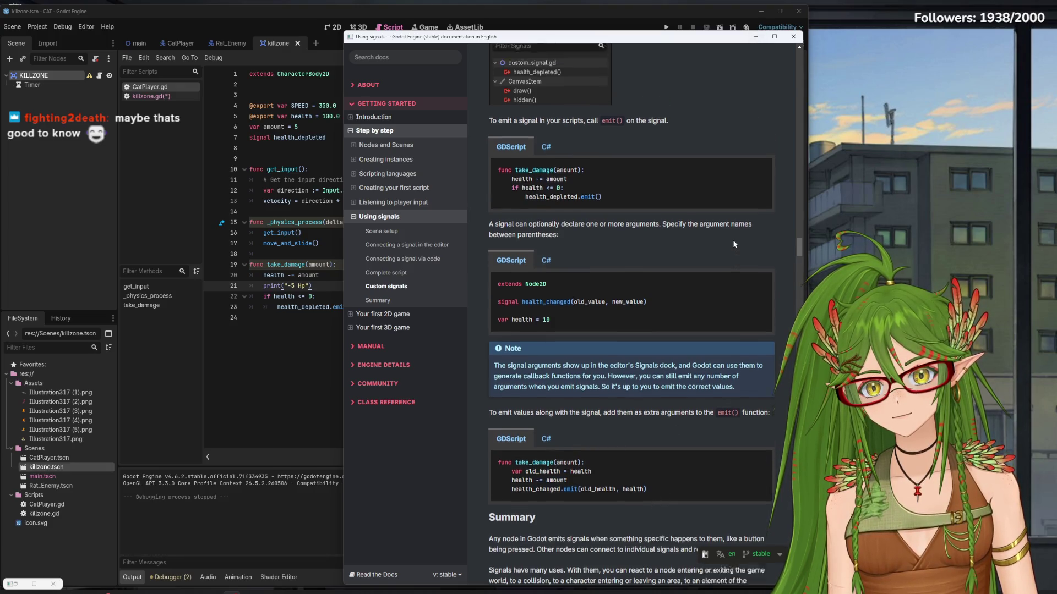
scroll(511, 210, "up", 3)
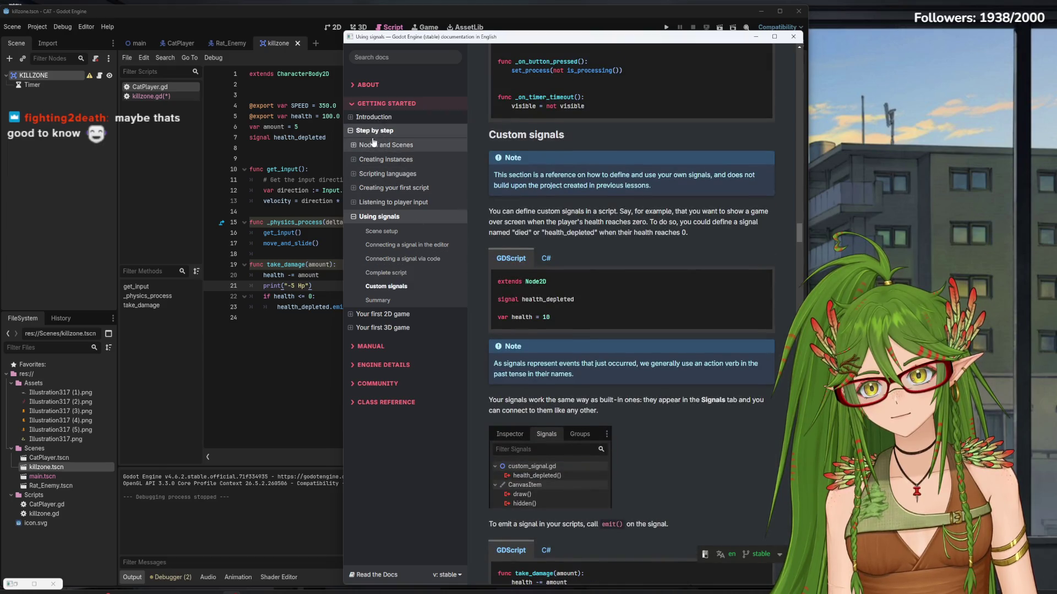
Open the Your first 2D game tutorial and view its Dodge the Creeps introduction.
left_click(405, 314)
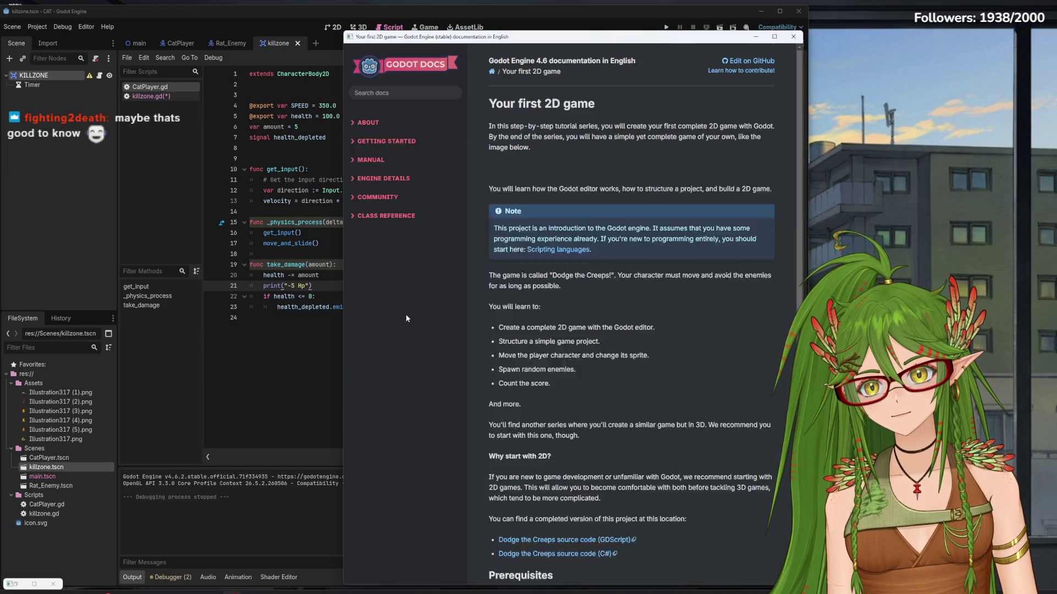
scroll(599, 256, "down", 2)
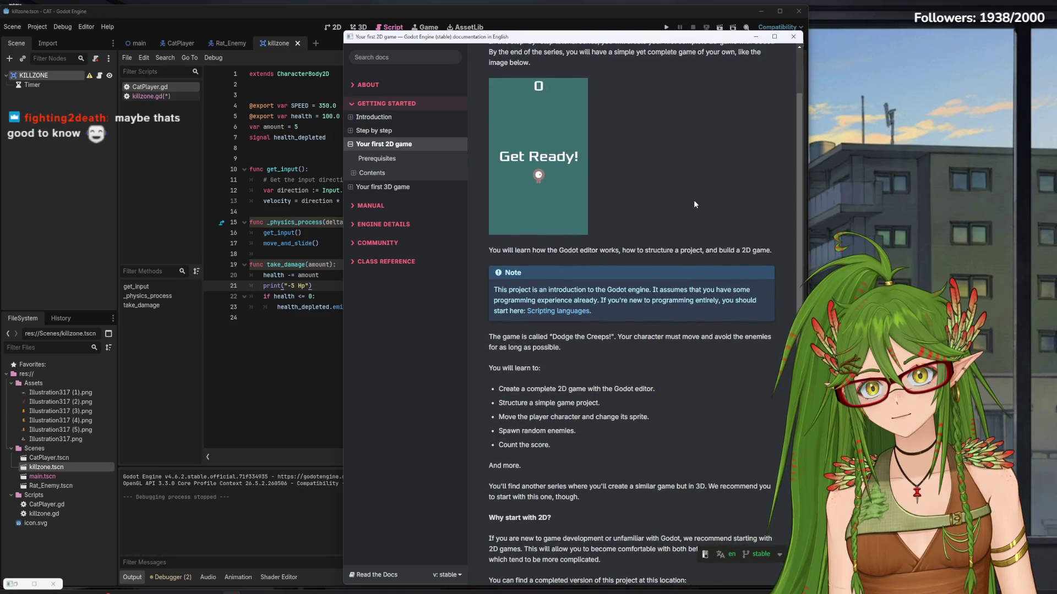
scroll(693, 204, "down", 1)
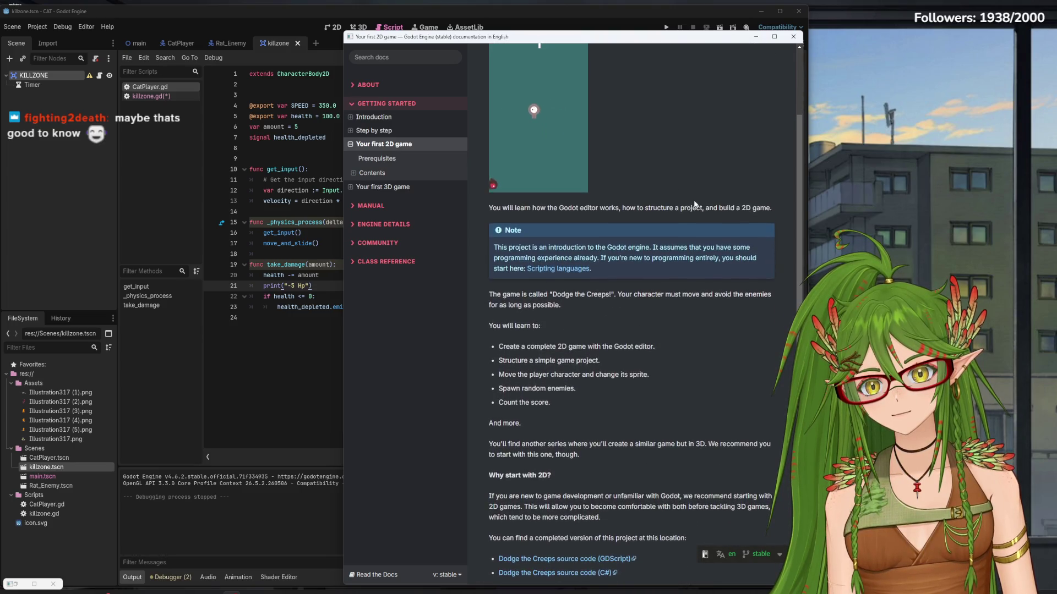
scroll(761, 201, "down", 2)
scroll(795, 124, "up", 4)
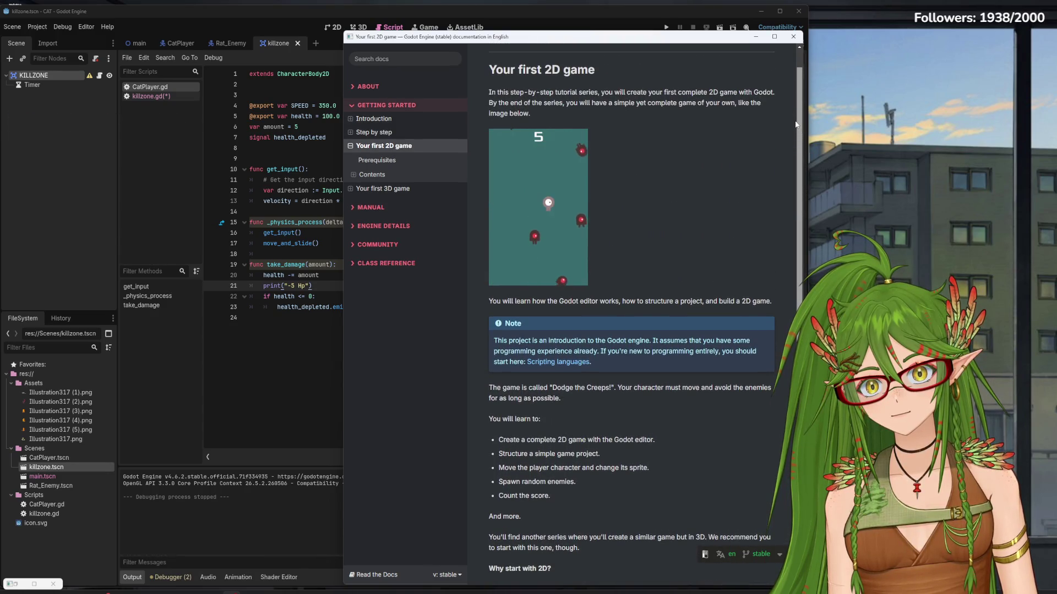
scroll(751, 306, "down", 10)
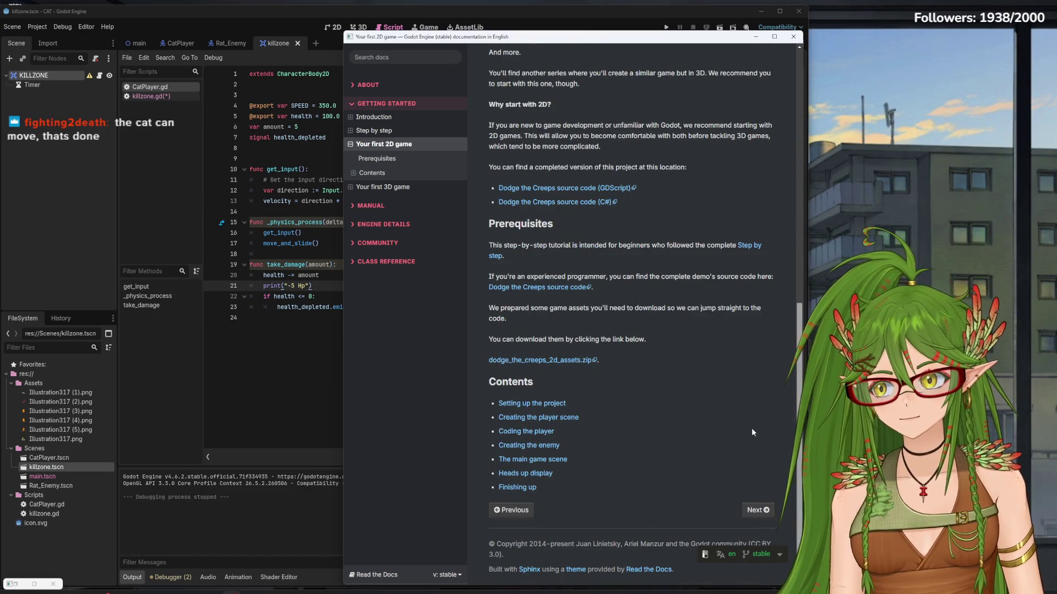
scroll(771, 405, "up", 10)
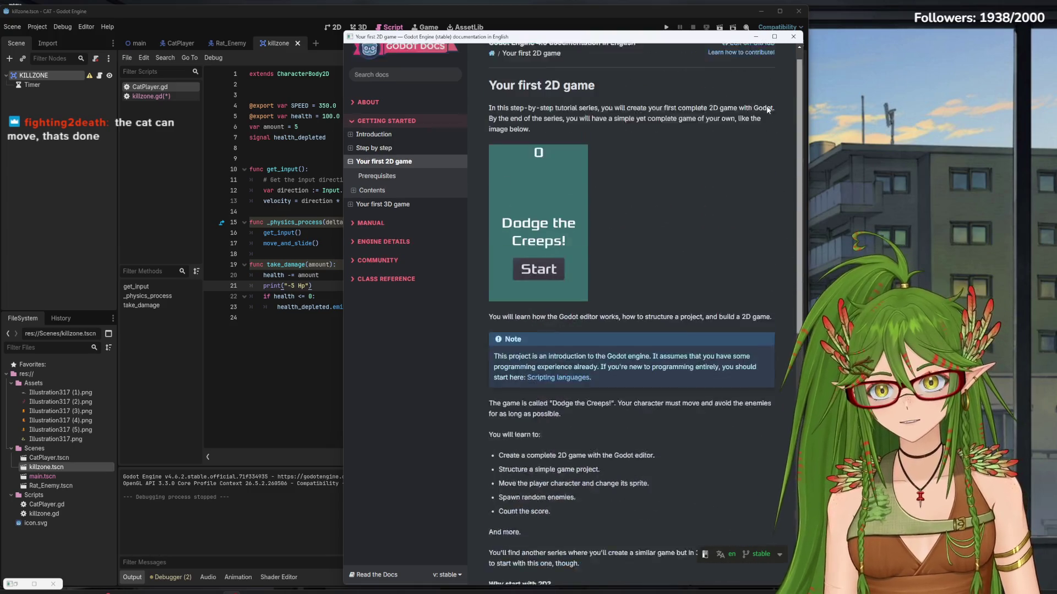
Minimize the docs window and return to the 2D workspace with nothing selected.
left_click(756, 36)
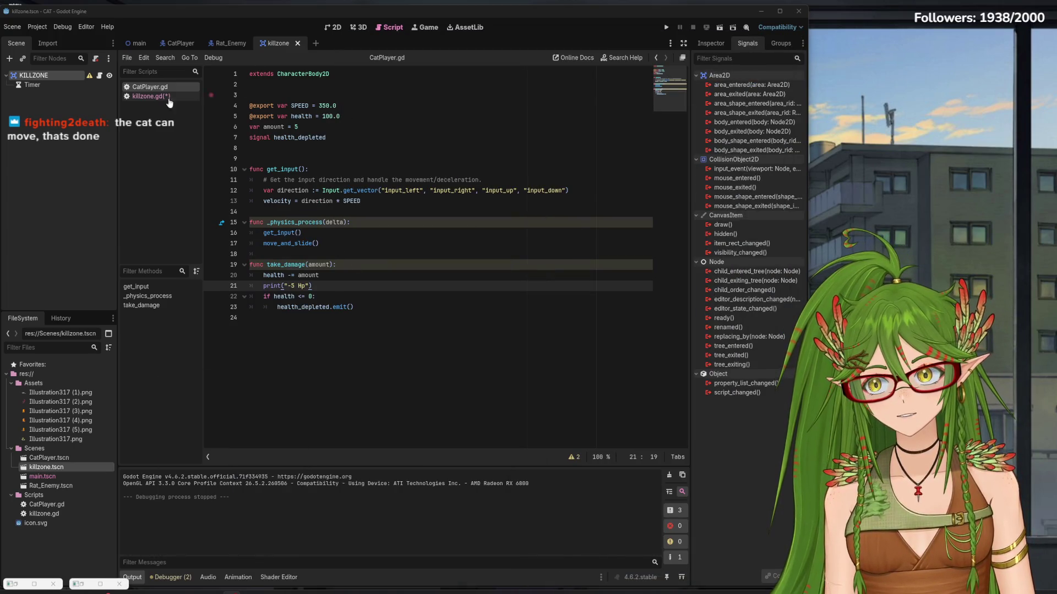
left_click(358, 27)
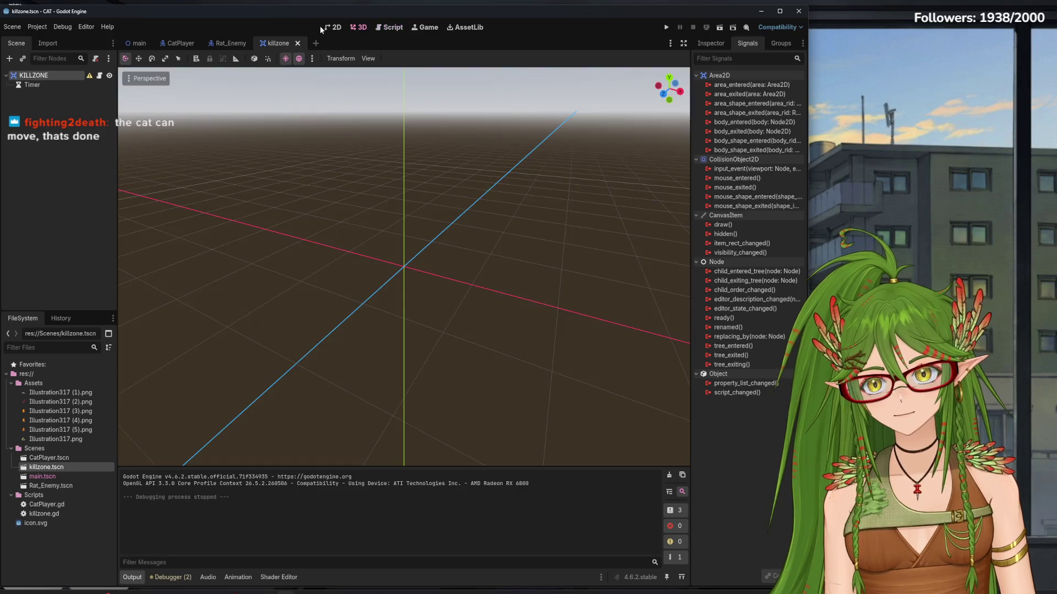
left_click(332, 27)
left_click(402, 270)
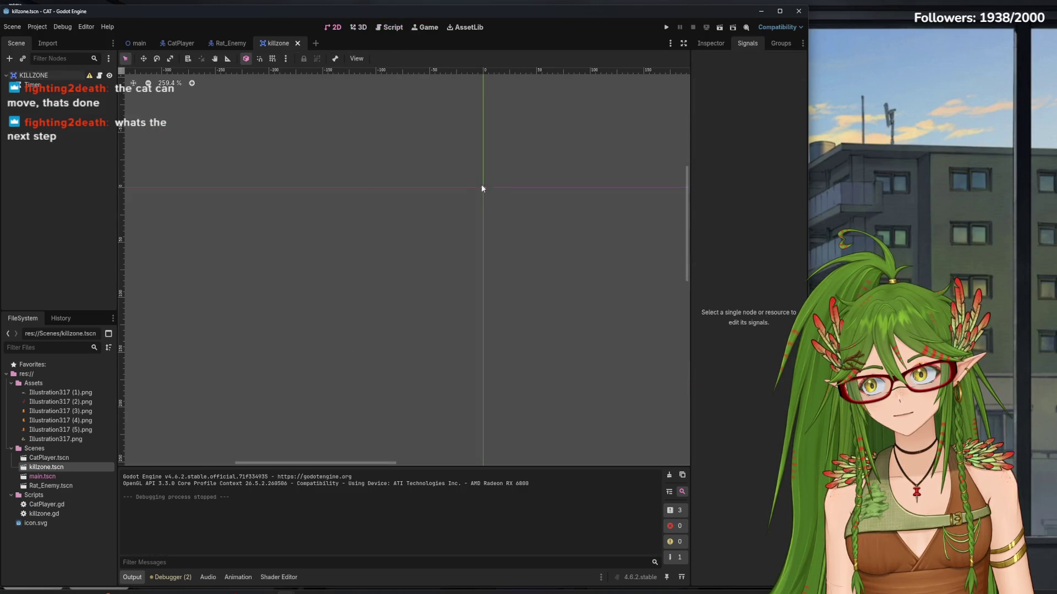
left_click_drag(481, 184, 387, 304)
Browse the main, Rat_Enemy, CatPlayer and killzone scenes, ending on CatPlayer.gd in the Script workspace.
left_click(136, 46)
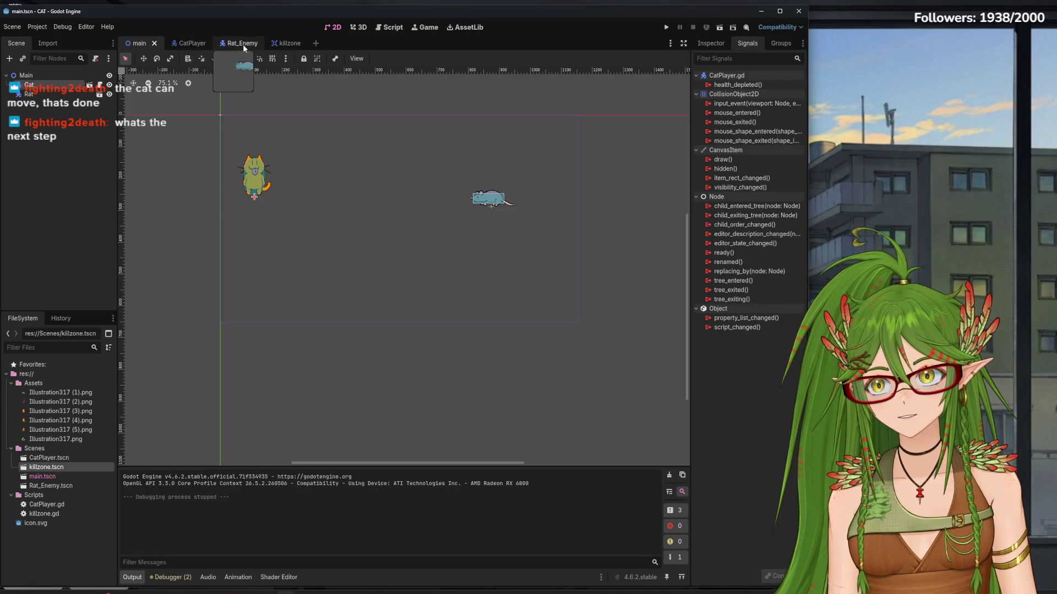
left_click(242, 44)
left_click(187, 44)
left_click(135, 46)
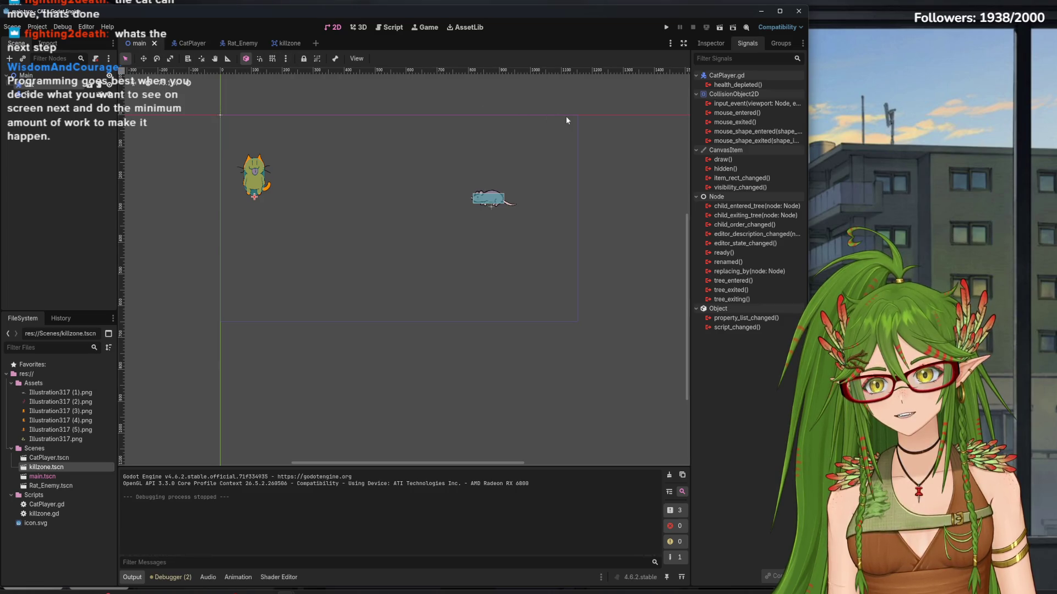
left_click(242, 43)
left_click(181, 43)
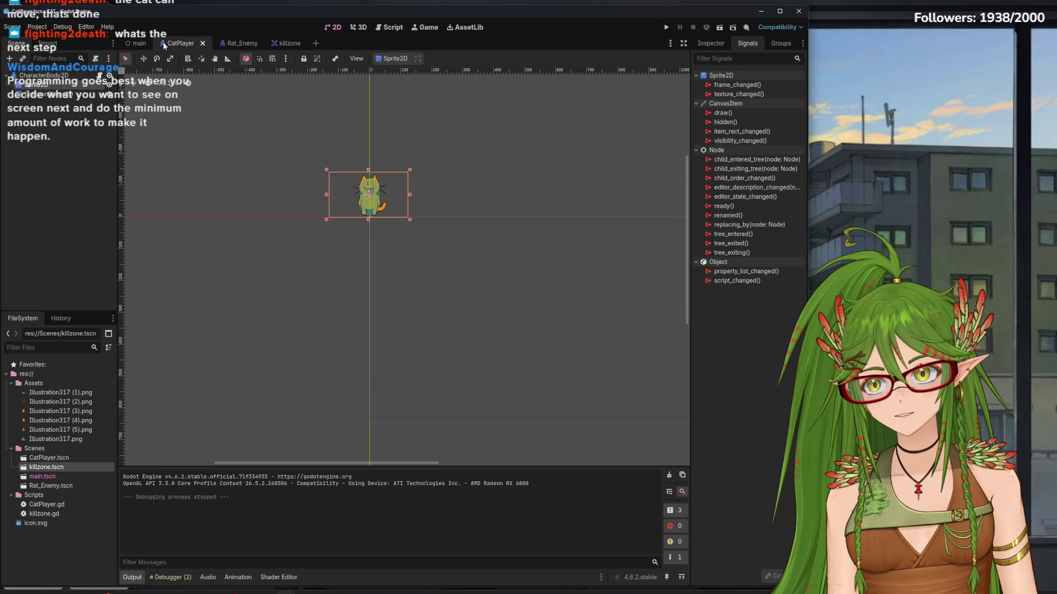
left_click(282, 44)
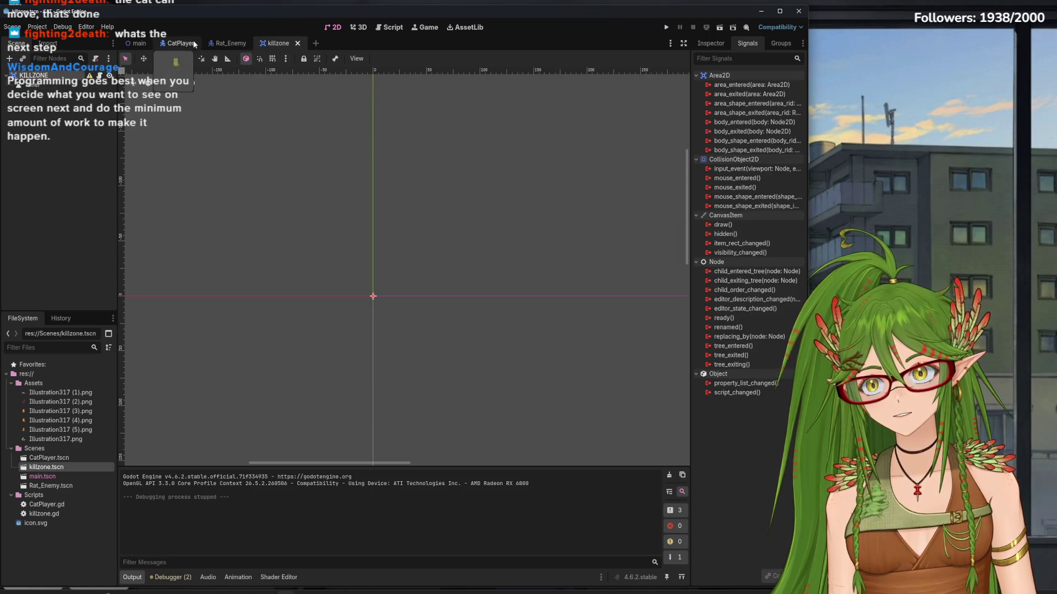
left_click(174, 43)
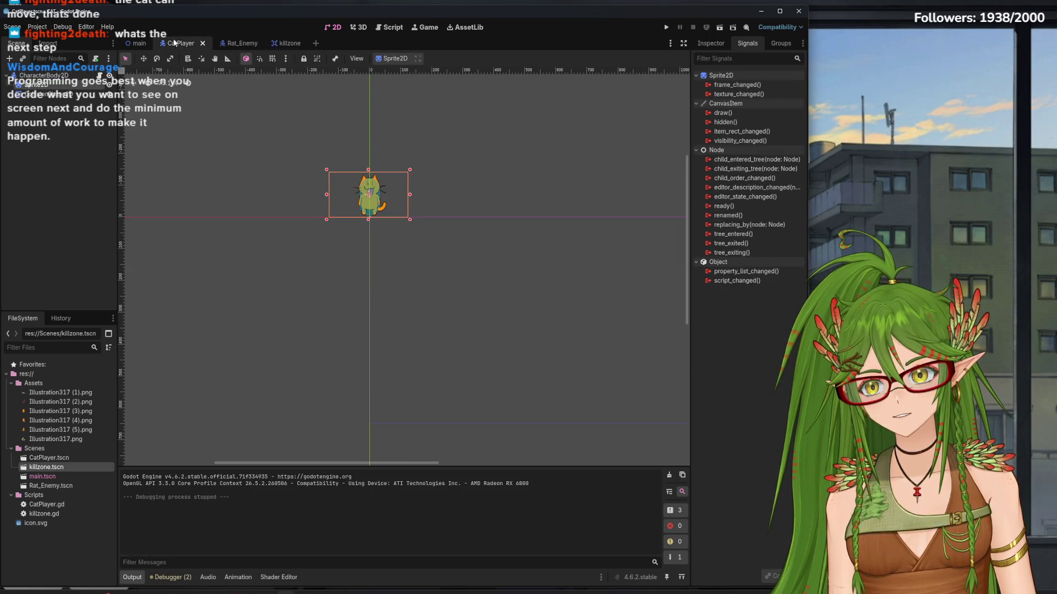
left_click(378, 29)
left_click(160, 115)
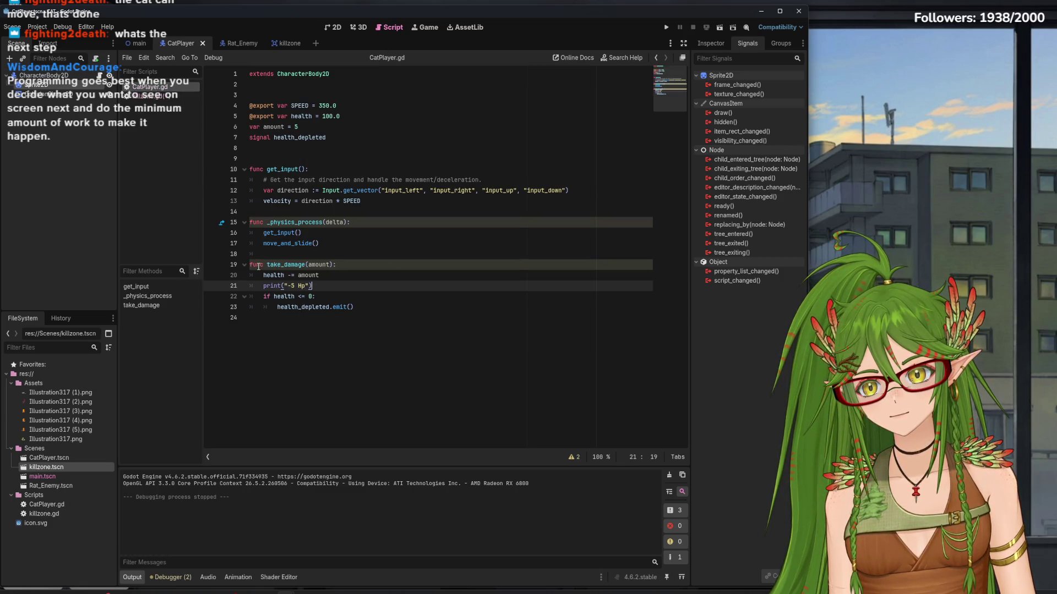
Review CatPlayer.gd's take_damage code down to health_depleted.emit().
left_click_drag(258, 267, 385, 337)
left_click(421, 324)
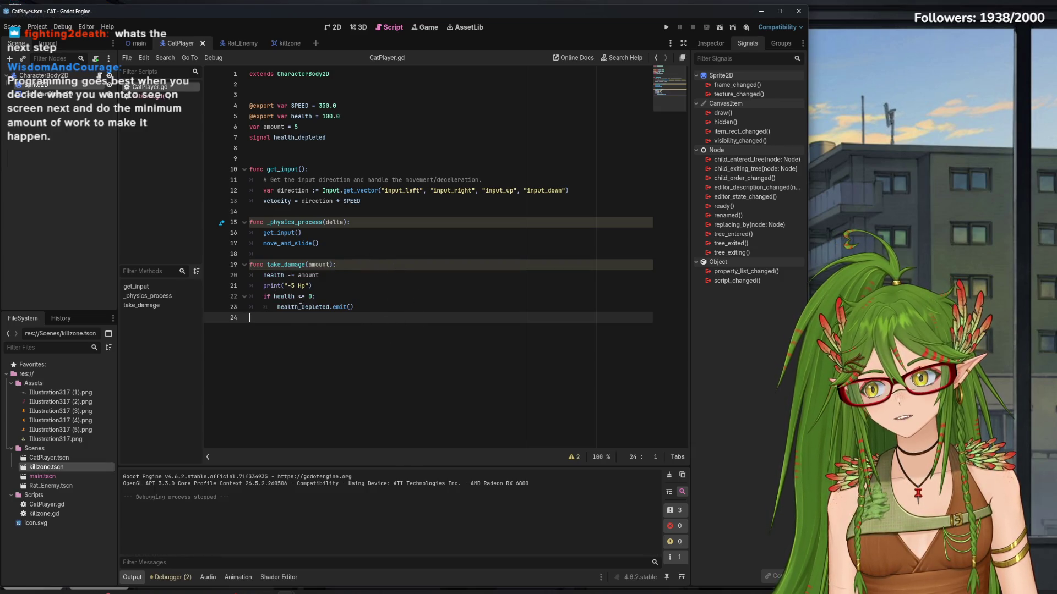
mouse_move(355, 306)
left_mouse_down()
mouse_move(264, 306)
mouse_move(237, 255)
left_mouse_up()
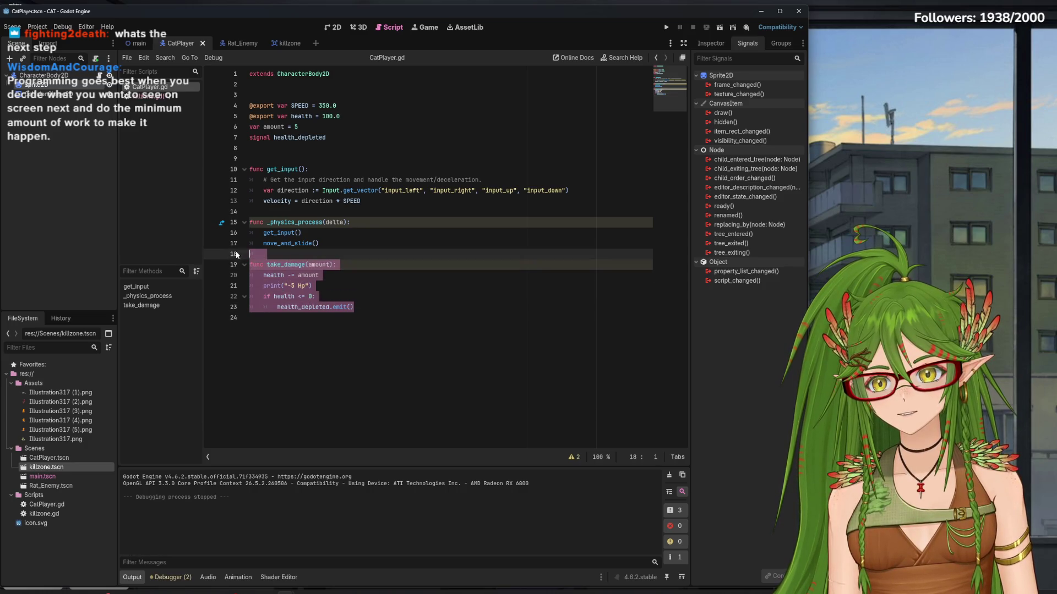
left_click(250, 222)
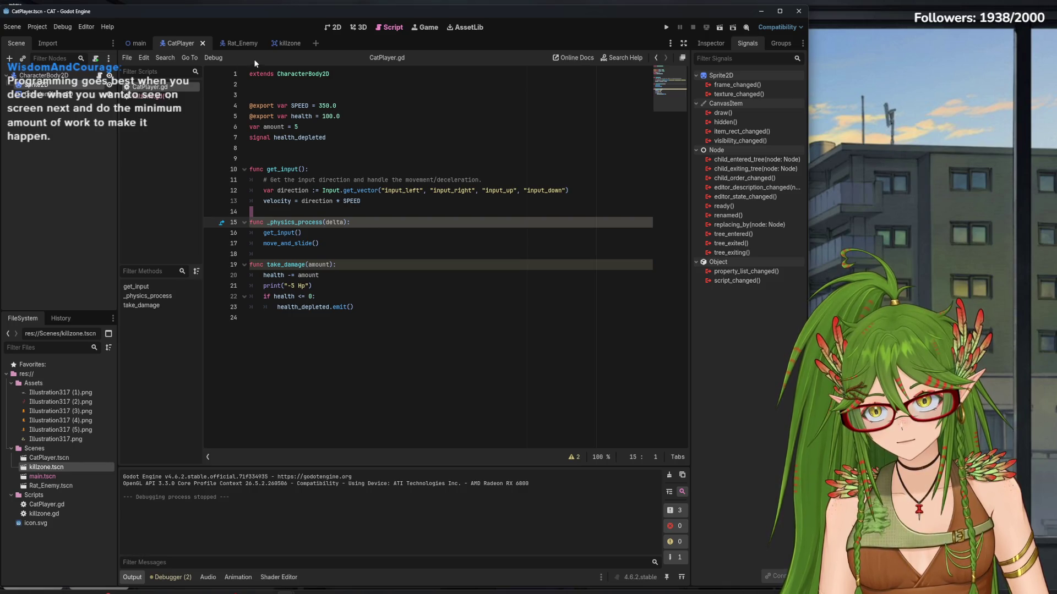
mouse_move(368, 314)
left_mouse_down()
mouse_move(308, 275)
mouse_move(294, 244)
left_mouse_up()
left_click(393, 307)
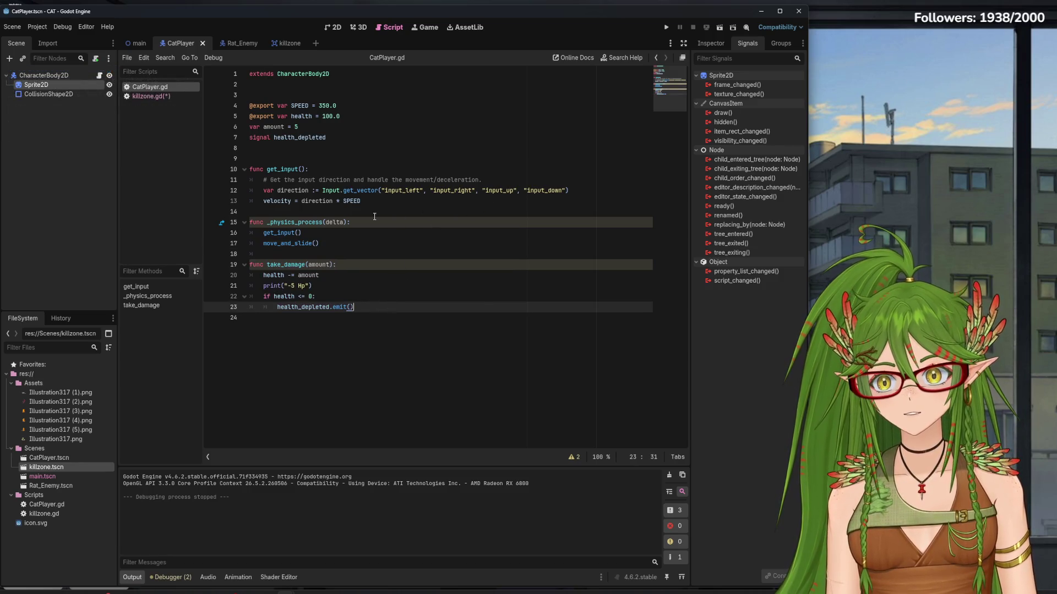
Switch to the killzone scene and open killzone.gd at the empty line 12.
left_click(278, 43)
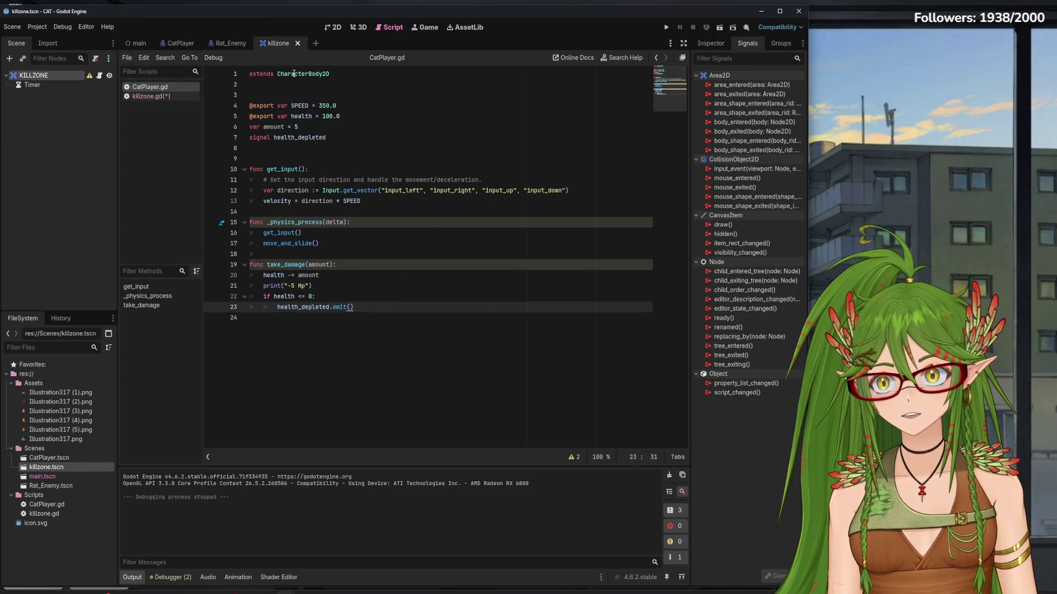
left_click(147, 96)
left_click(321, 198)
left_click(282, 191)
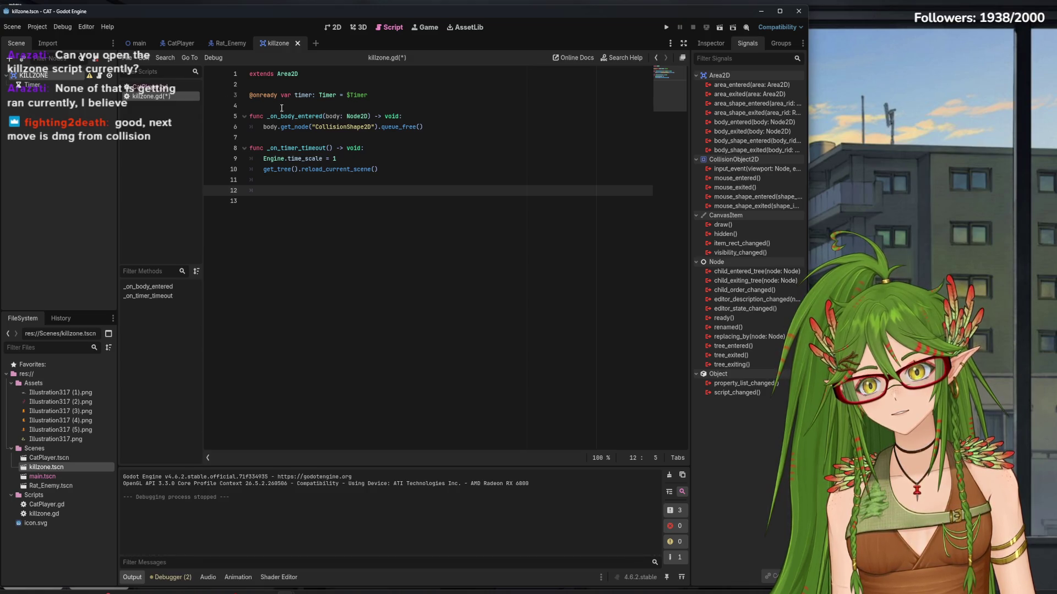
Flip between CatPlayer.gd, killzone.gd and the CatPlayer, Rat_Enemy and killzone scene tabs.
left_click(153, 87)
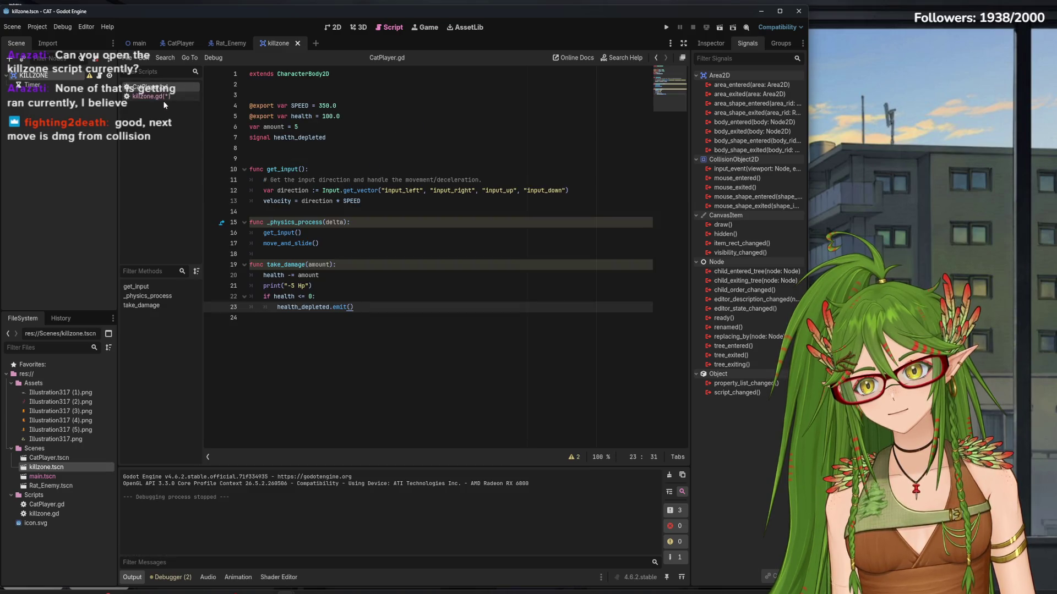
left_click(163, 98)
left_click(223, 48)
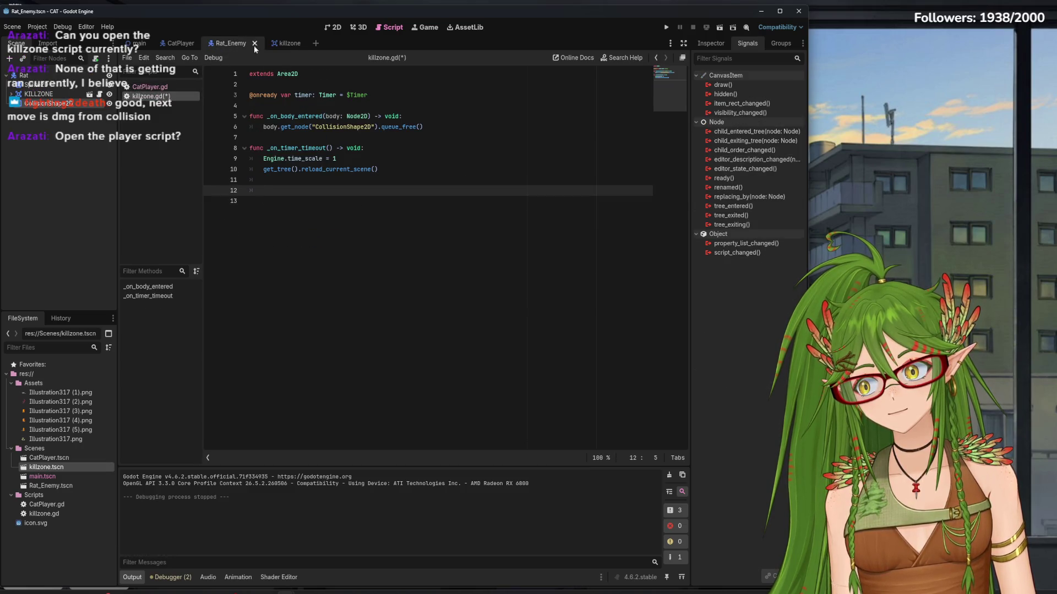
key("ctrl+shift+comma")
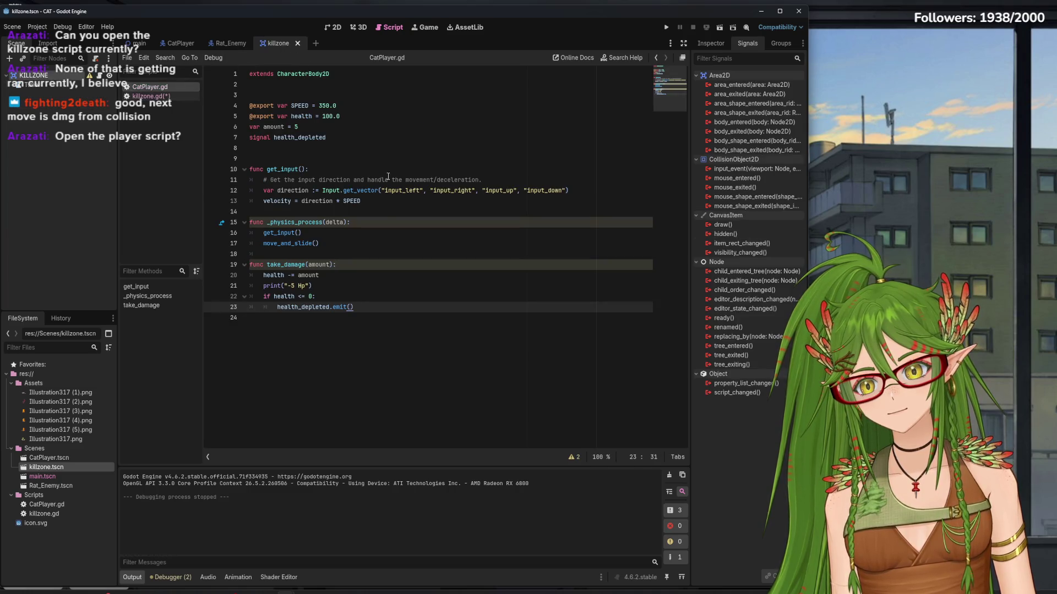
left_click(174, 45)
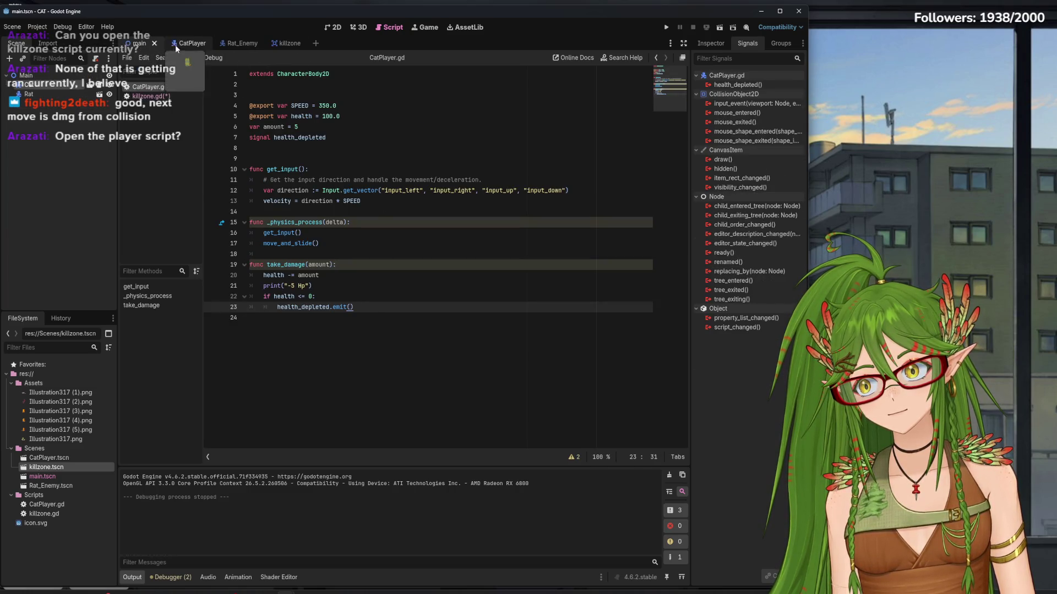
left_click(233, 48)
left_click(283, 43)
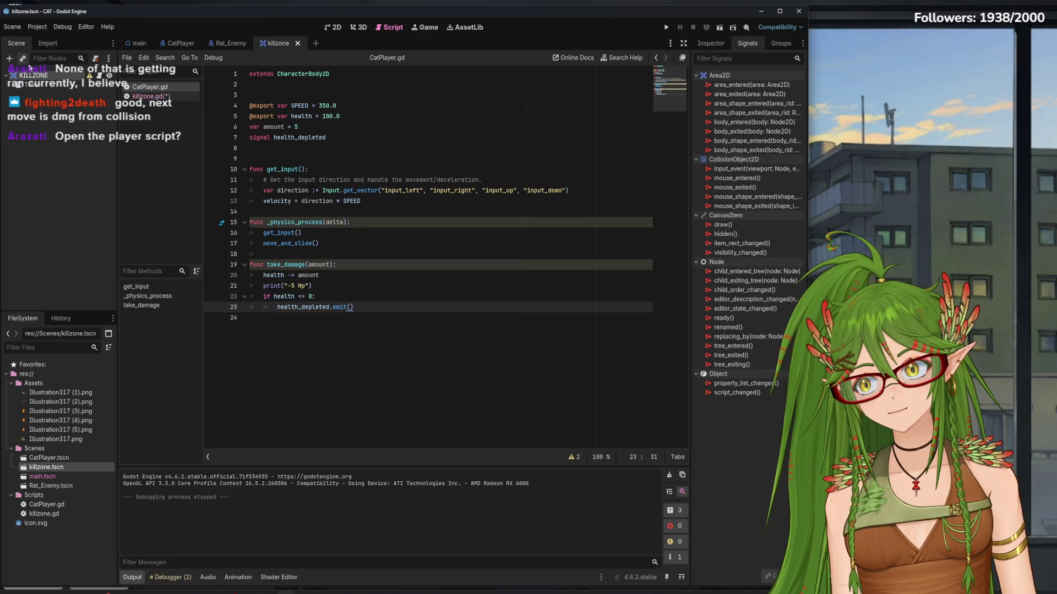
Check KILLZONE's missing-shape warning, then bring CatPlayer.gd back into the script editor.
mouse_move(91, 77)
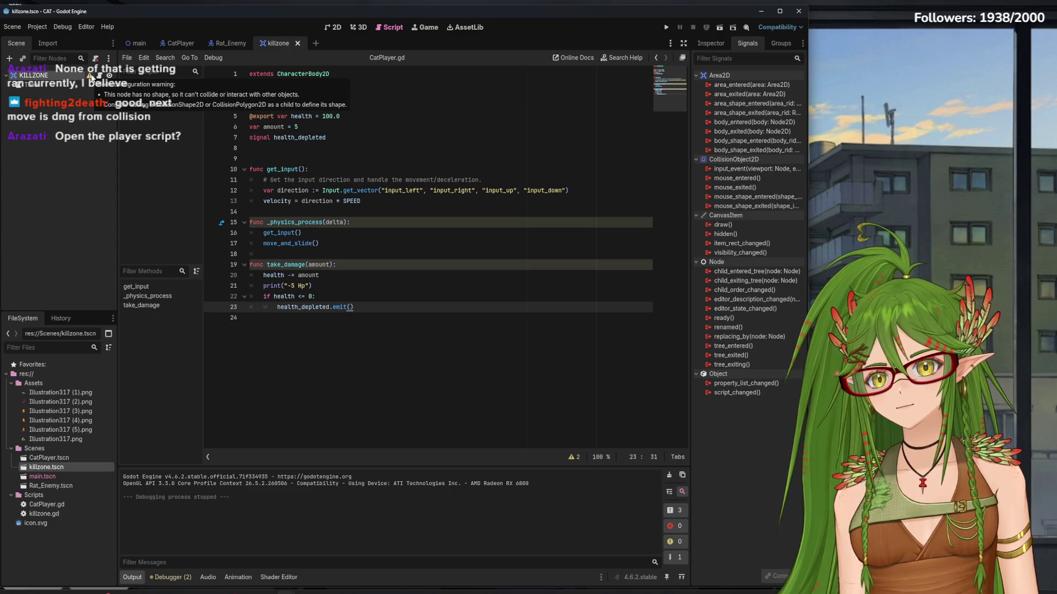
mouse_move(286, 591)
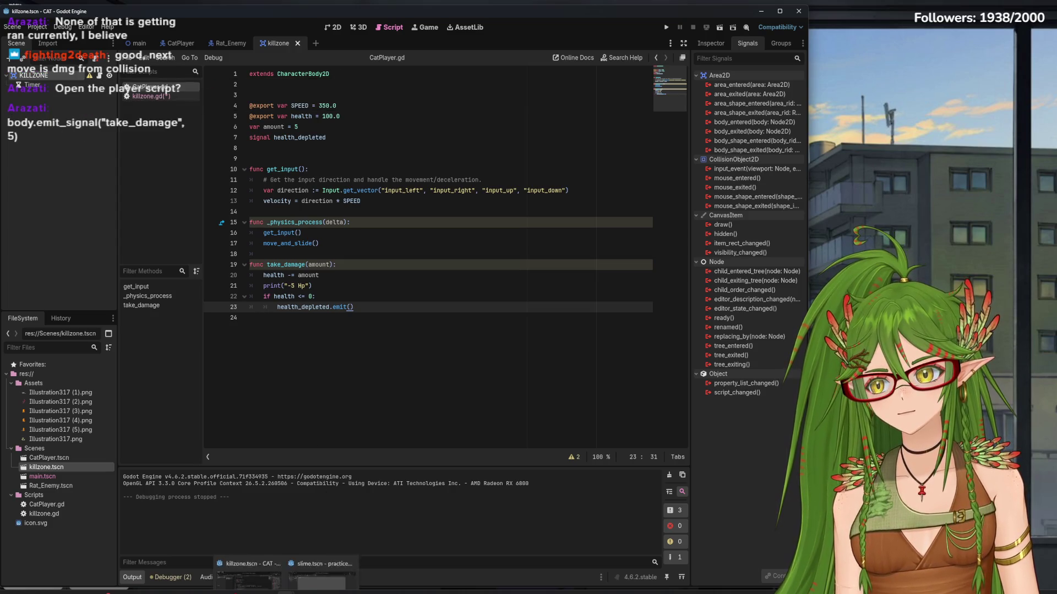
left_click(347, 317)
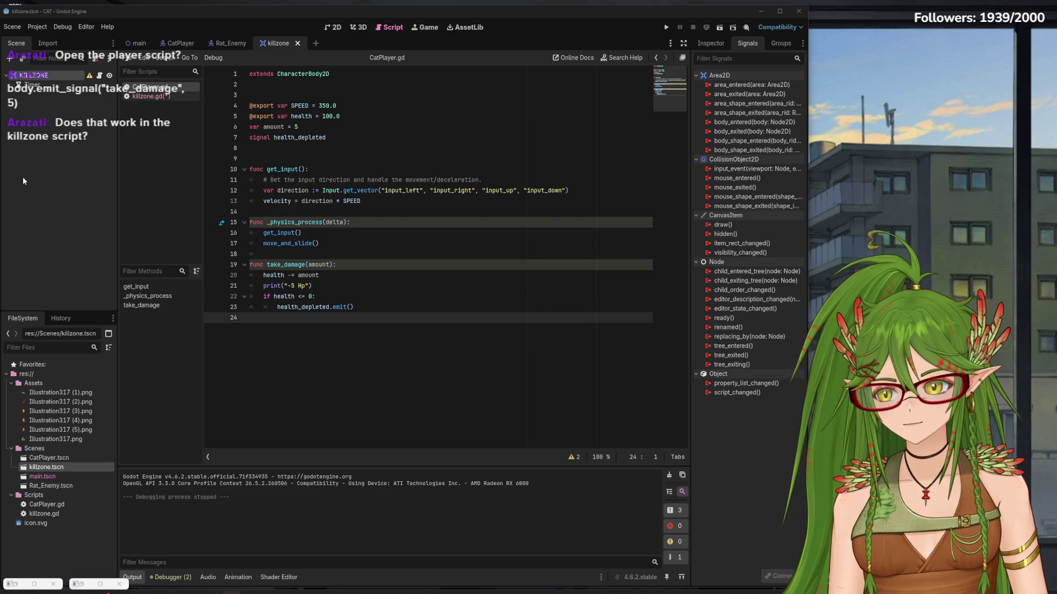
left_click(154, 96)
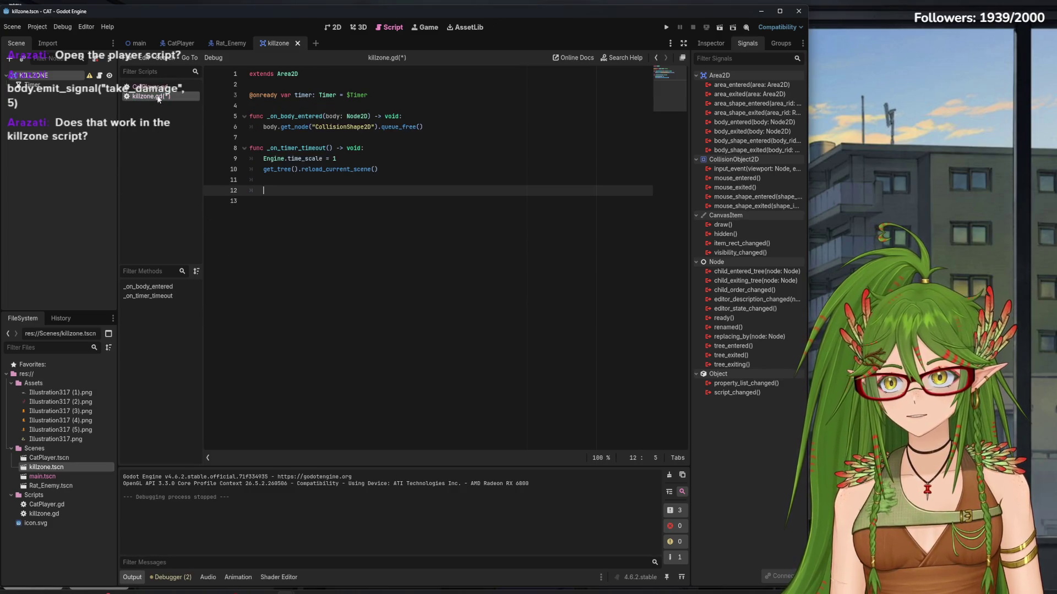
left_click(151, 87)
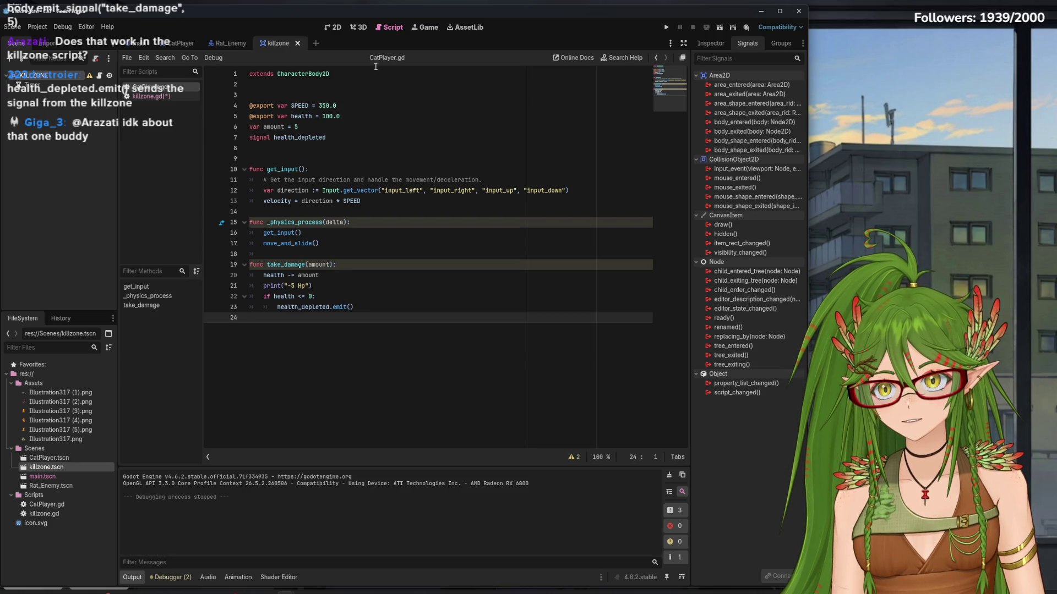
left_click(180, 98)
type("health")
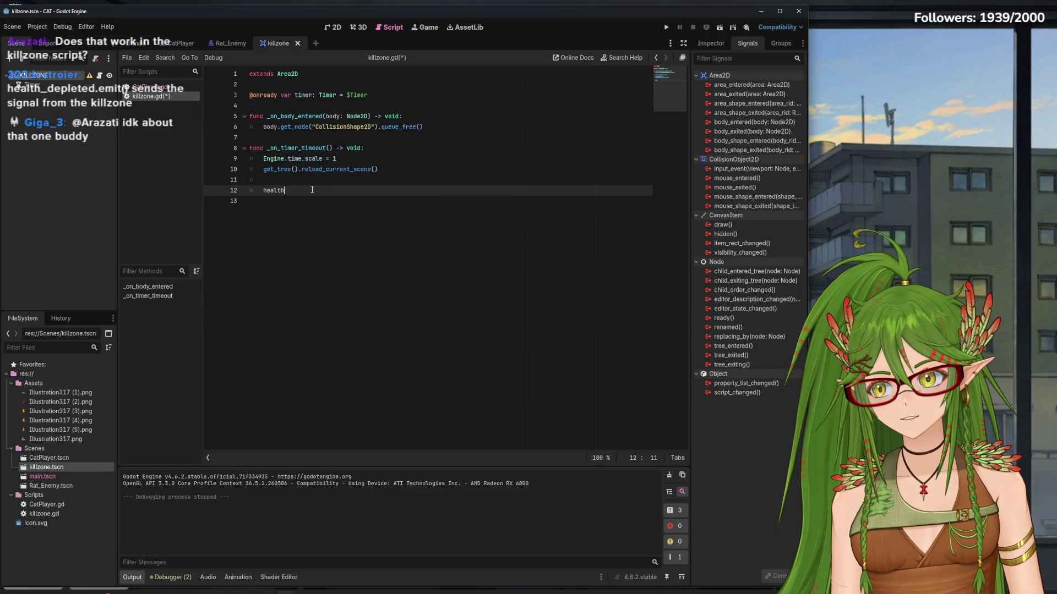
type("_depleted.emi")
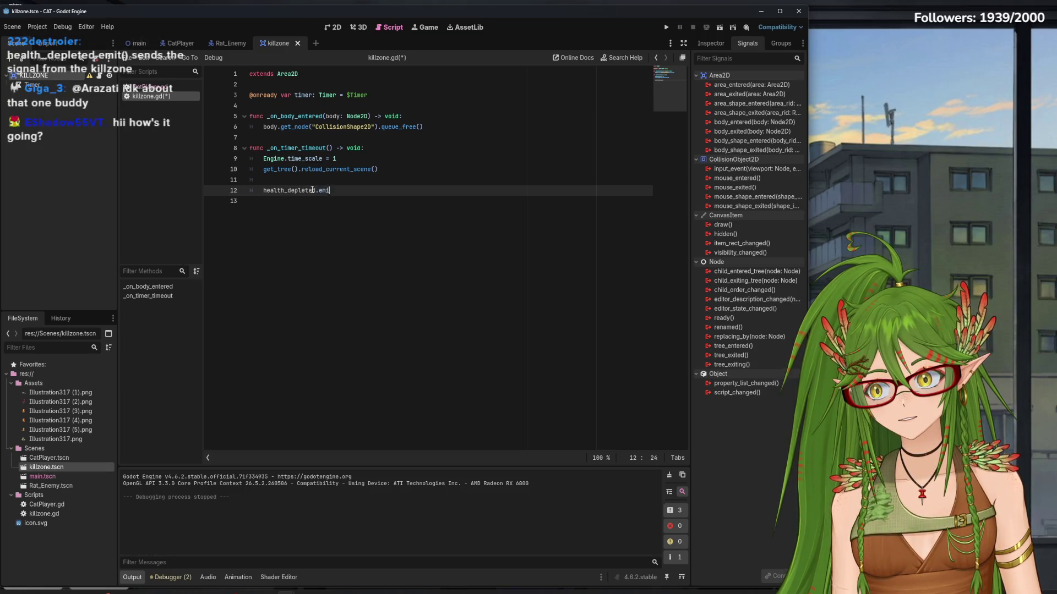
type("t()")
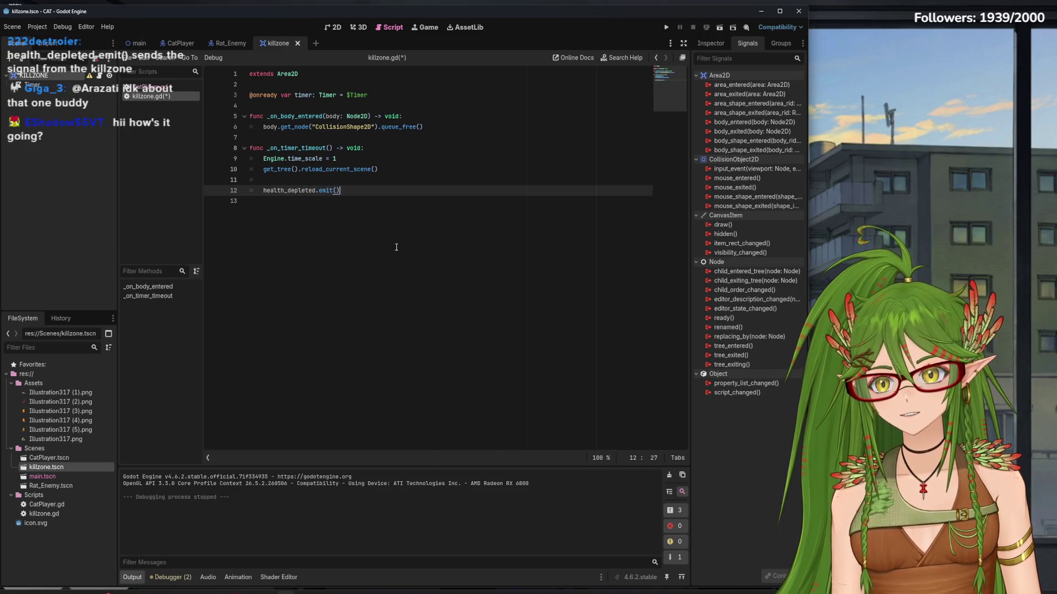
left_click(288, 178)
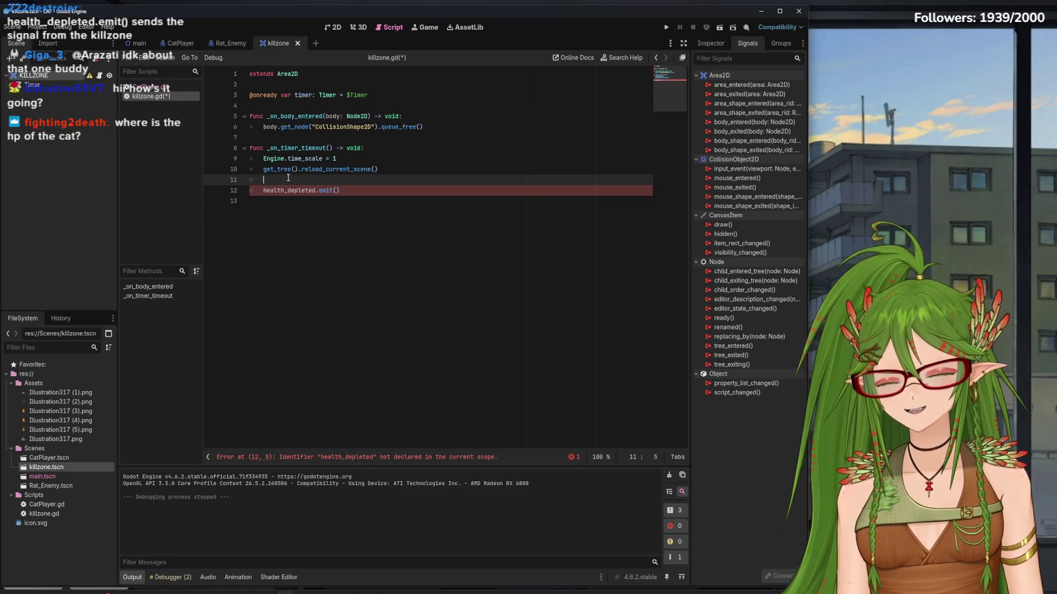
left_click_drag(364, 191, 248, 190)
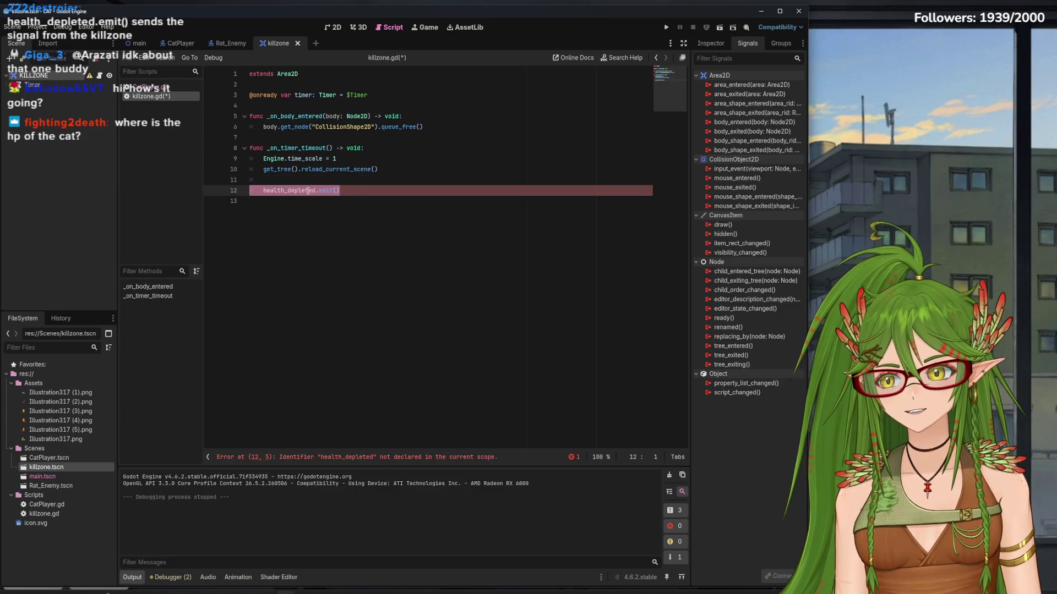
left_click_drag(361, 189, 235, 190)
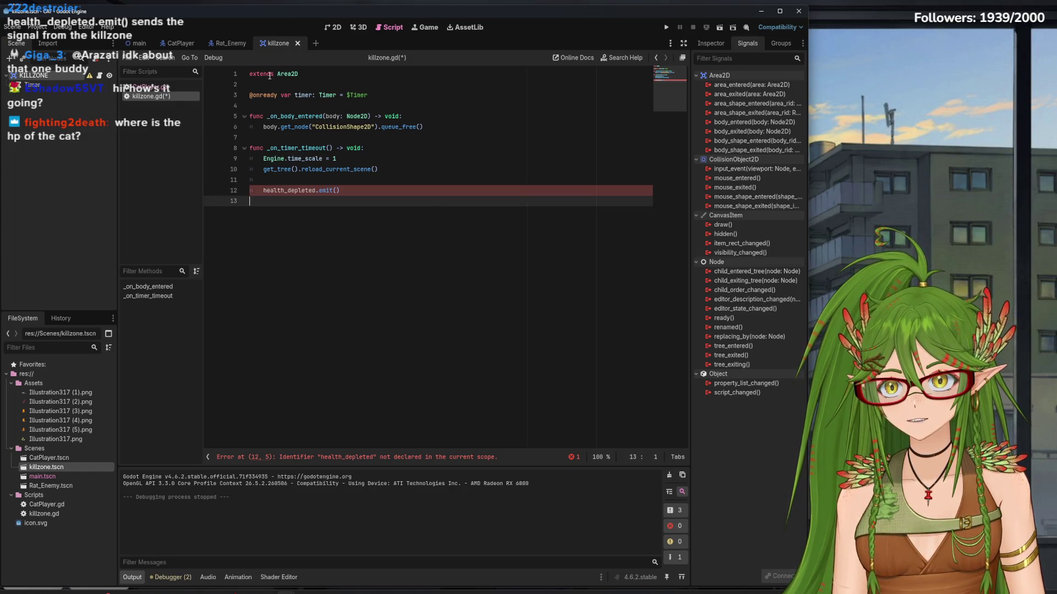
left_click(151, 86)
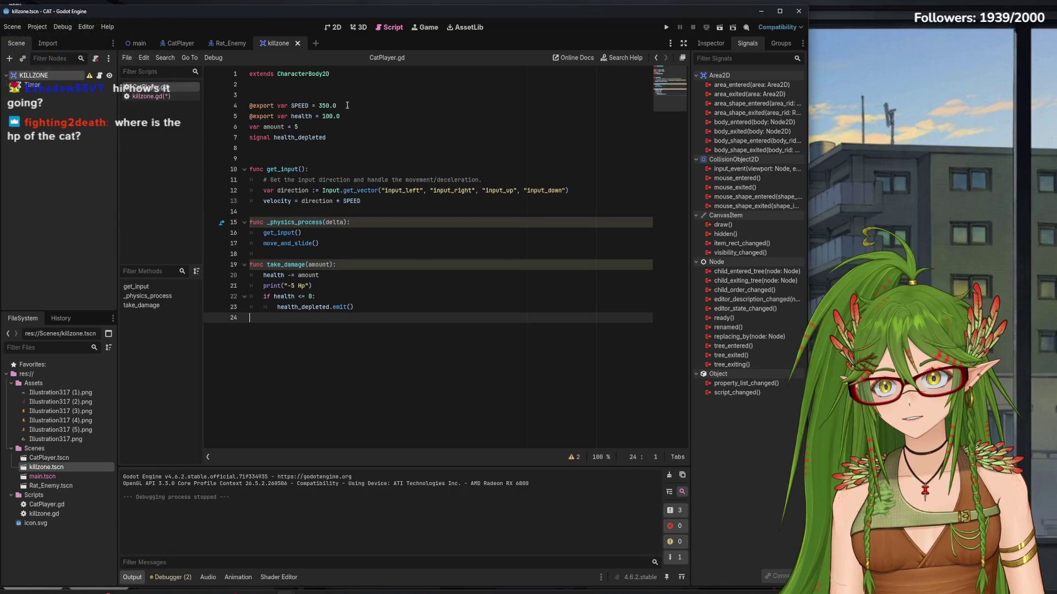
left_click_drag(341, 116, 237, 117)
mouse_move(378, 191)
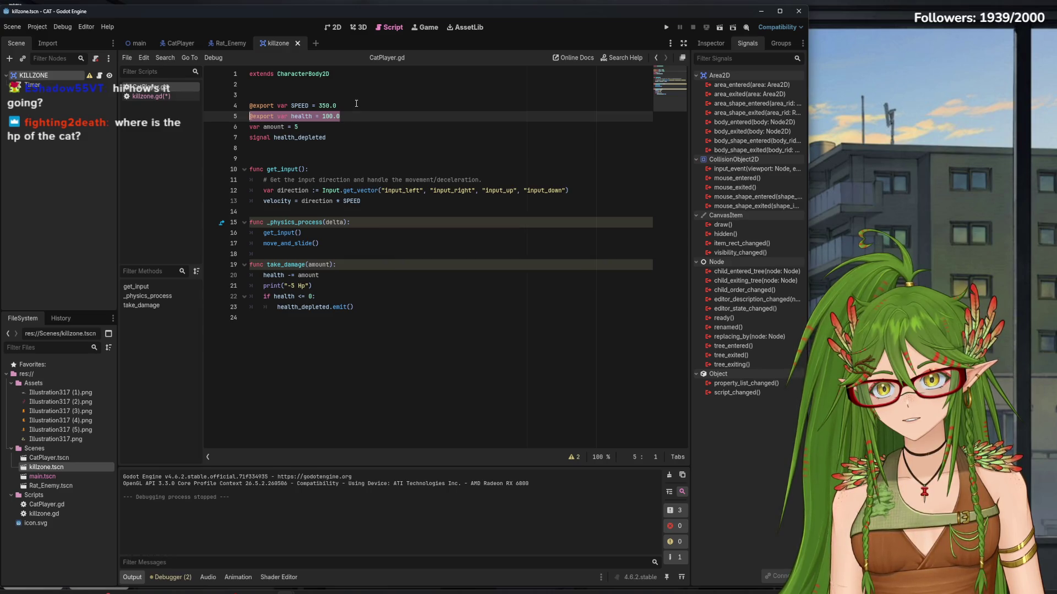
Move the health_depleted.emit() call from line 12 into _on_body_entered.
left_click(148, 97)
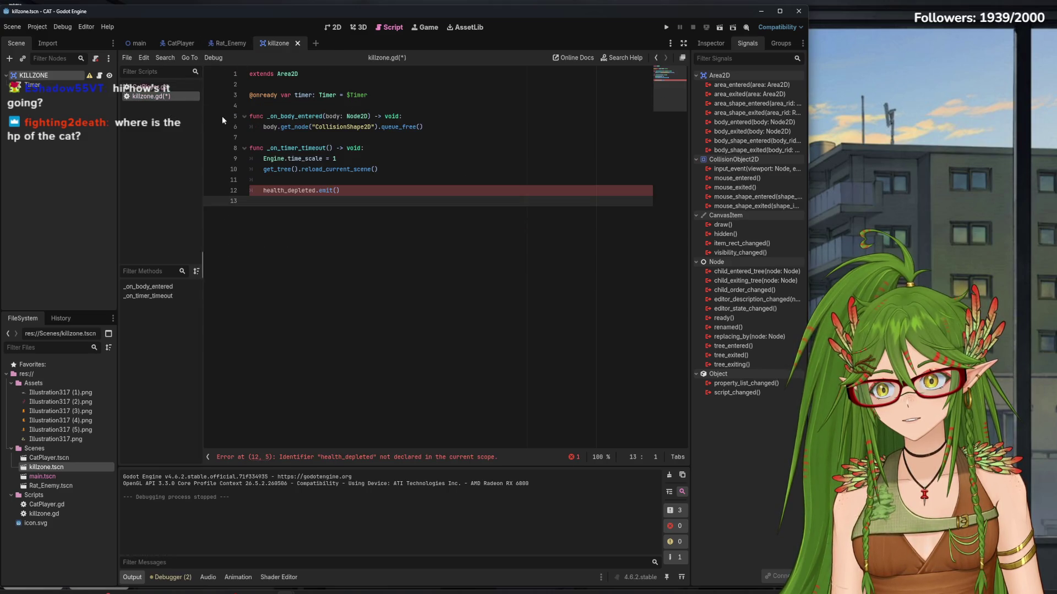
triple_click(308, 190)
key("ctrl+c")
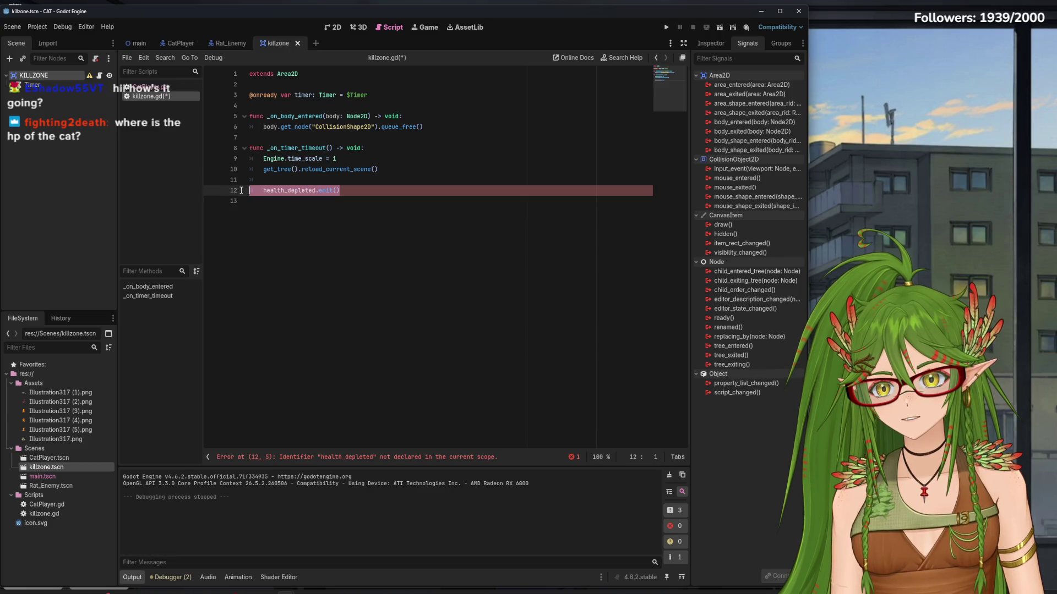
key("BackSpace")
left_click(441, 123)
left_click(431, 115)
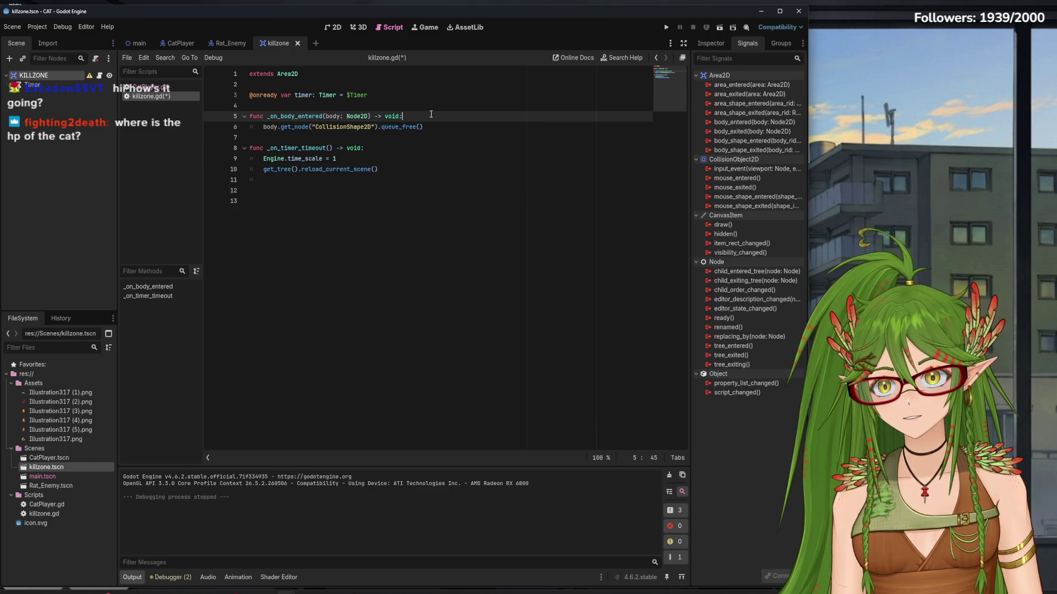
key("Return")
key("ctrl+v")
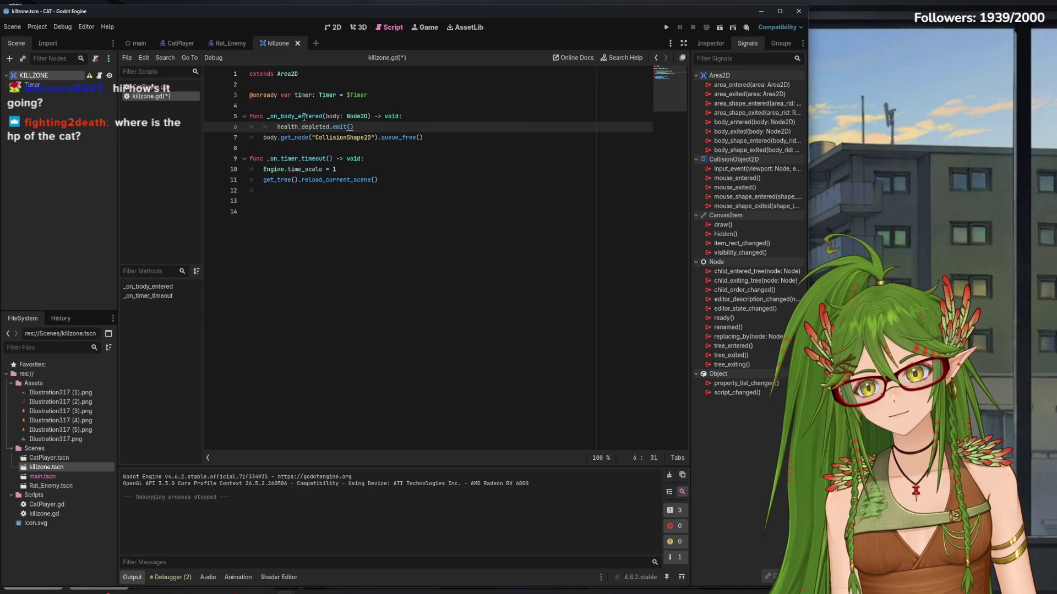
key("shift+Tab")
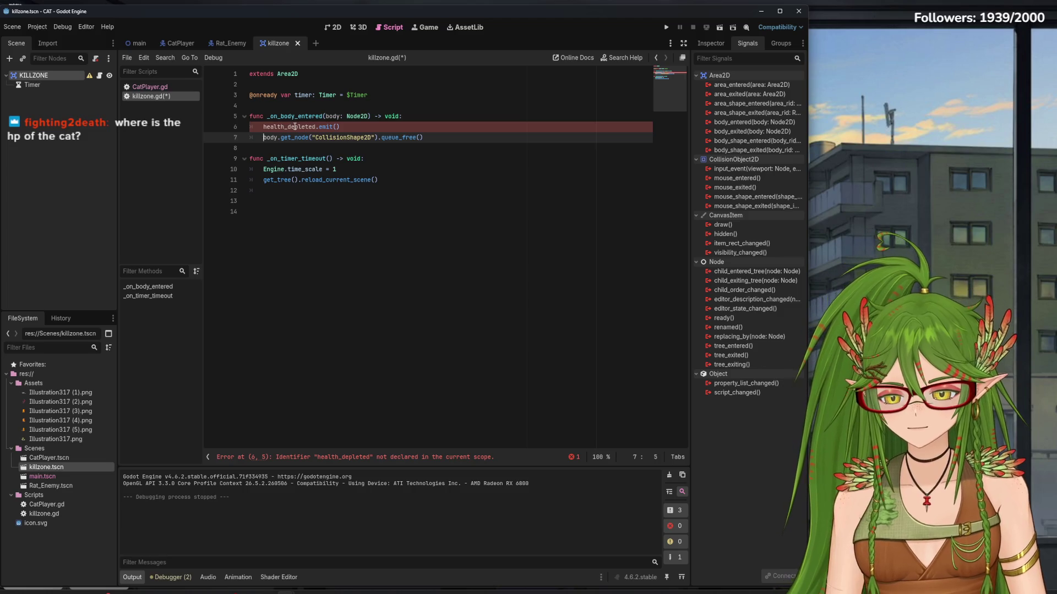
Comment out the line that frees the body's CollisionShape2D.
key("ctrl+k")
key("Up")
key("End")
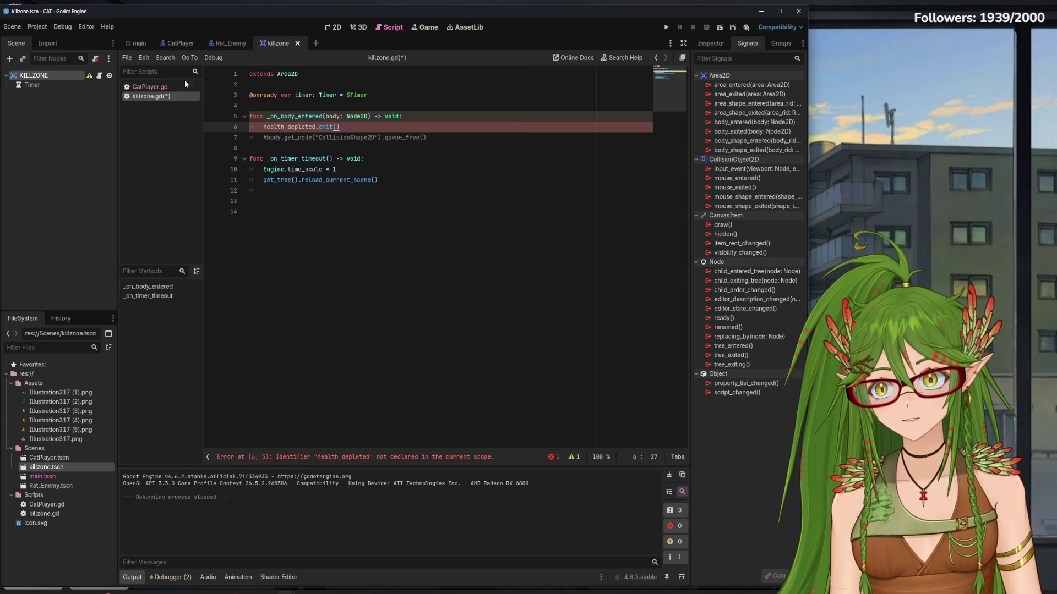
Copy 'signal health_depleted' from CatPlayer.gd and paste it below the timer line in killzone.gd.
left_click(150, 86)
left_click_drag(345, 141, 245, 139)
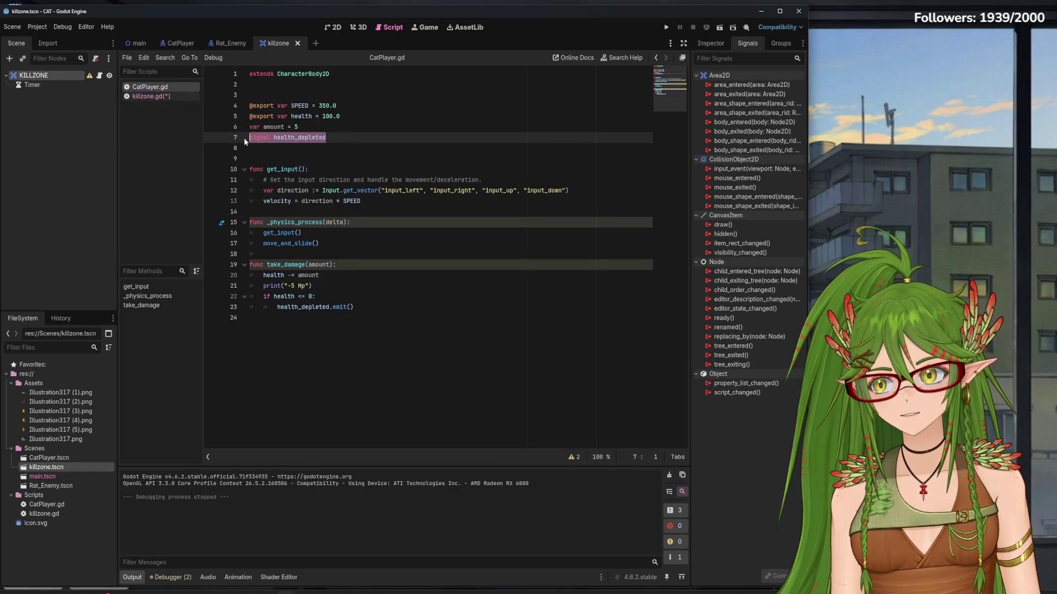
left_click(147, 97)
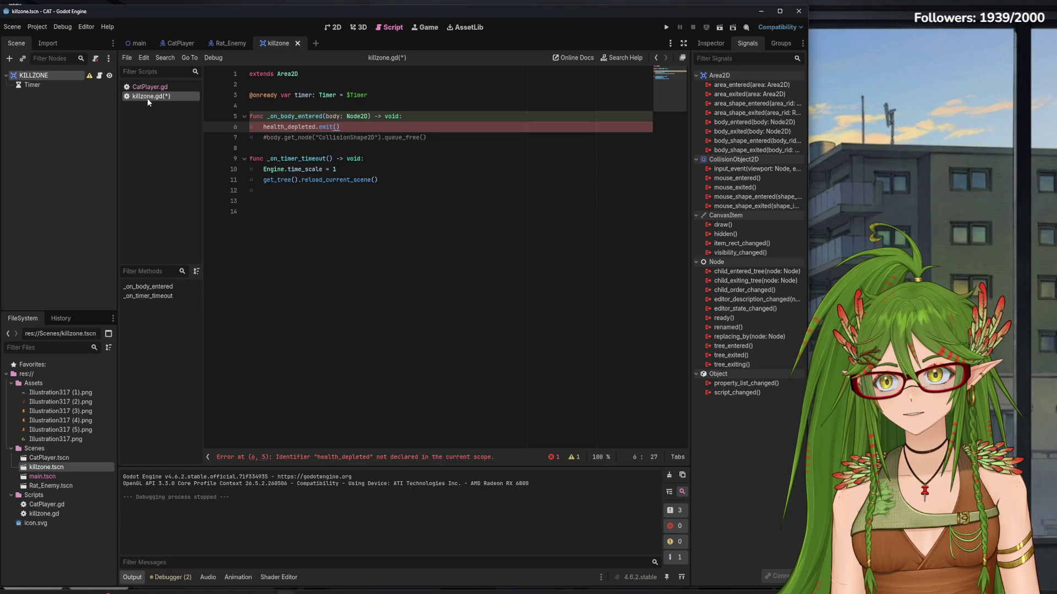
left_click(366, 93)
key("Return")
key("ctrl+v")
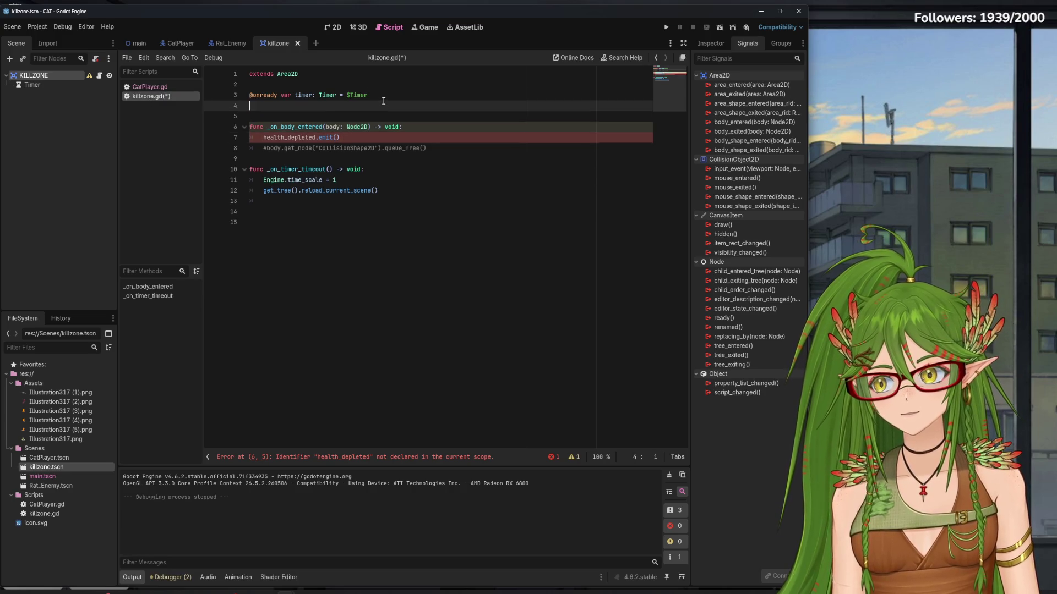
Compare killzone.gd with CatPlayer.gd by switching between the two scripts.
left_click(425, 222)
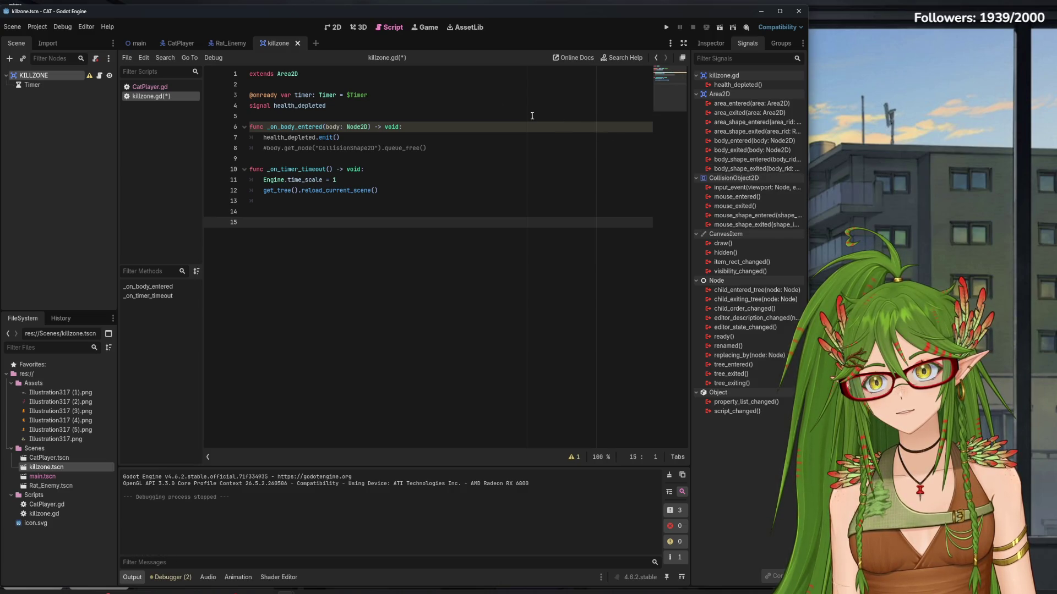
left_click(160, 88)
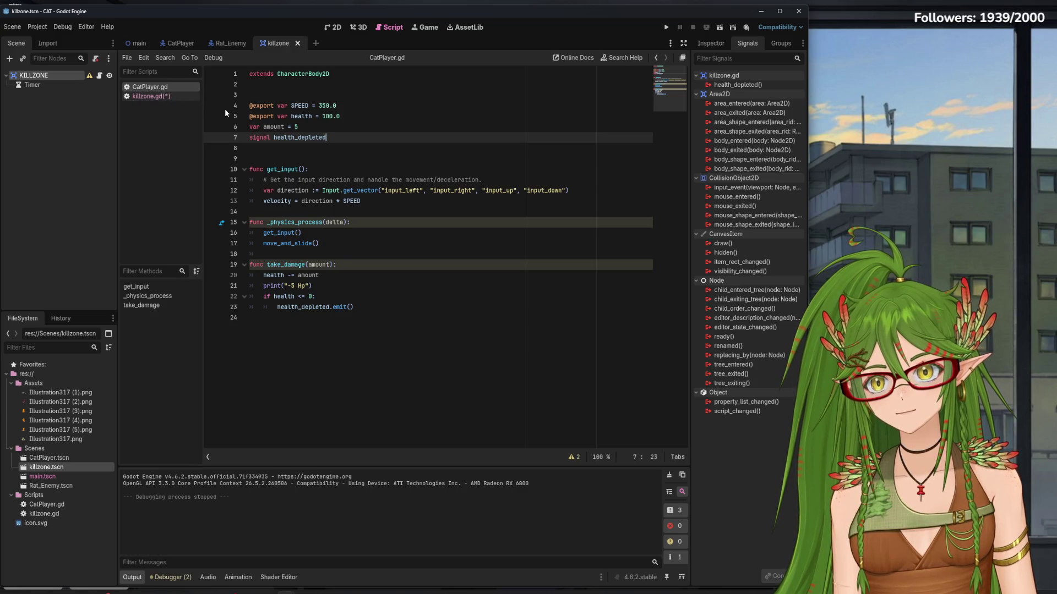
left_click(165, 96)
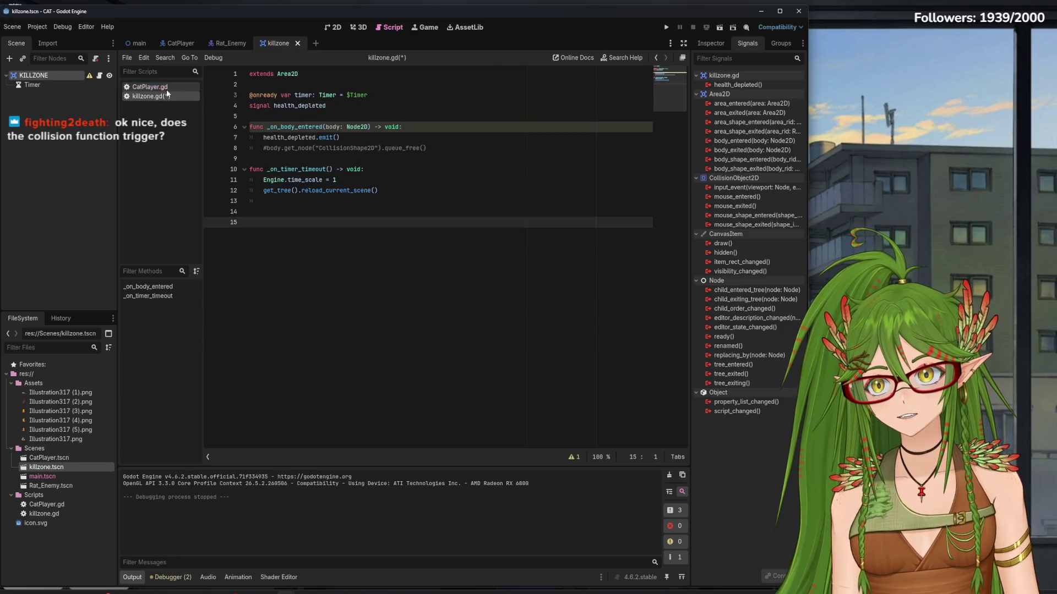
left_click(166, 88)
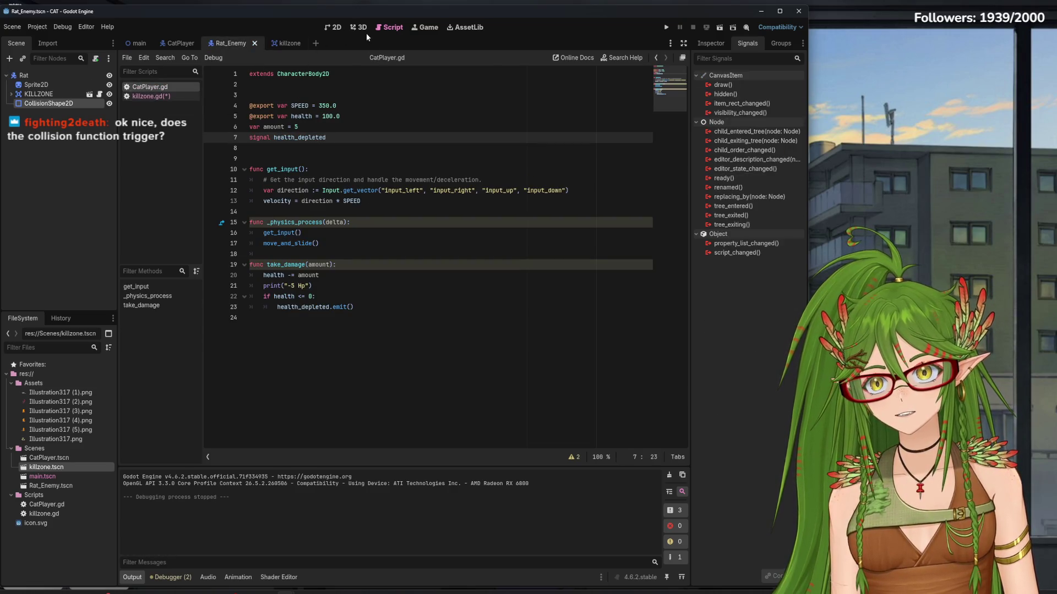
In Rat_Enemy, enable the rat's own CollisionShape2D by unchecking Disabled.
left_click(225, 42)
left_click(39, 93)
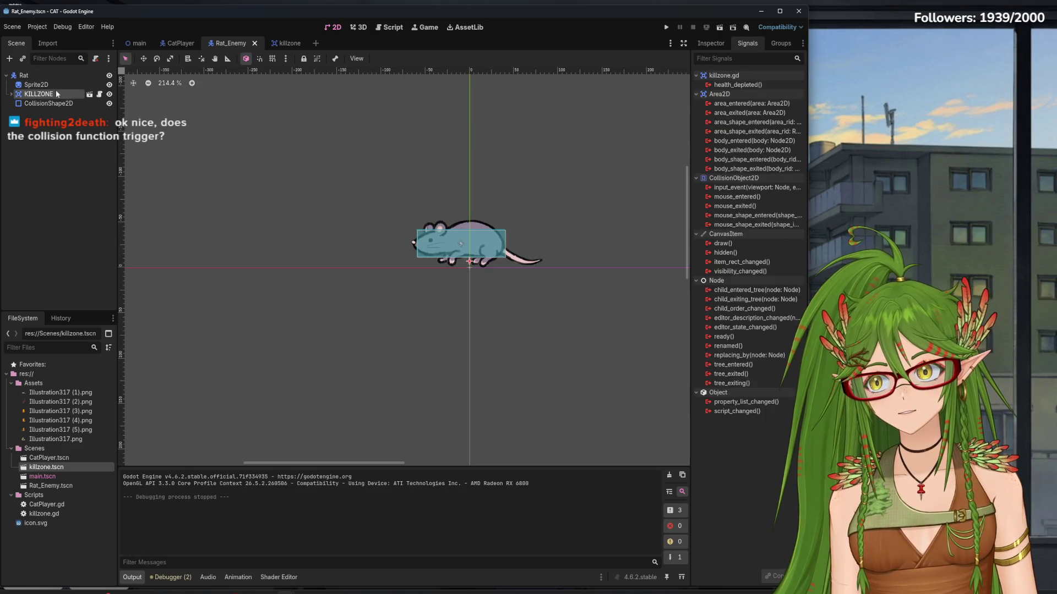
left_click(36, 85)
left_click(11, 94)
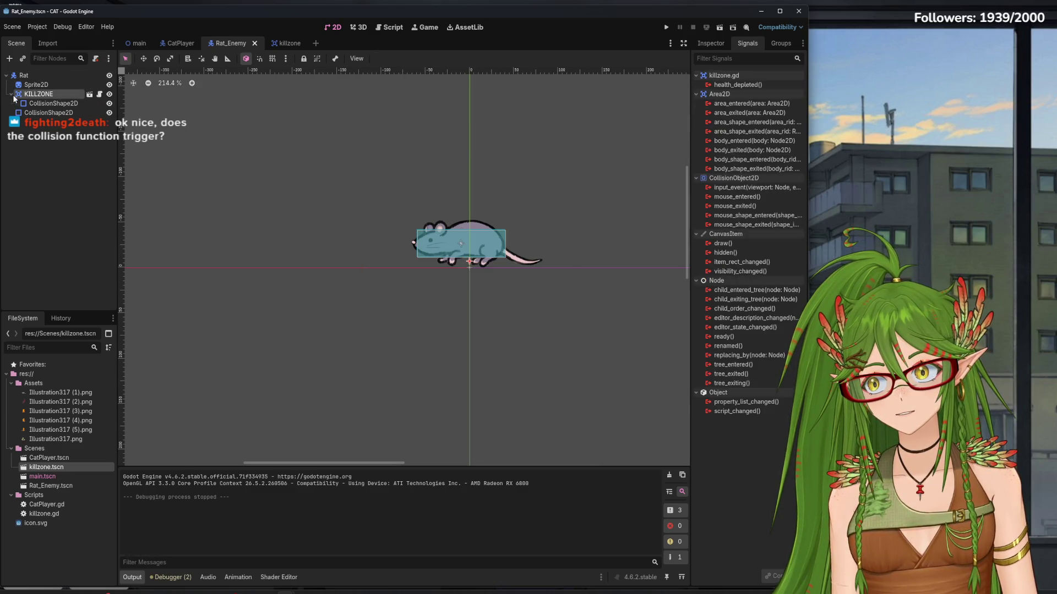
left_click(49, 112)
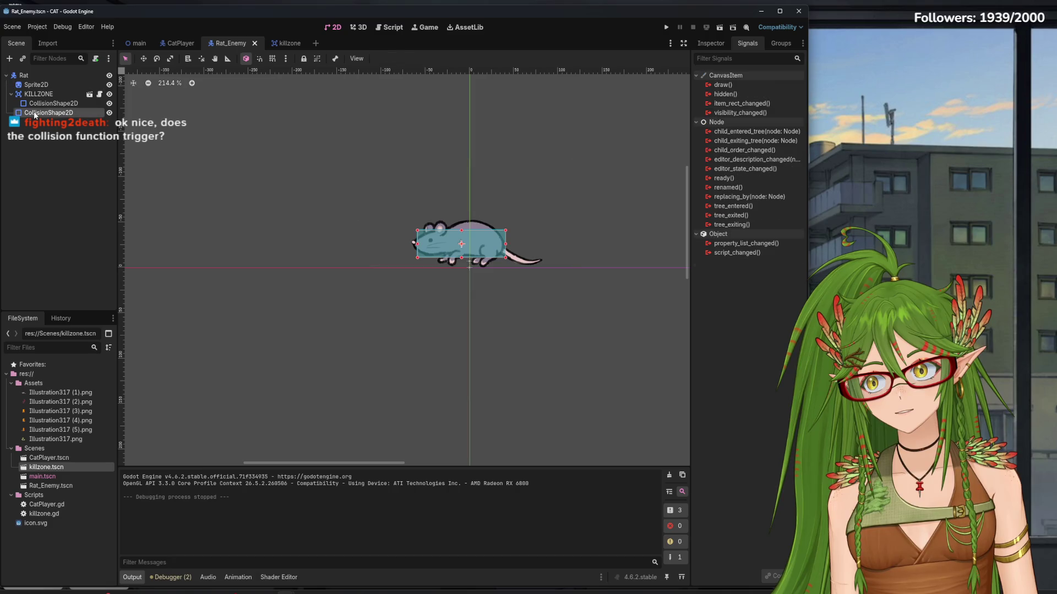
left_click(711, 43)
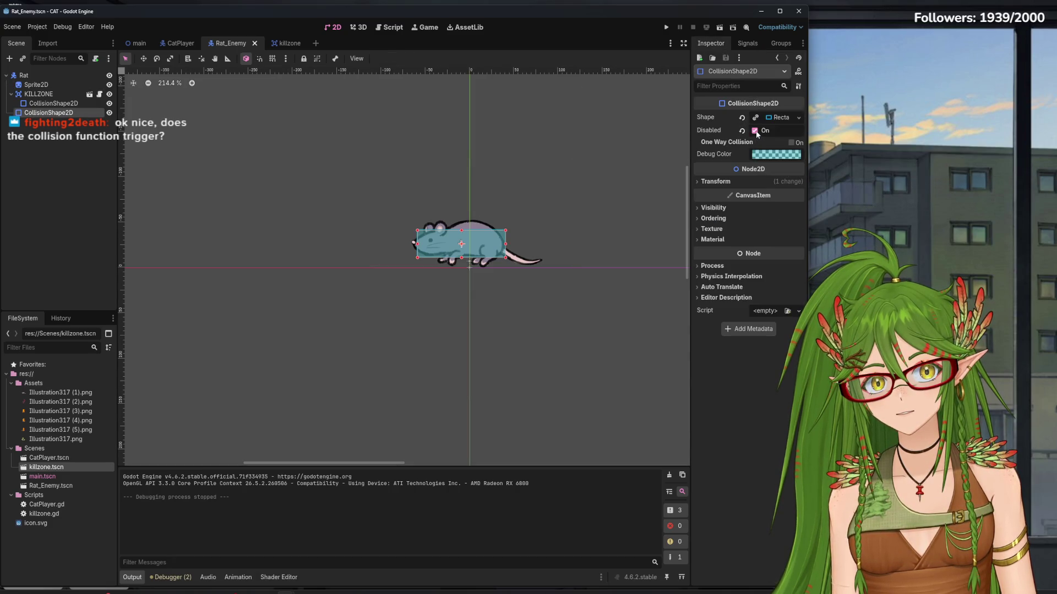
left_click(755, 131)
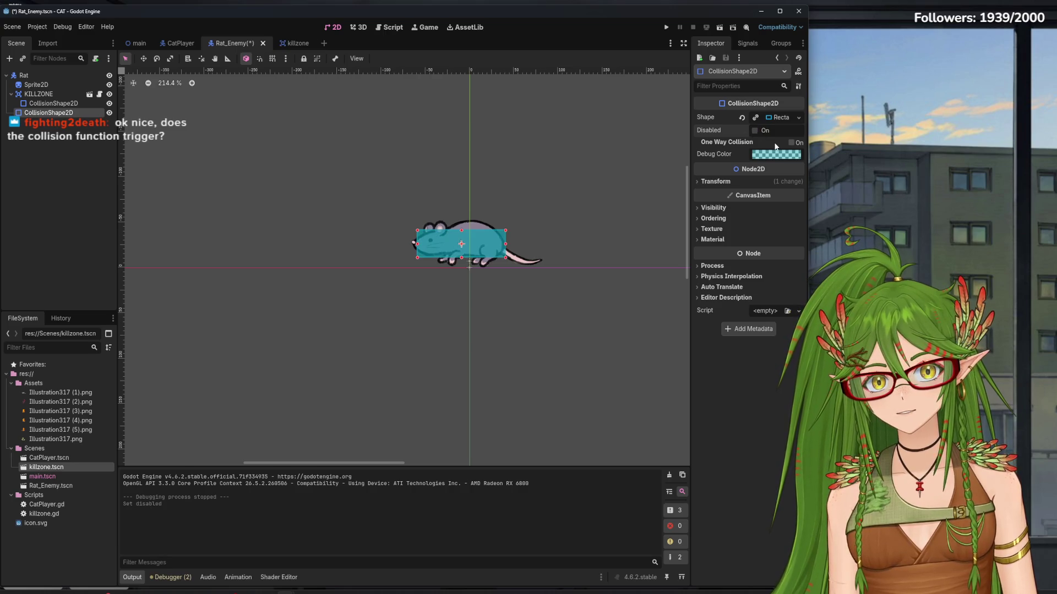
Run the game and walk and jump the cat into and over the rat.
left_click(666, 27)
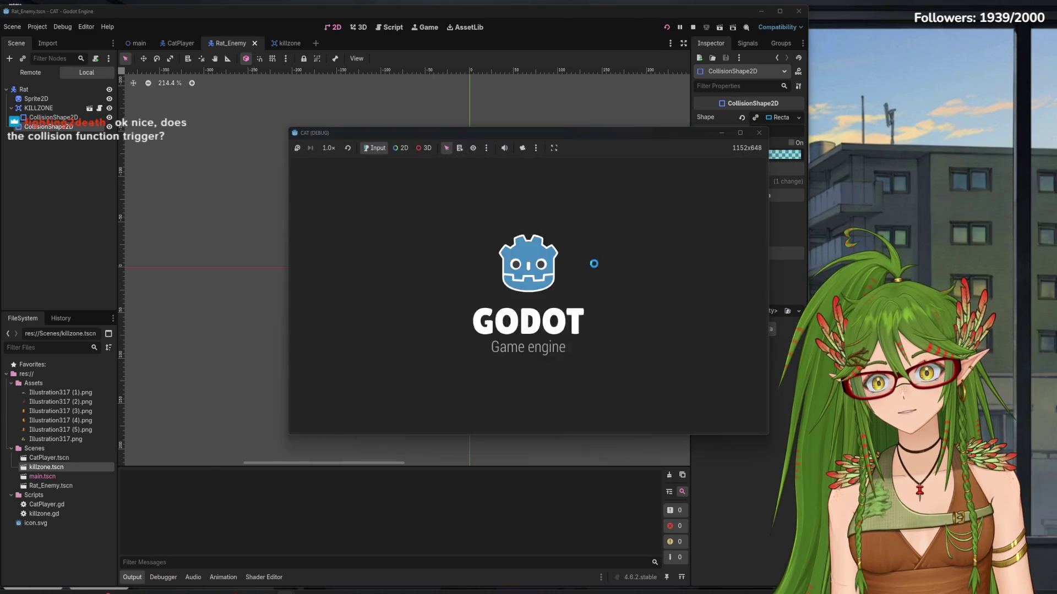
key("Right")
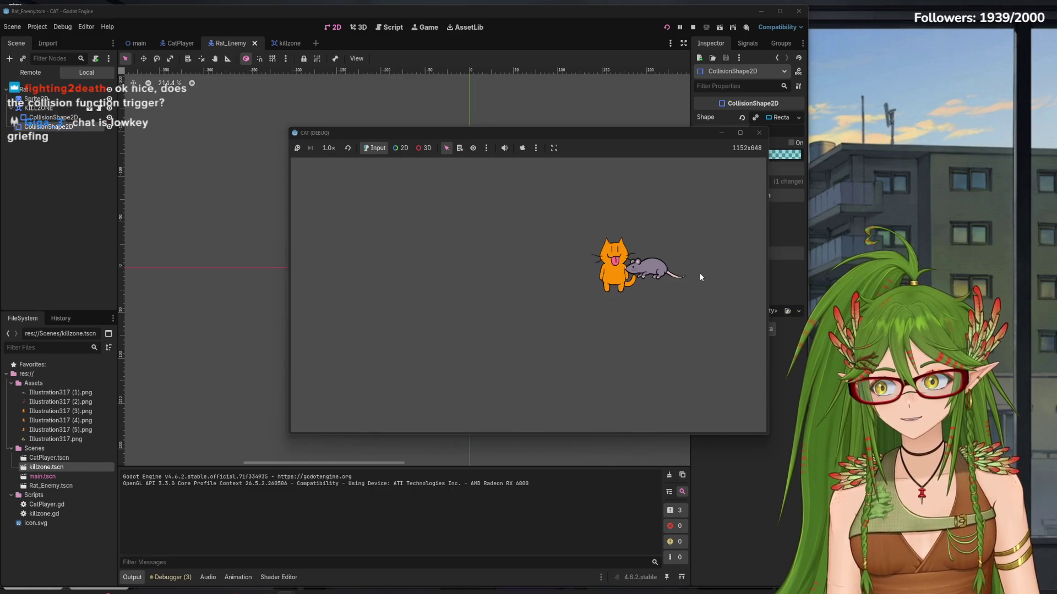
key("Left")
key("Right")
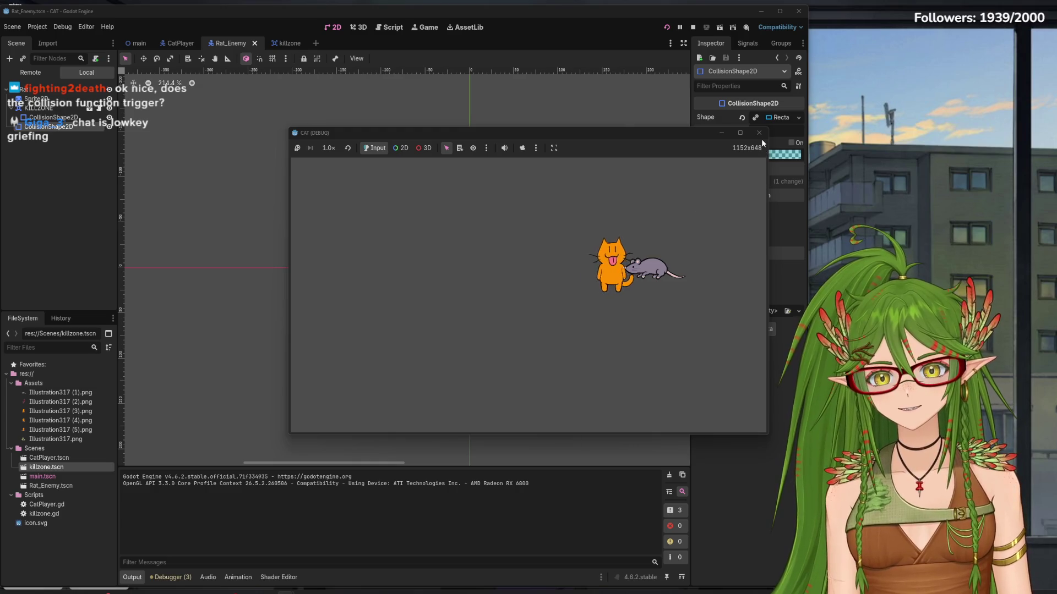
key("space")
key("Right")
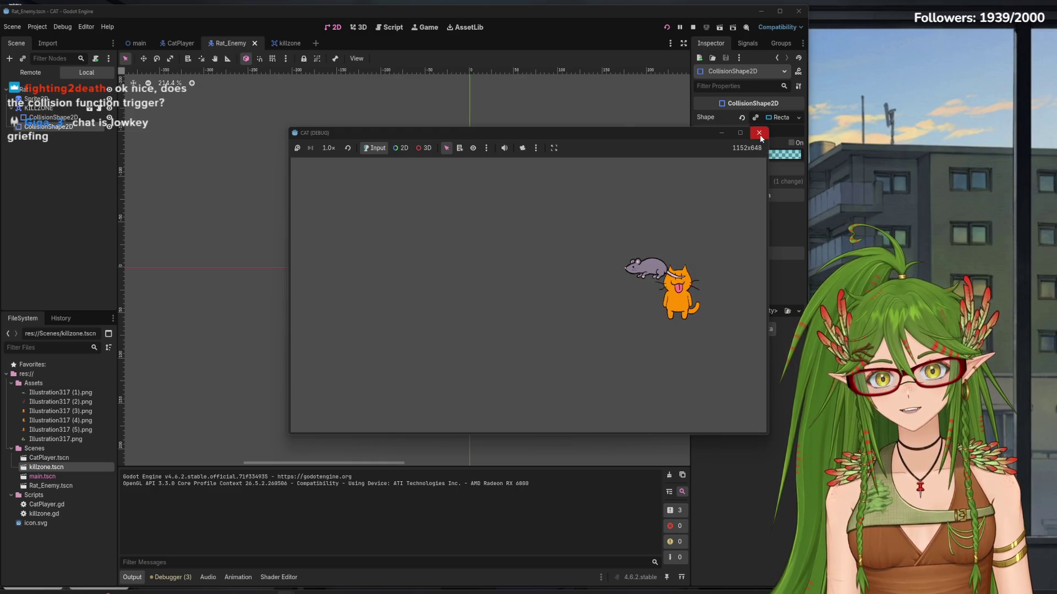
key("space")
key("Left")
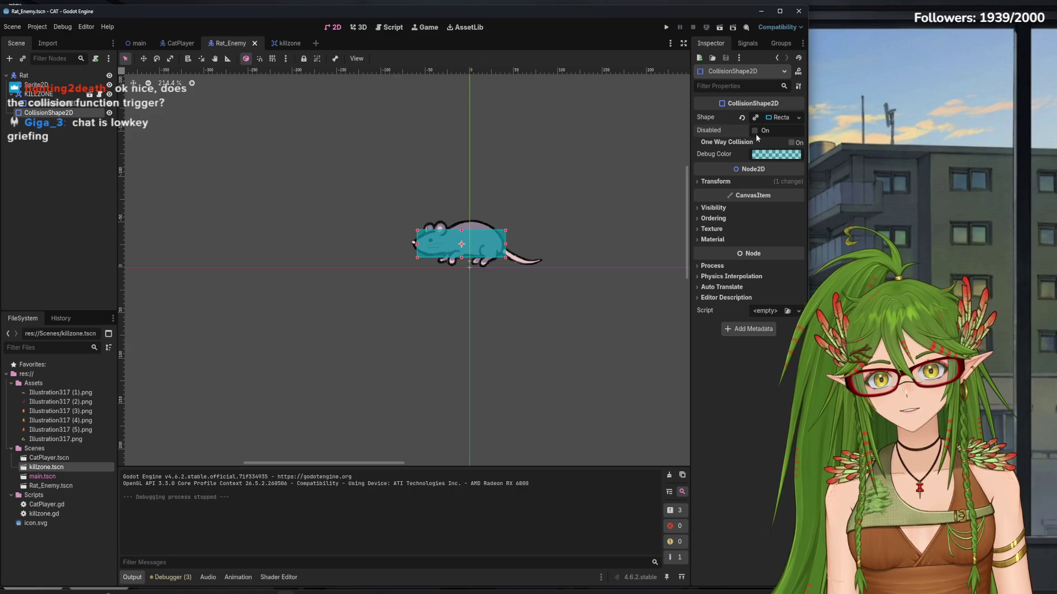
Turn on one-way collision for the rat's shape and run the game to test it.
left_click(791, 142)
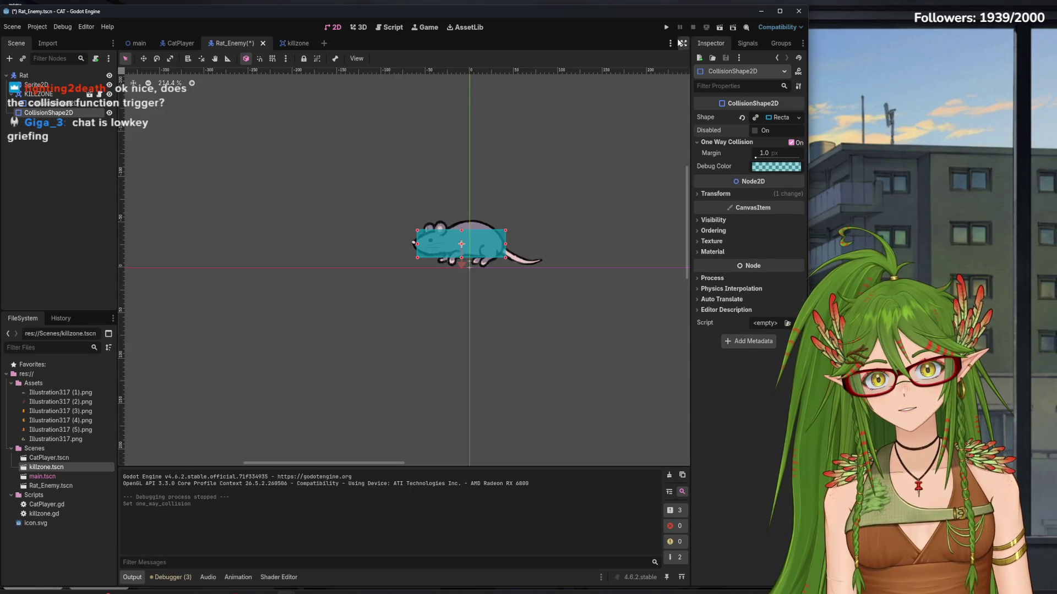
left_click(666, 27)
key("Right")
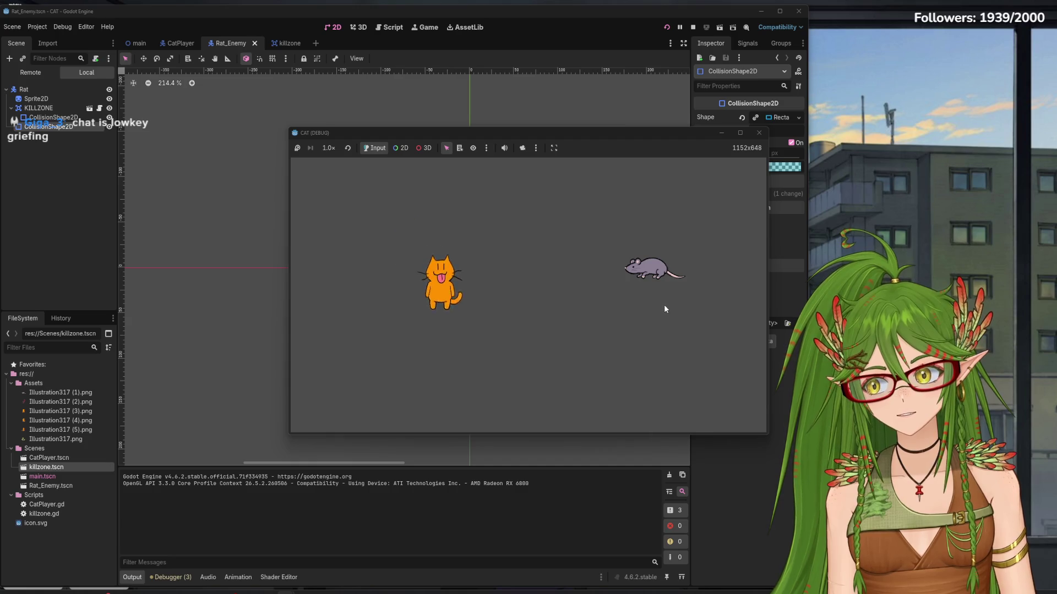
key("space")
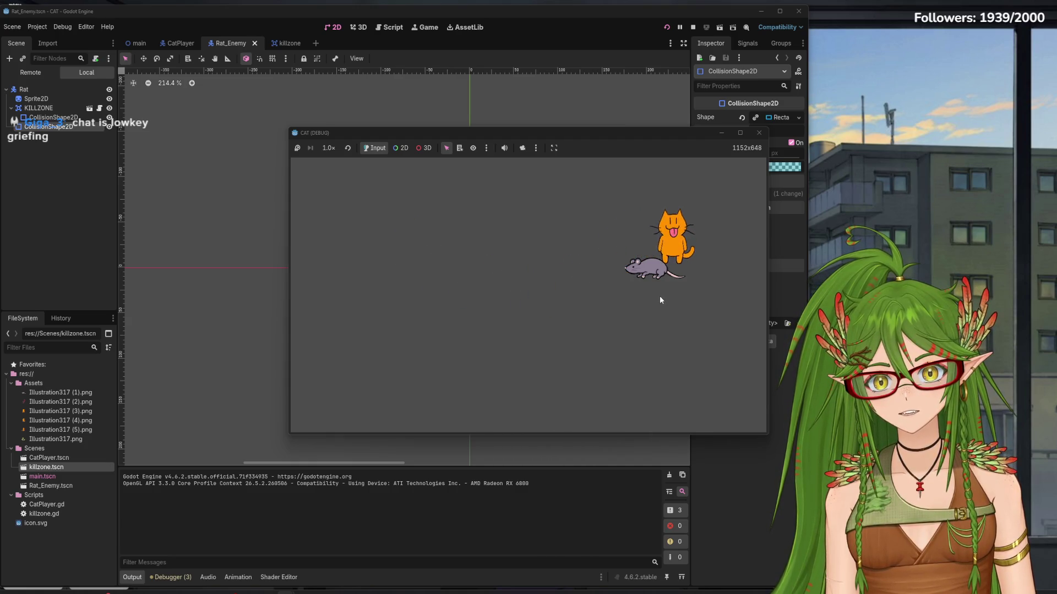
Run the cat back and forth into the rat, jumping over it, then close the game.
key("Left")
key("Right")
key("Left")
key("space")
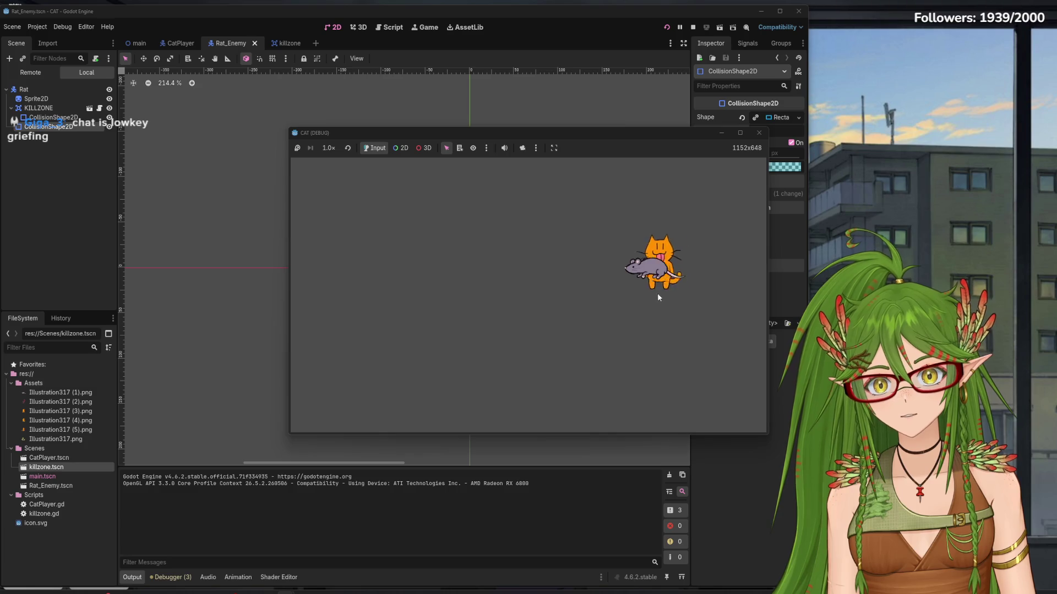
key("Right")
key("Left")
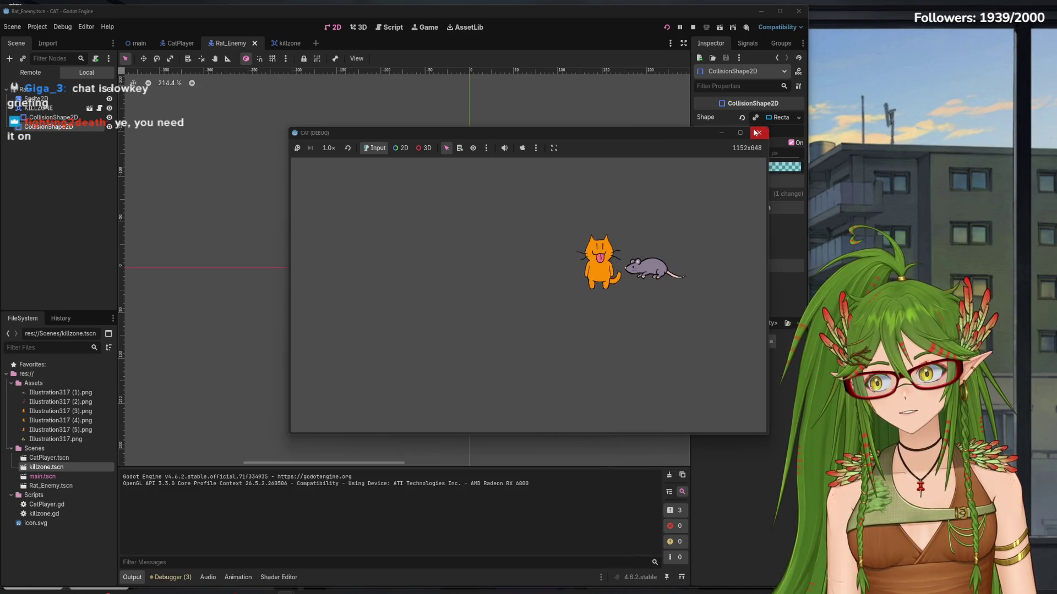
left_click(753, 134)
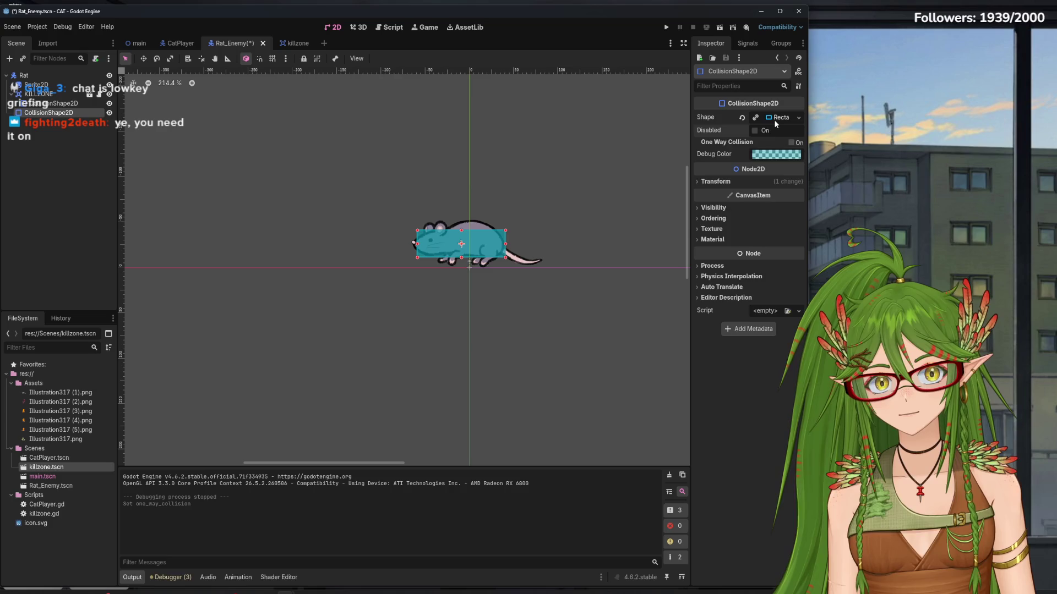
Inspect the rat's collision shape size, transform and resource options, toggling Disabled off and on.
left_click(774, 120)
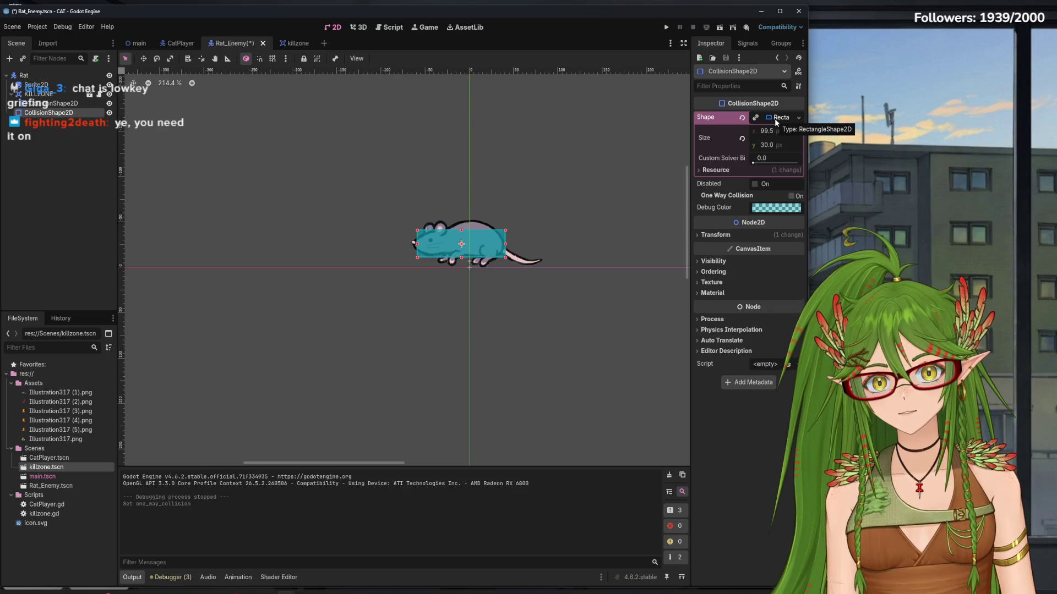
left_click(774, 118)
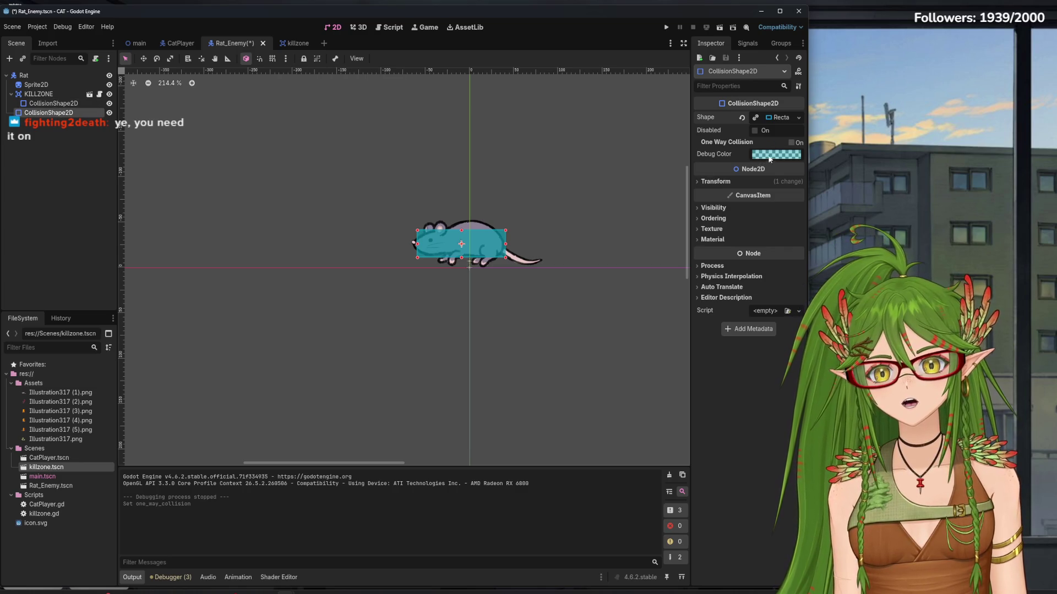
left_click(730, 183)
left_click(726, 182)
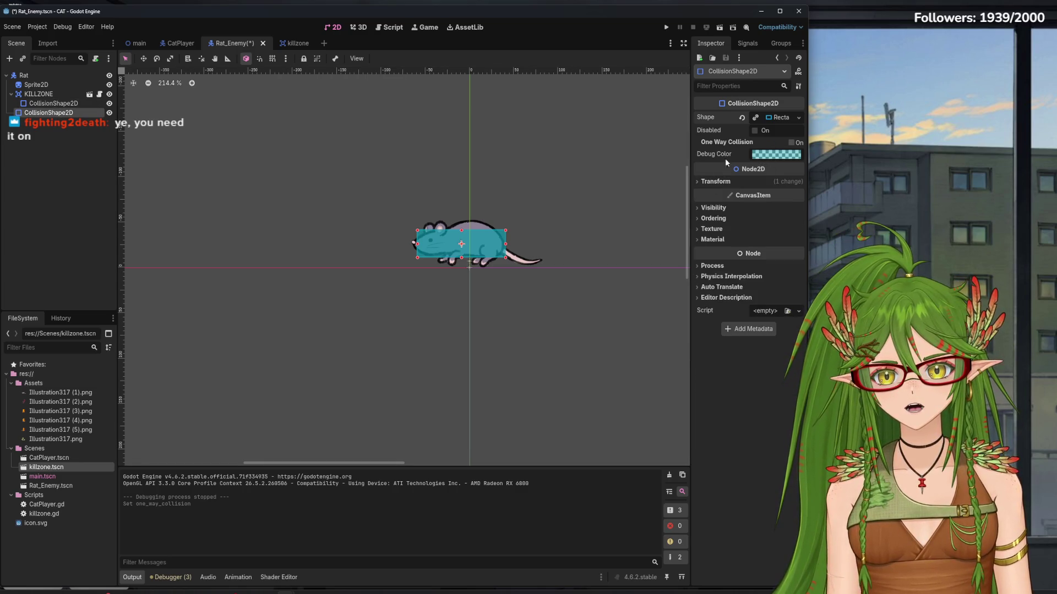
left_click(799, 118)
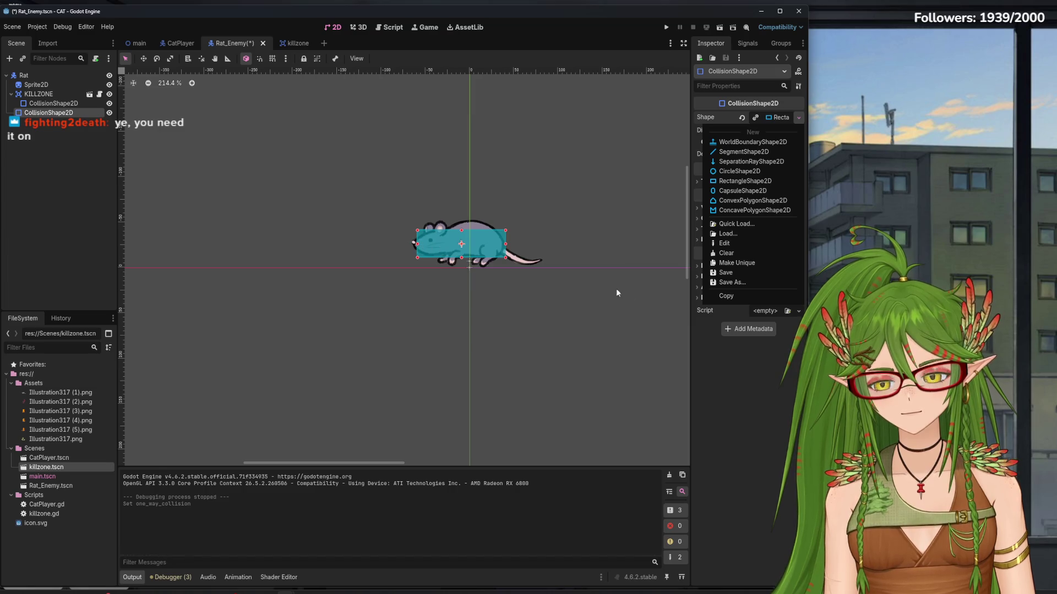
left_click(647, 315)
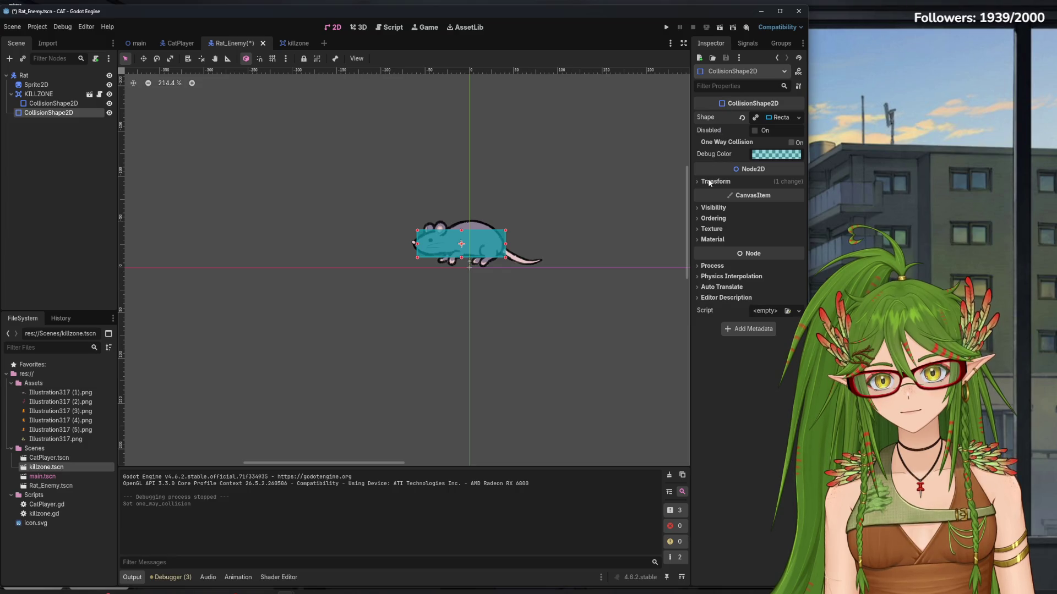
left_click(754, 133)
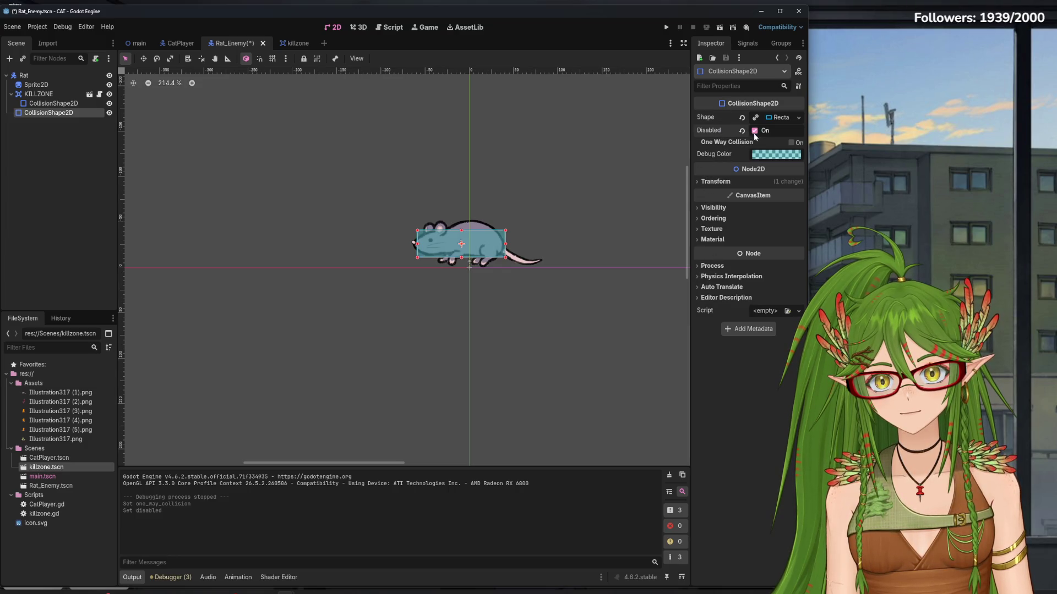
left_click(754, 133)
Review the KILLZONE, Sprite2D and collision shape nodes, then open the killzone scene.
left_click(65, 104)
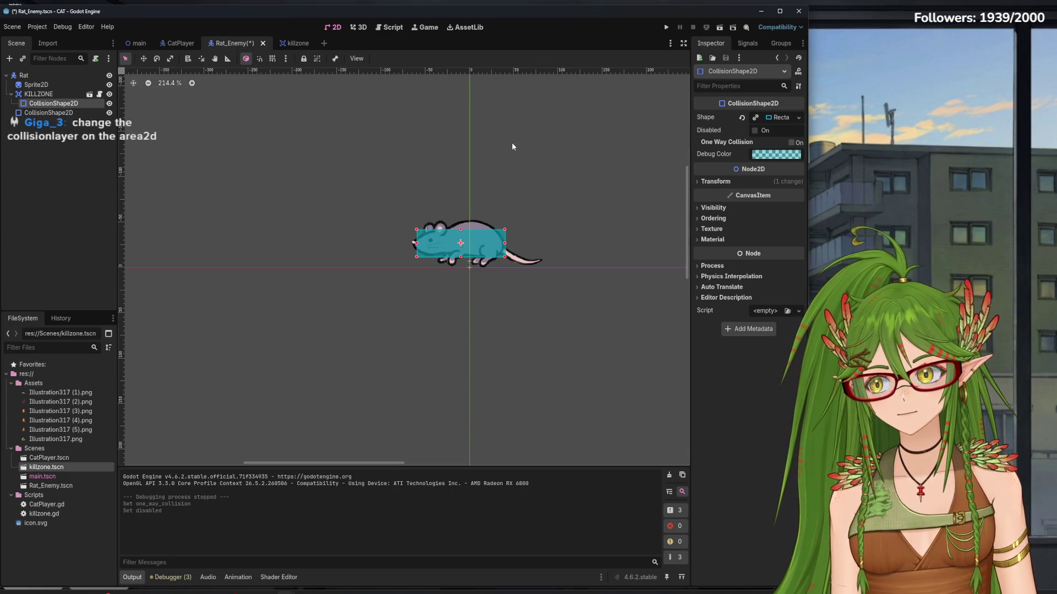
left_click(48, 113)
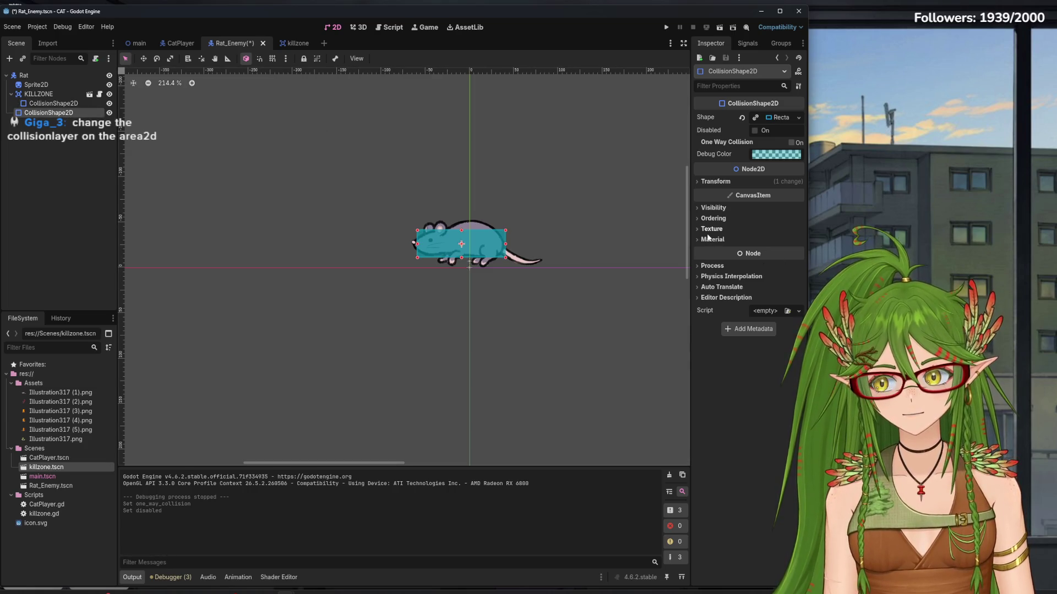
left_click(39, 93)
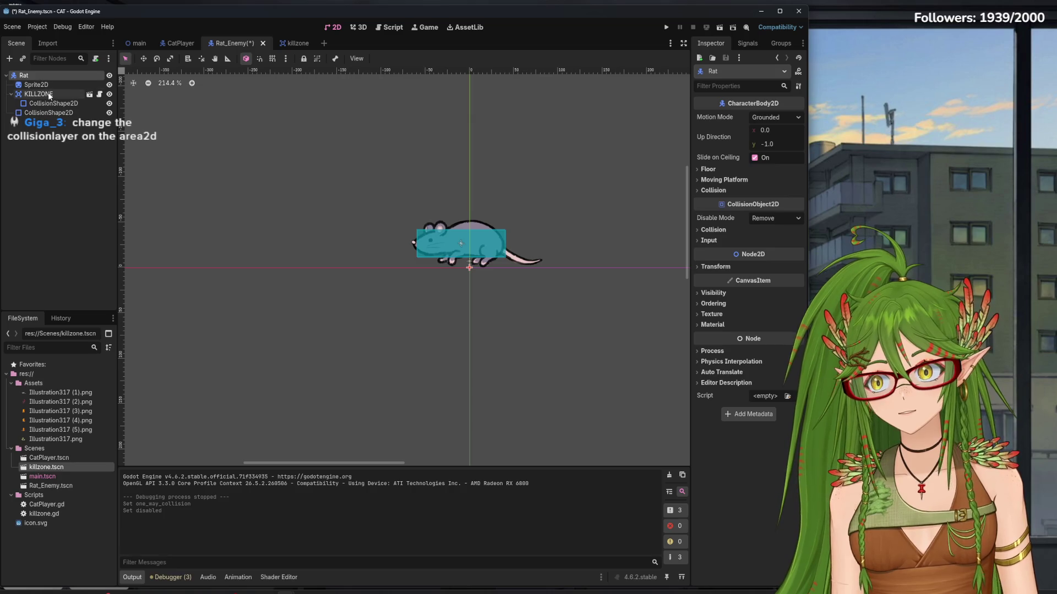
left_click(51, 84)
left_click(48, 112)
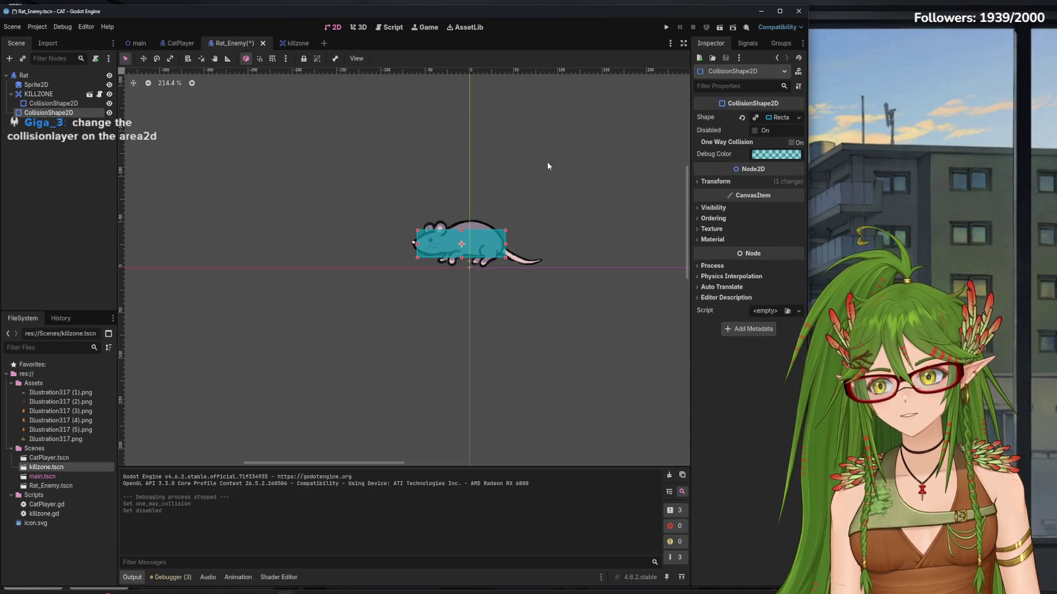
left_click(294, 44)
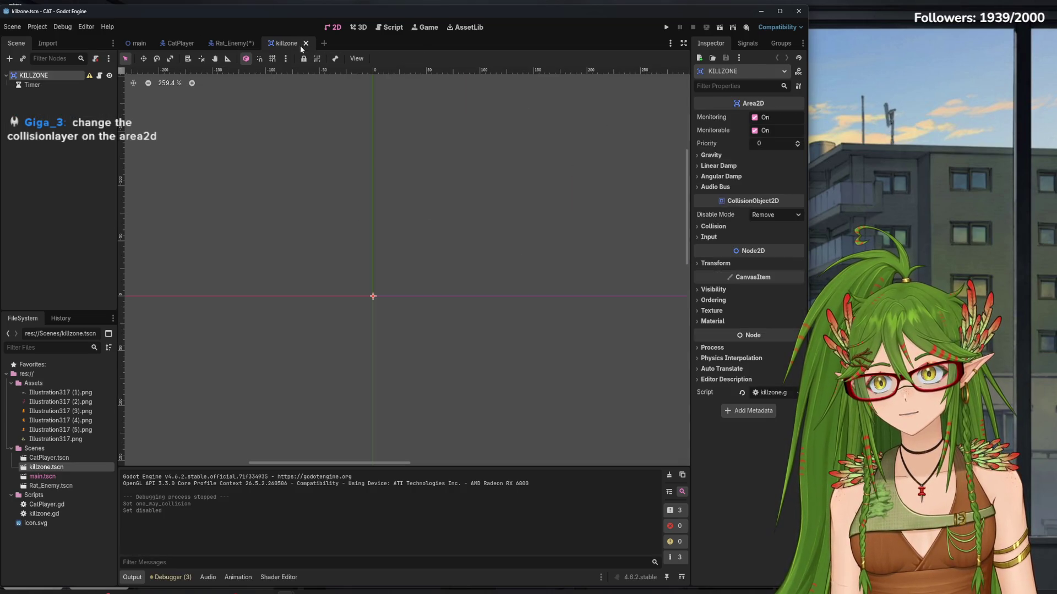
Select KILLZONE and expand Ordering (Z Index 0, Z as Relative on), glancing at Rat_Enemy and CatPlayer.
left_click(40, 82)
left_click(41, 77)
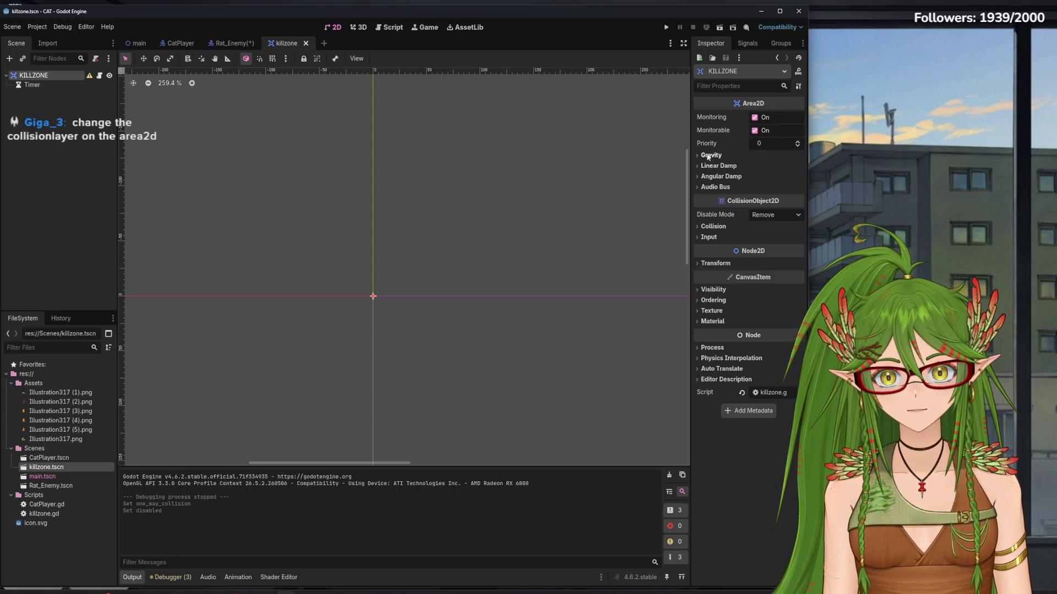
left_click(714, 301)
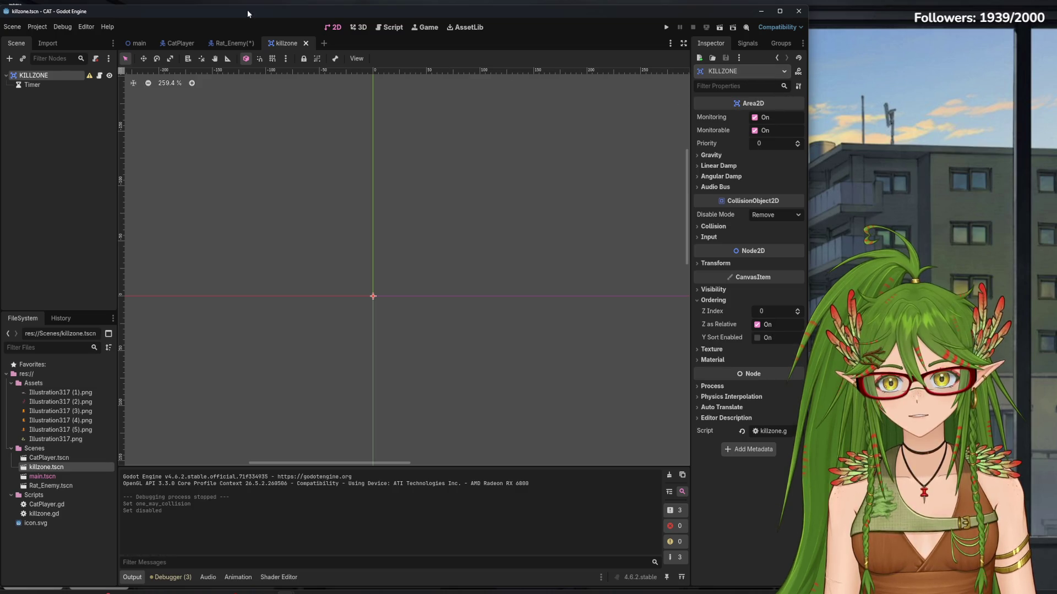
left_click(230, 43)
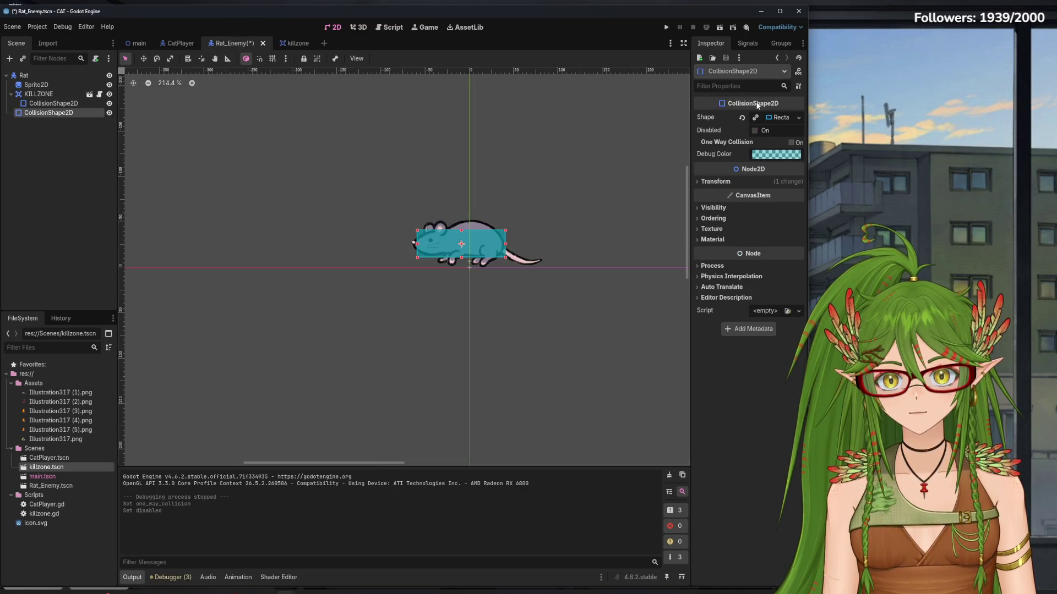
left_click(181, 43)
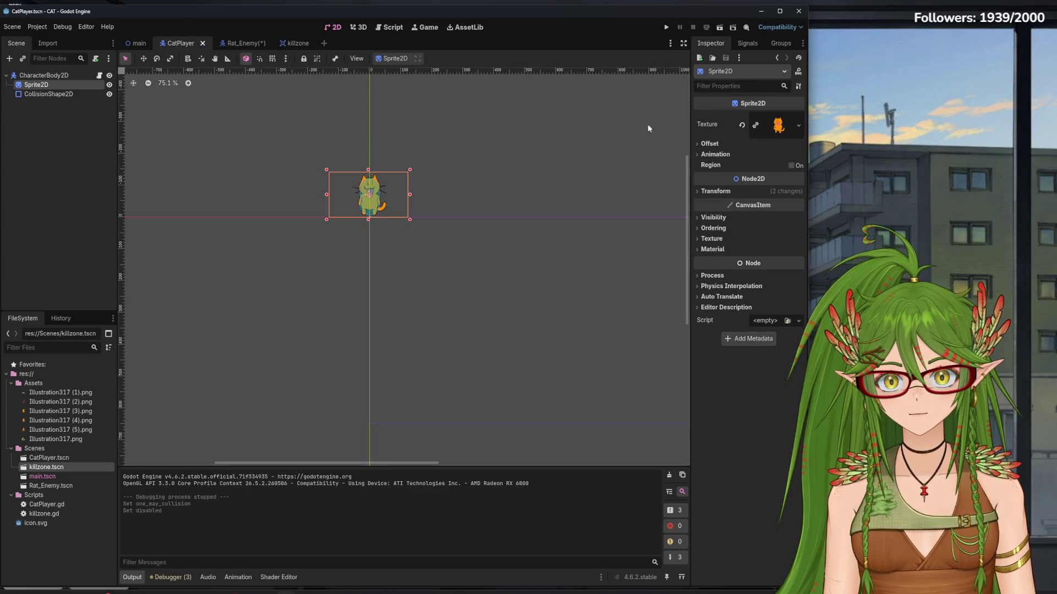
left_click(286, 43)
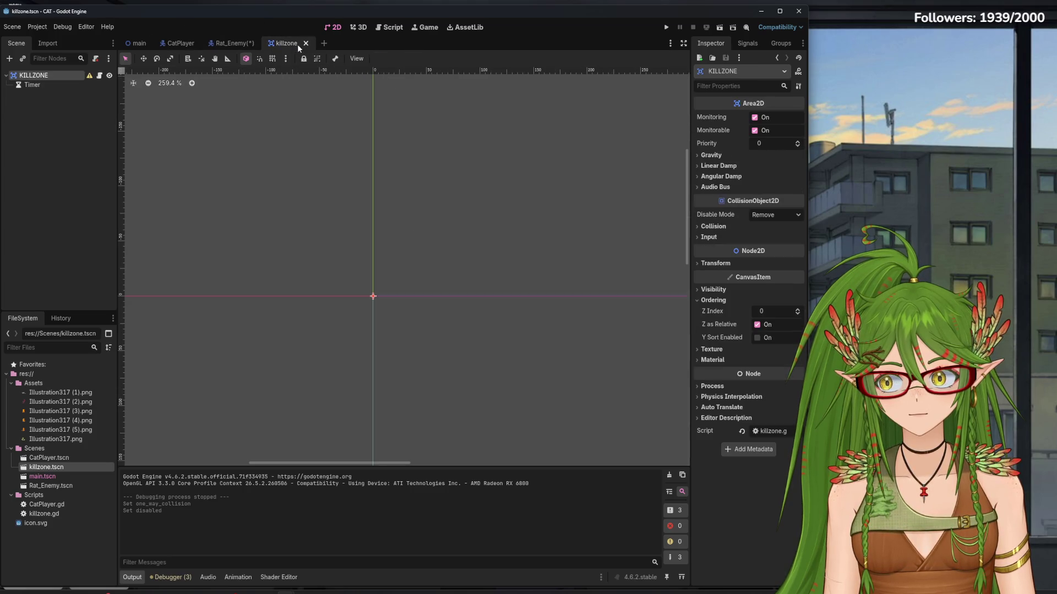
Expand KILLZONE's Gravity, Linear Damp, Angular Damp and Audio Bus override sections.
left_click(710, 155)
left_click(713, 179)
left_click(716, 201)
left_click(716, 223)
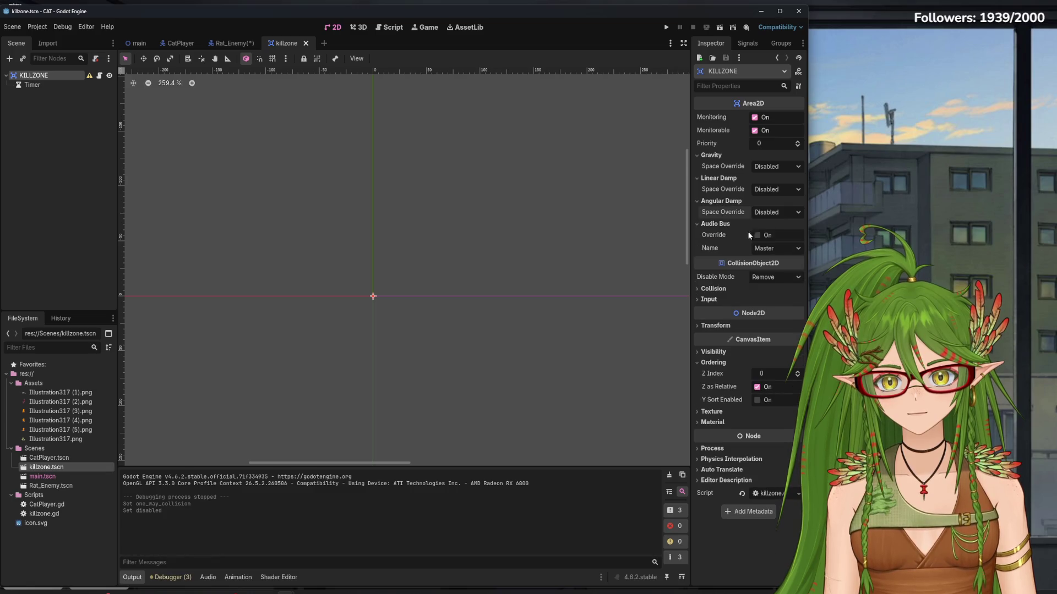
Step KILLZONE's Priority up to 1 and down to -6, reset it to 0, and reselect KILLZONE.
left_click(797, 141)
left_click(797, 146)
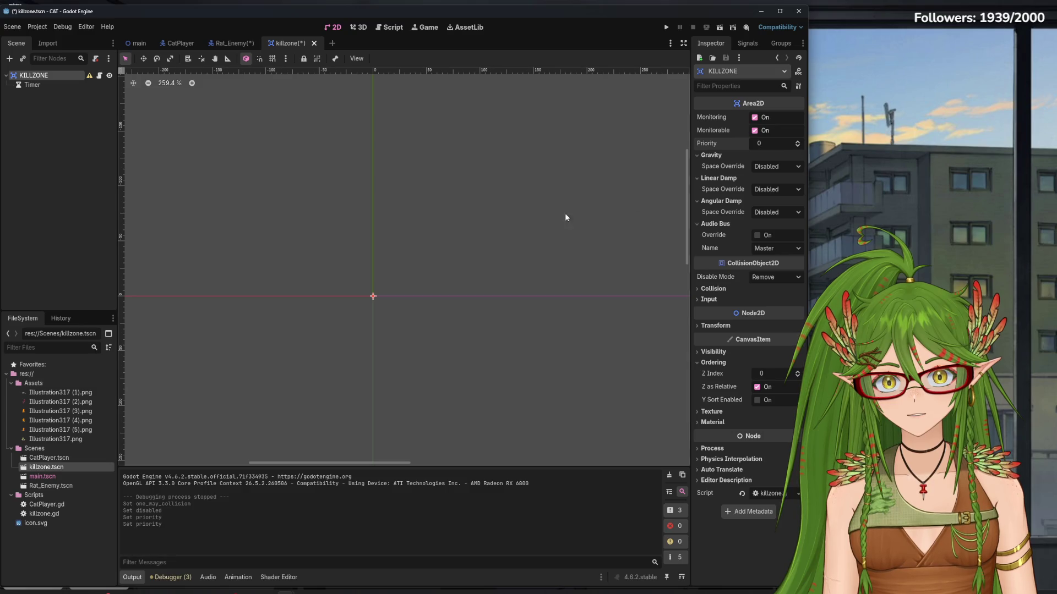
left_click(801, 144)
left_click(801, 152)
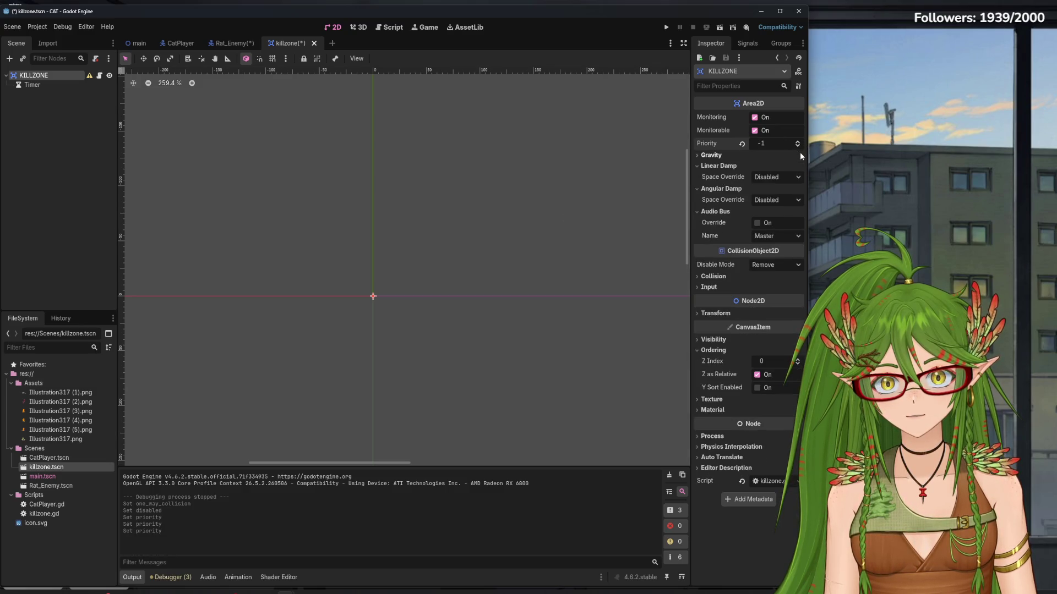
left_click(798, 148)
left_click(797, 145)
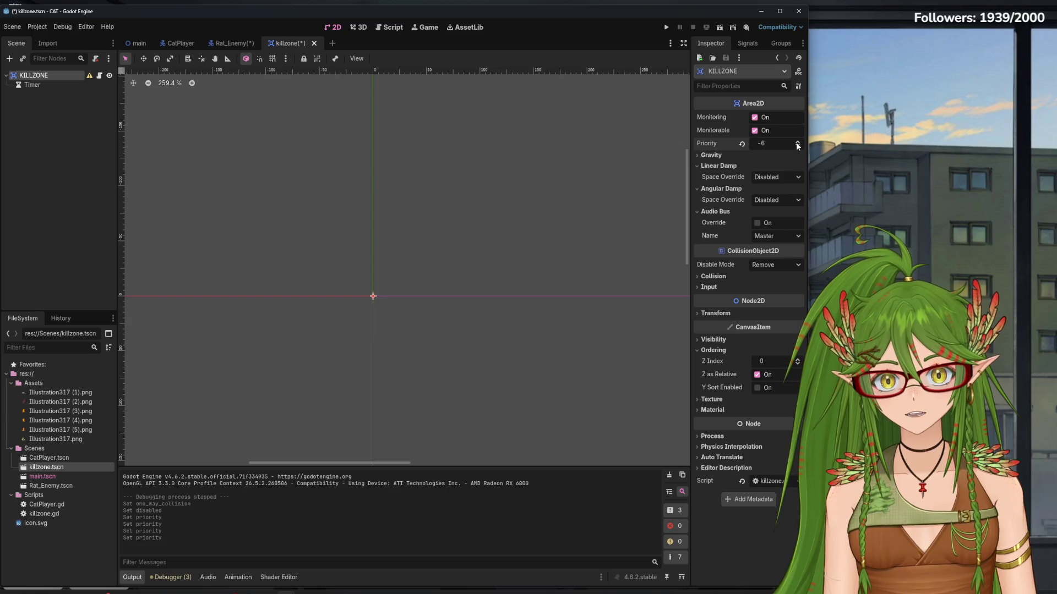
left_click(797, 144)
left_click(514, 167)
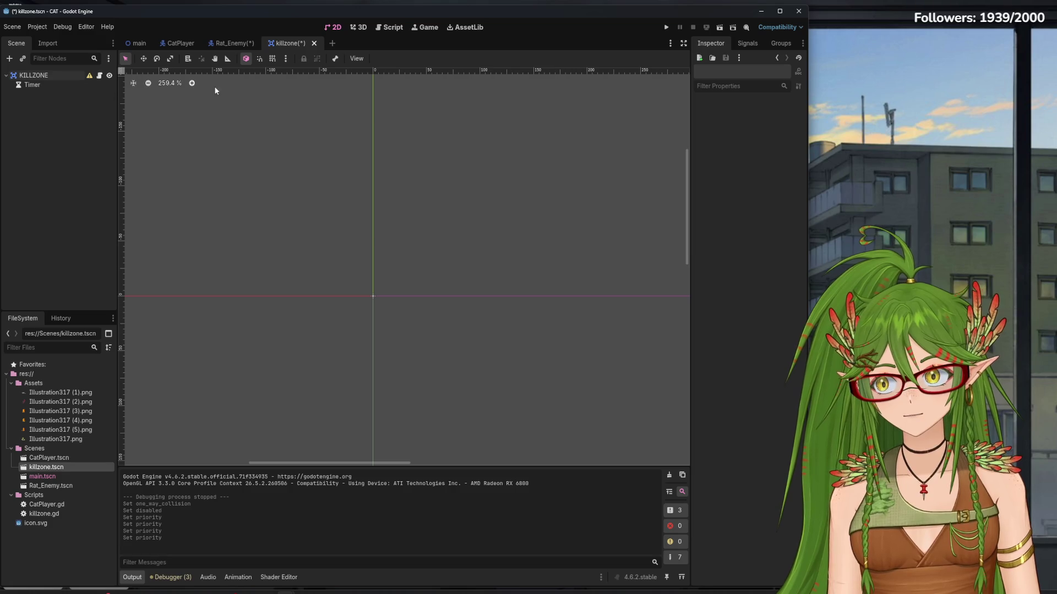
left_click(58, 77)
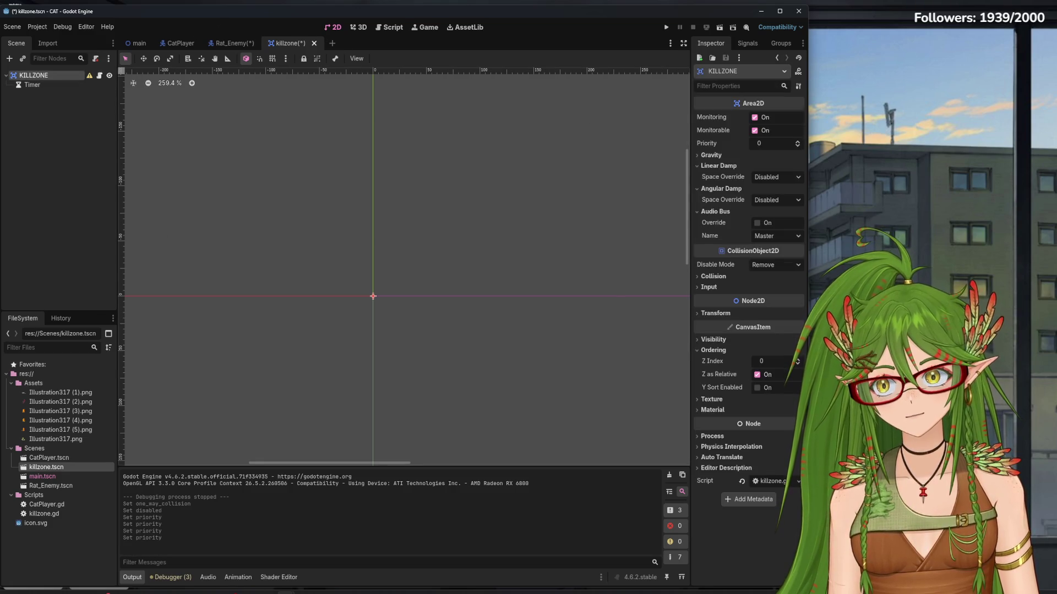
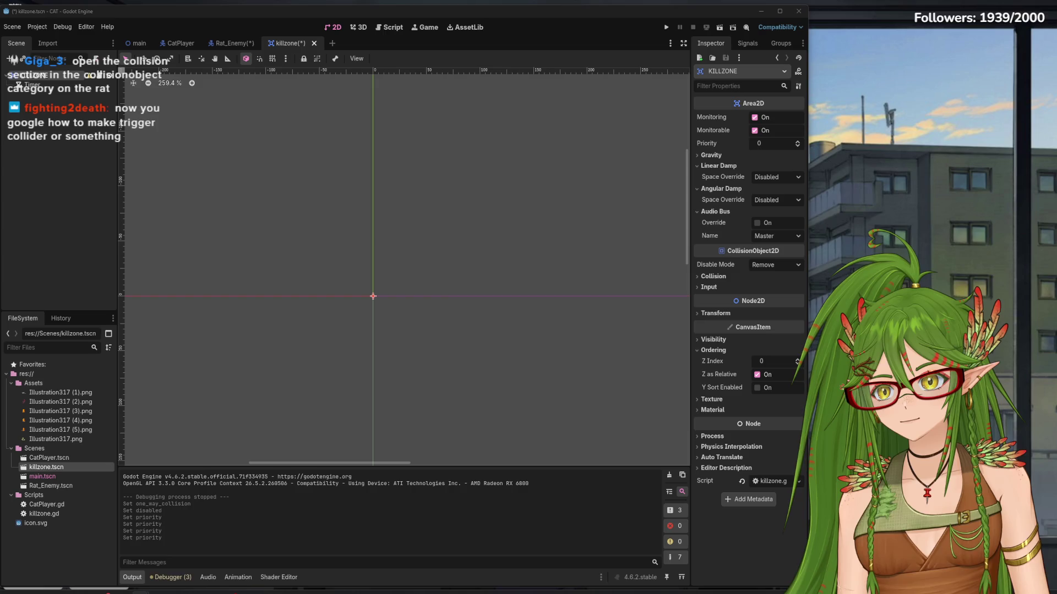
Bring the browser back to the YouTube search results and scroll through them.
key("alt+Tab")
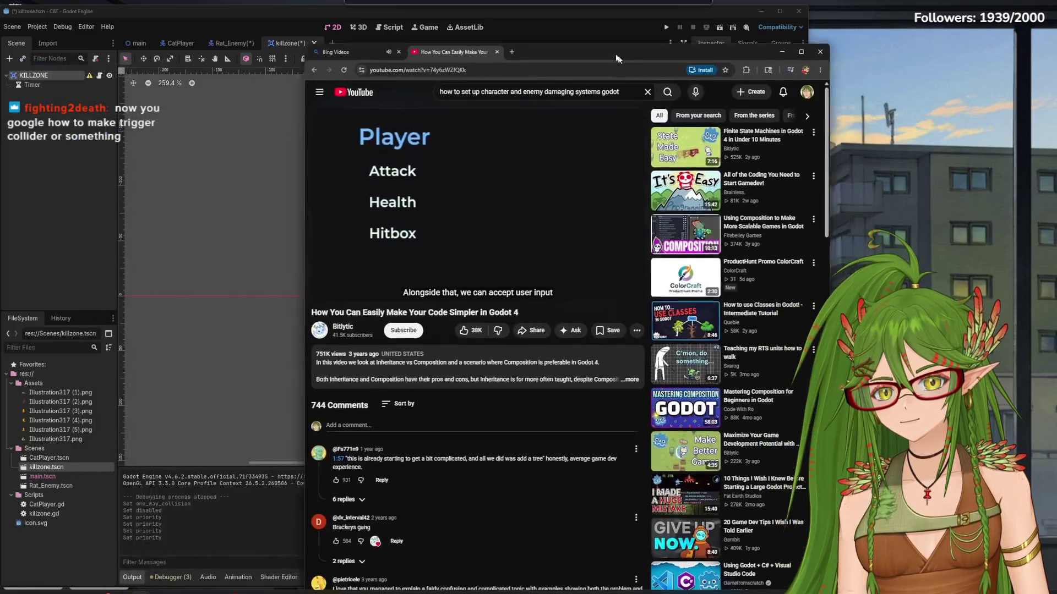
left_click(283, 67)
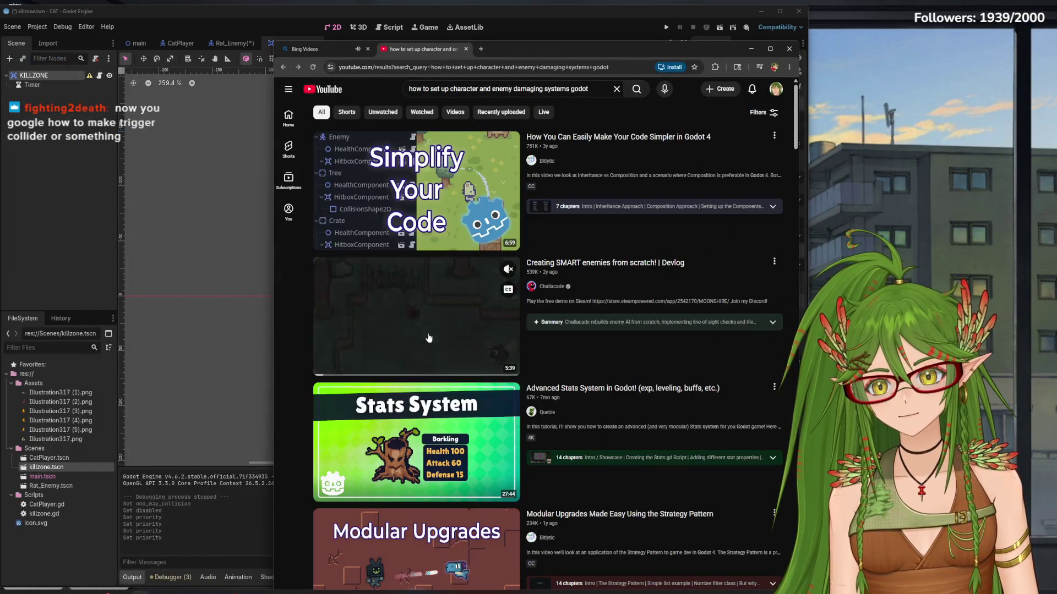
scroll(723, 416, "down", 8)
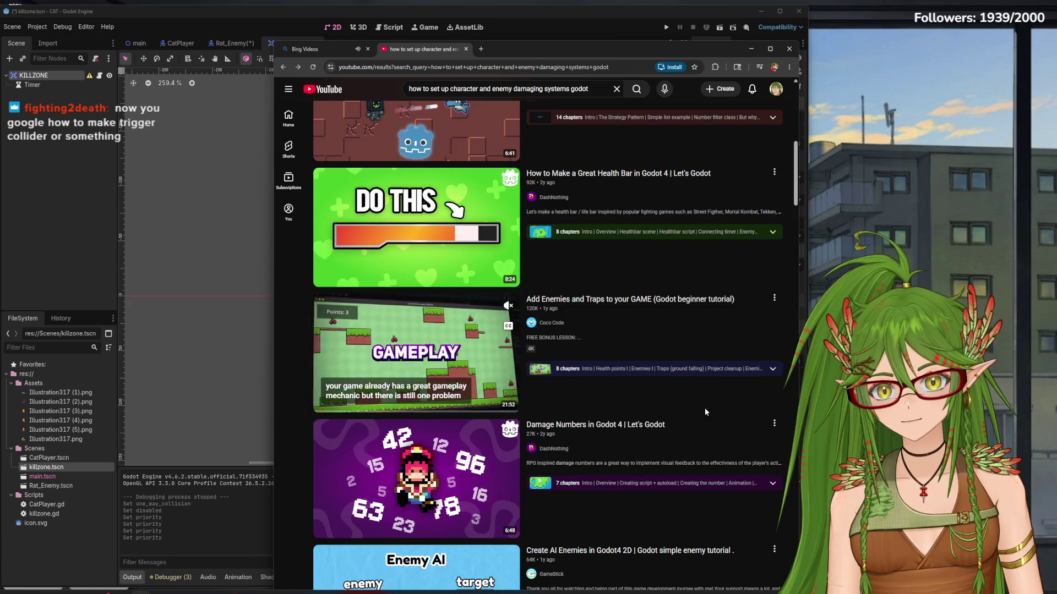
scroll(705, 412, "down", 1)
scroll(707, 413, "up", 1)
mouse_move(416, 467)
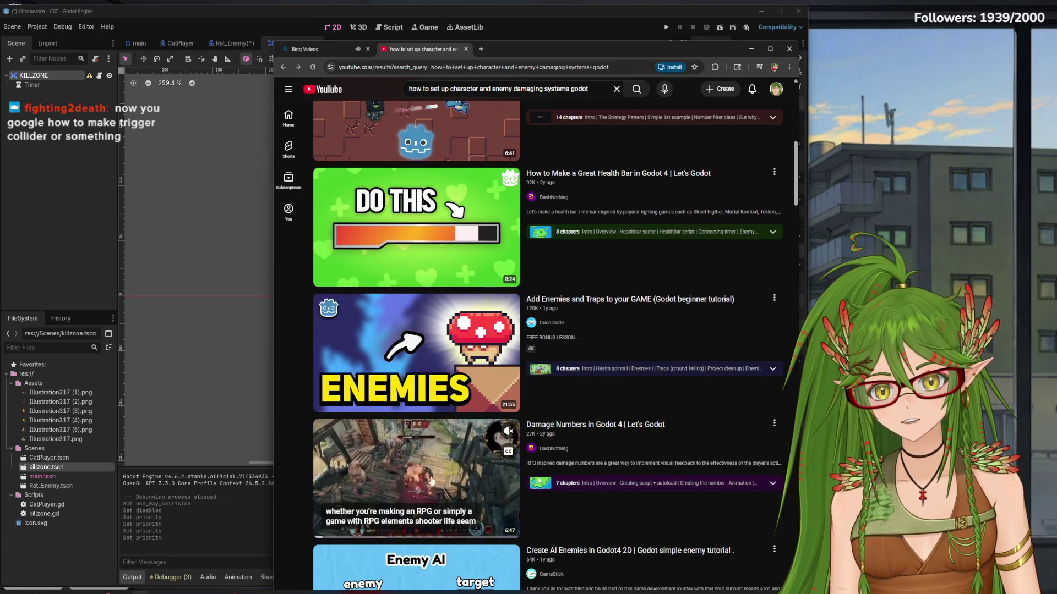
scroll(570, 389, "down", 4)
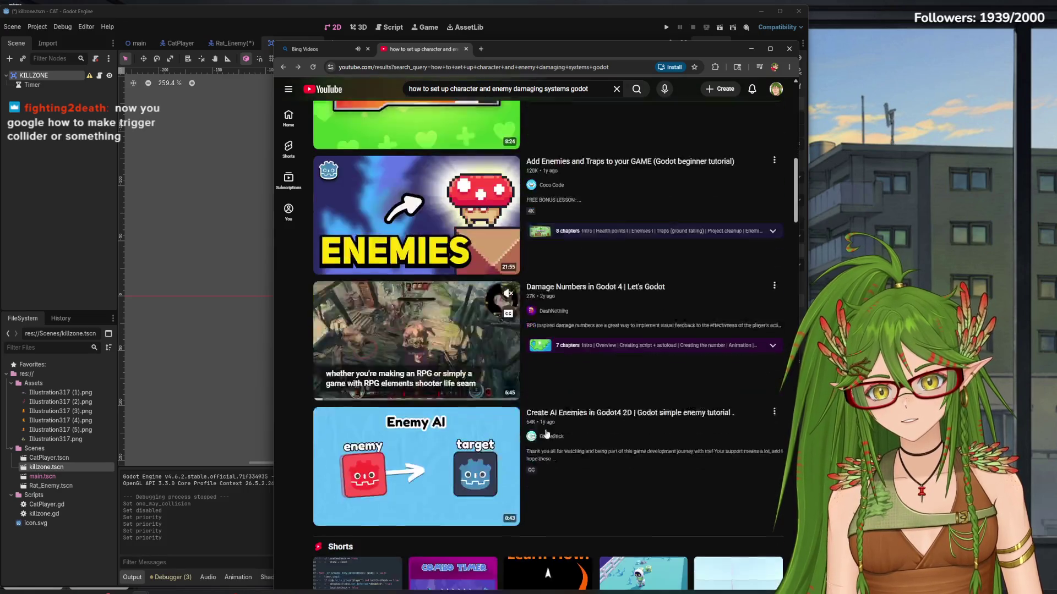
mouse_move(571, 388)
scroll(586, 396, "down", 10)
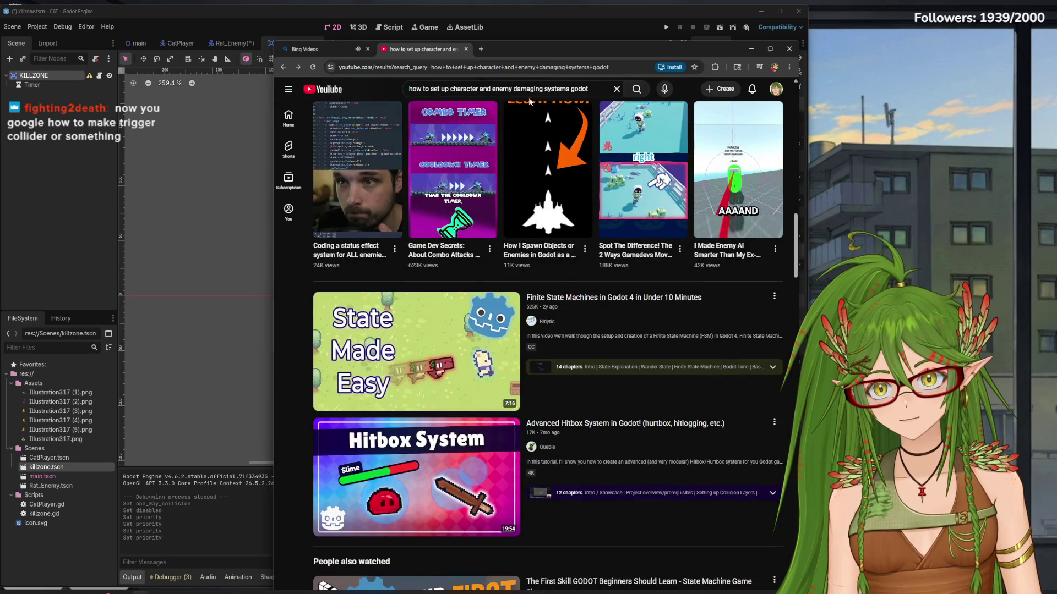
Replace 'damaging' with 'health' in the search and open the HOW to make a HEALTH SYSTEM video.
double_click(533, 89)
type("health")
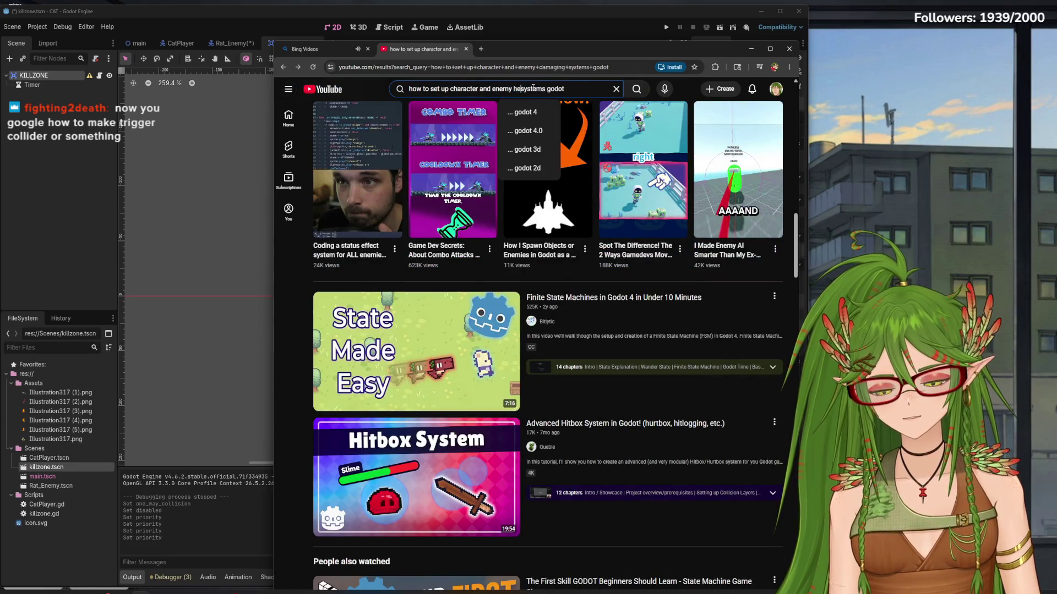
key("Return")
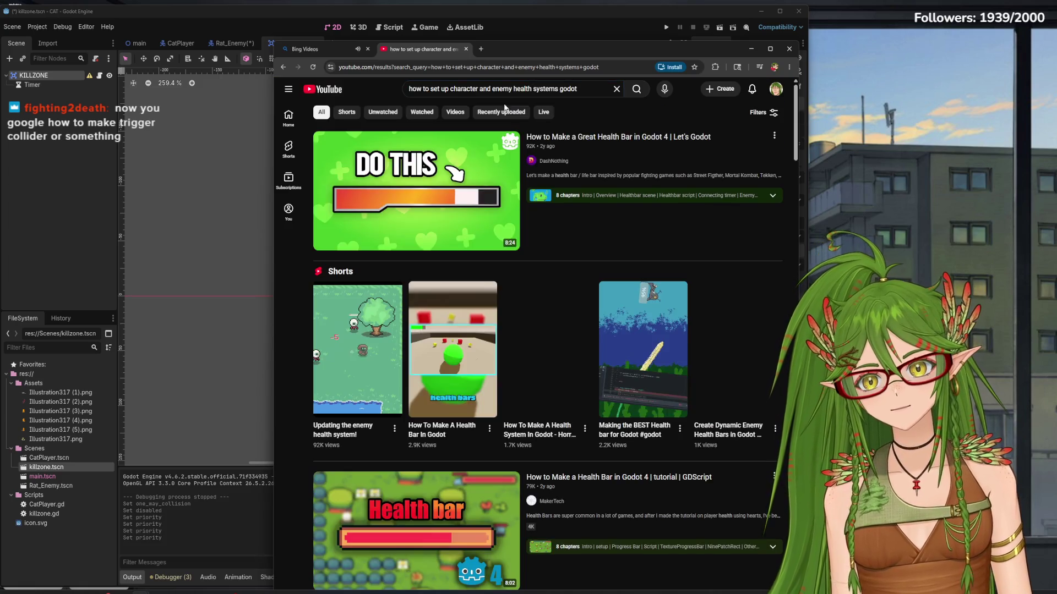
scroll(604, 237, "down", 3)
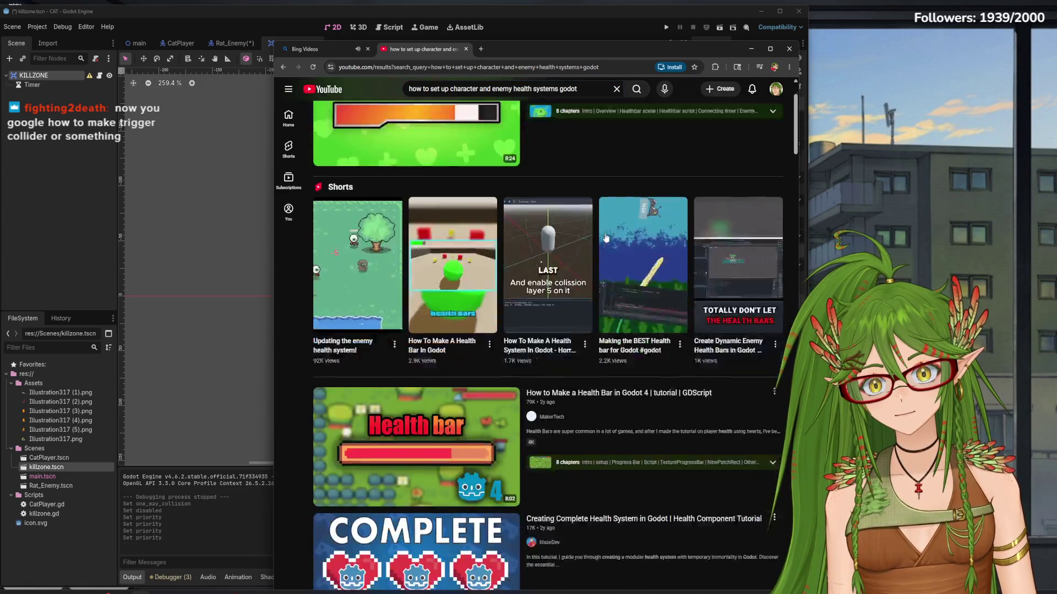
scroll(605, 234, "down", 3)
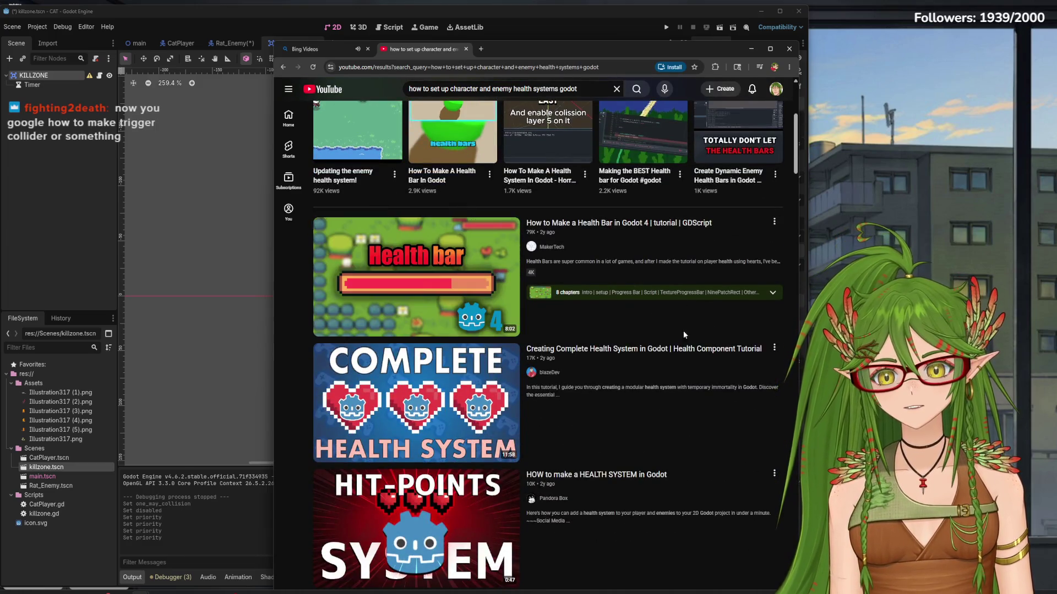
scroll(490, 347, "down", 4)
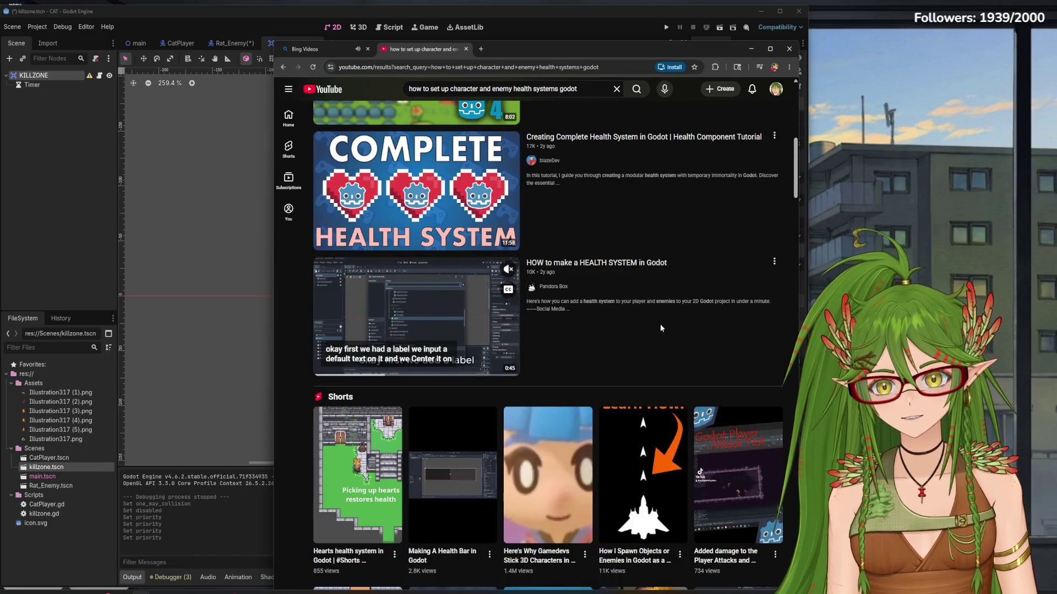
left_click(425, 306)
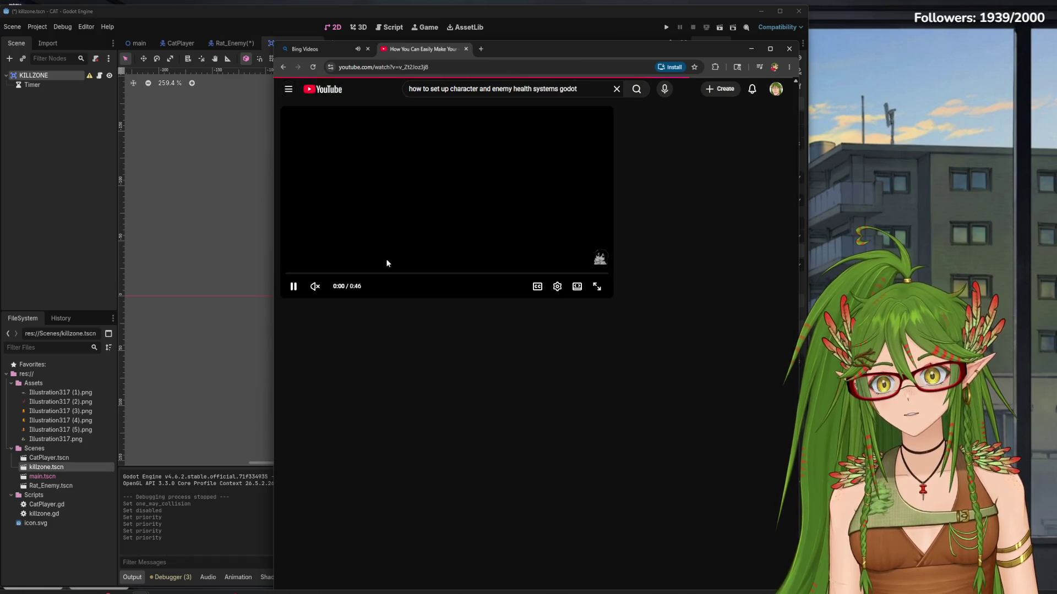
Watch the 0:46 health-system tutorial in theater mode, pausing on the code, then minimize the browser.
left_click(293, 286)
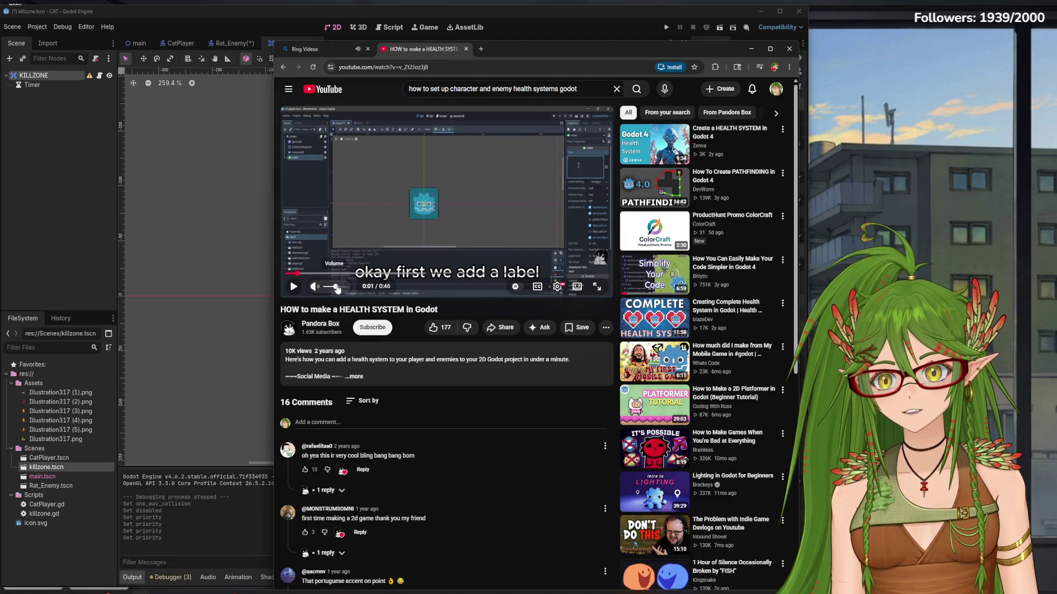
key("space")
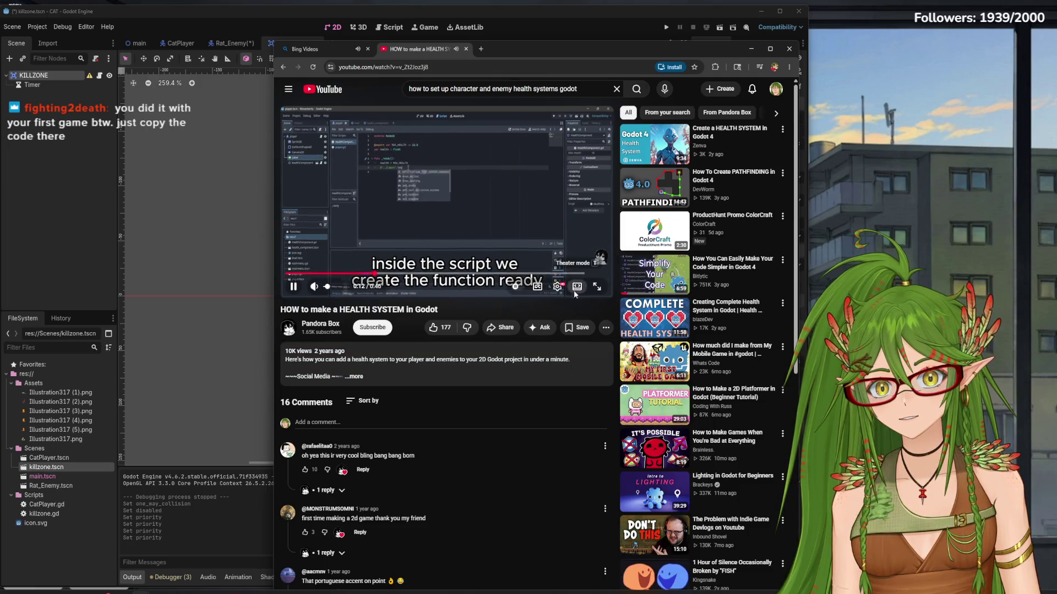
left_click(577, 287)
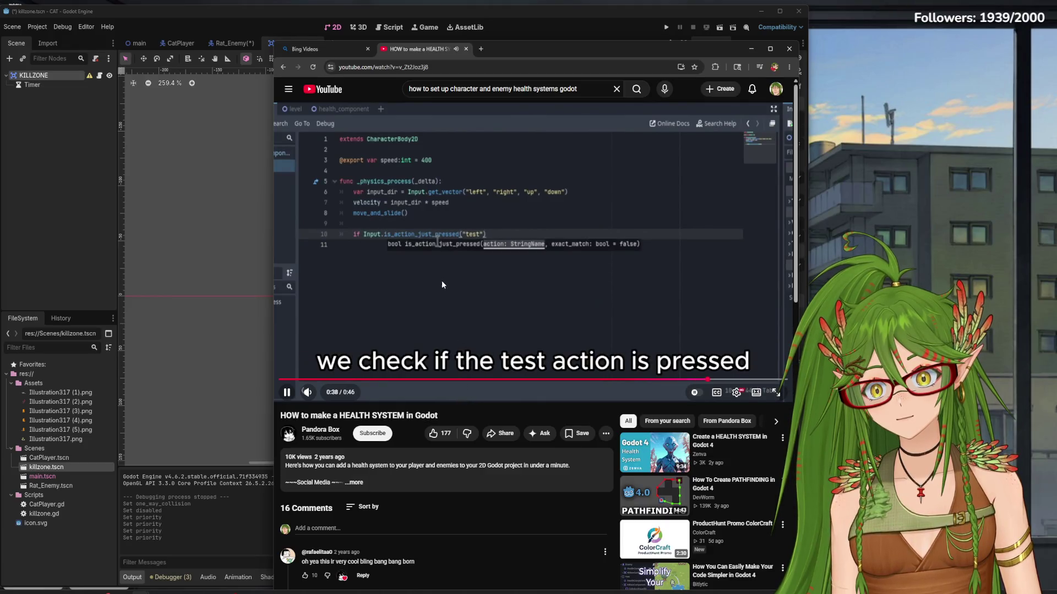
left_click(486, 286)
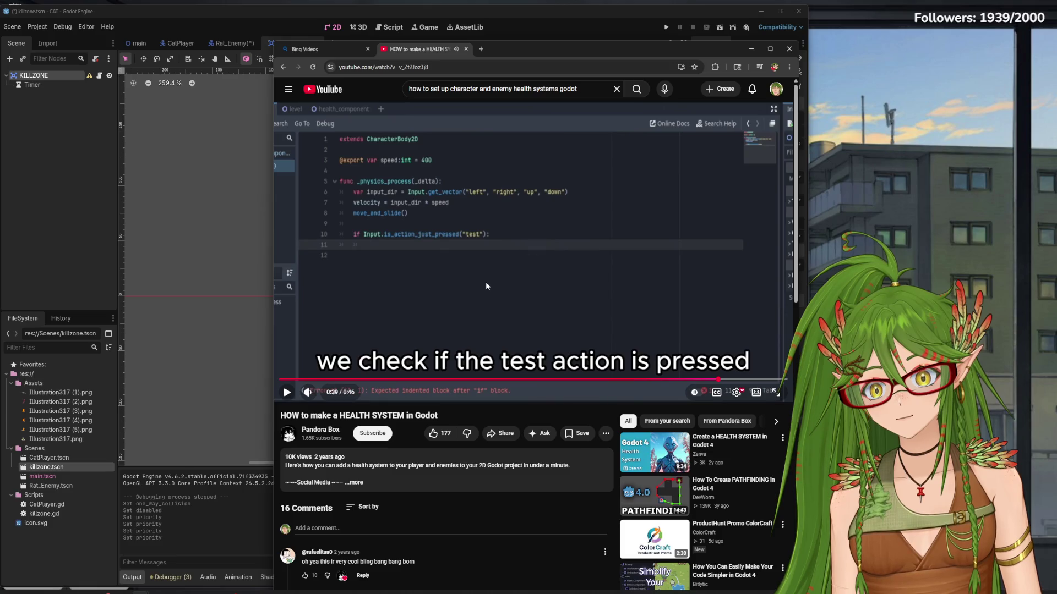
left_click(486, 286)
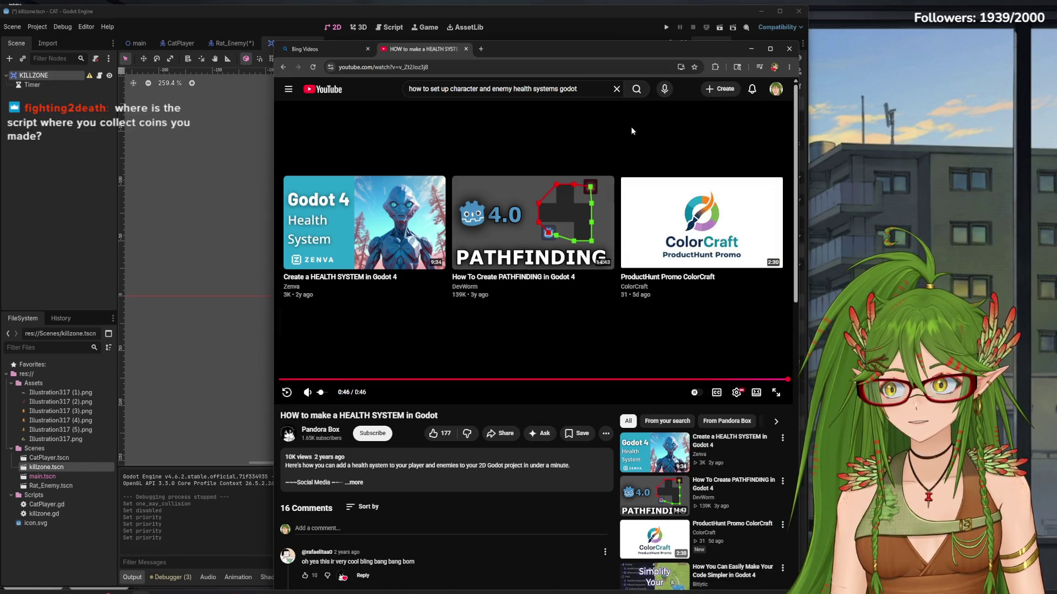
left_click(750, 49)
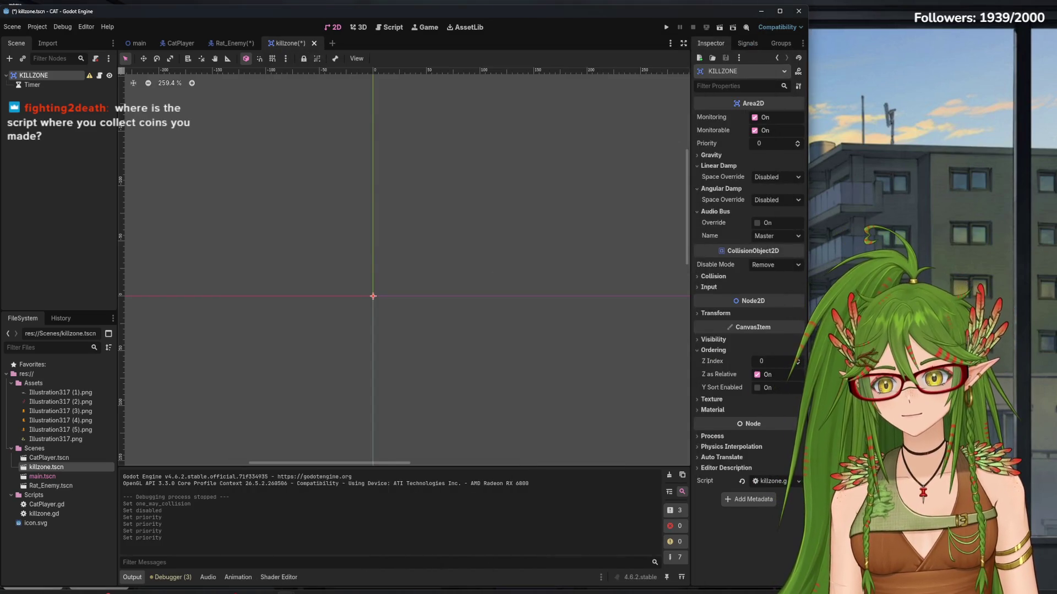
Bring up the practice project and view the coin scene's script.
left_click(329, 576)
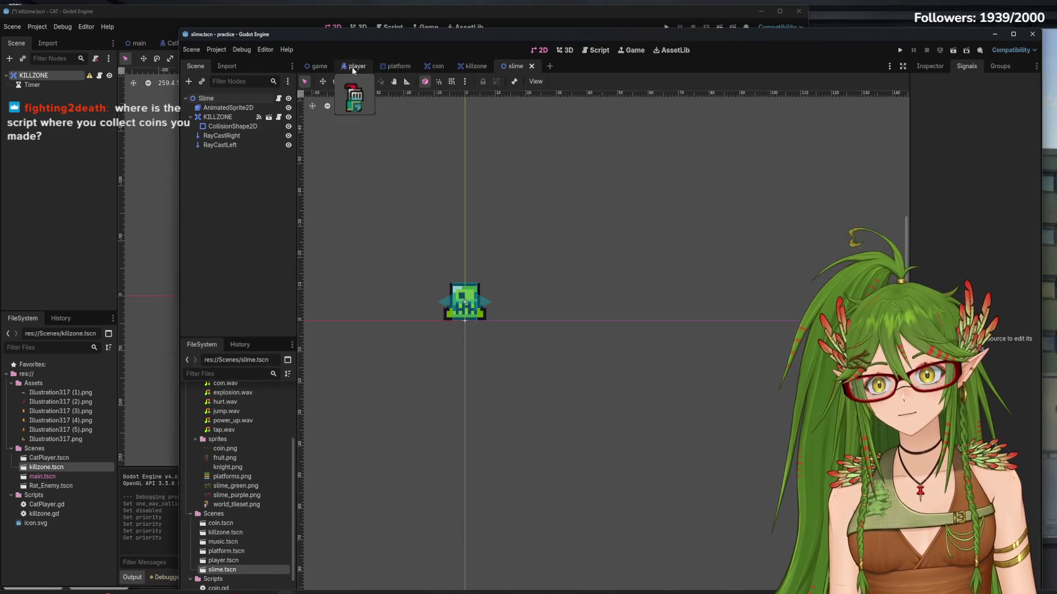
left_click(428, 67)
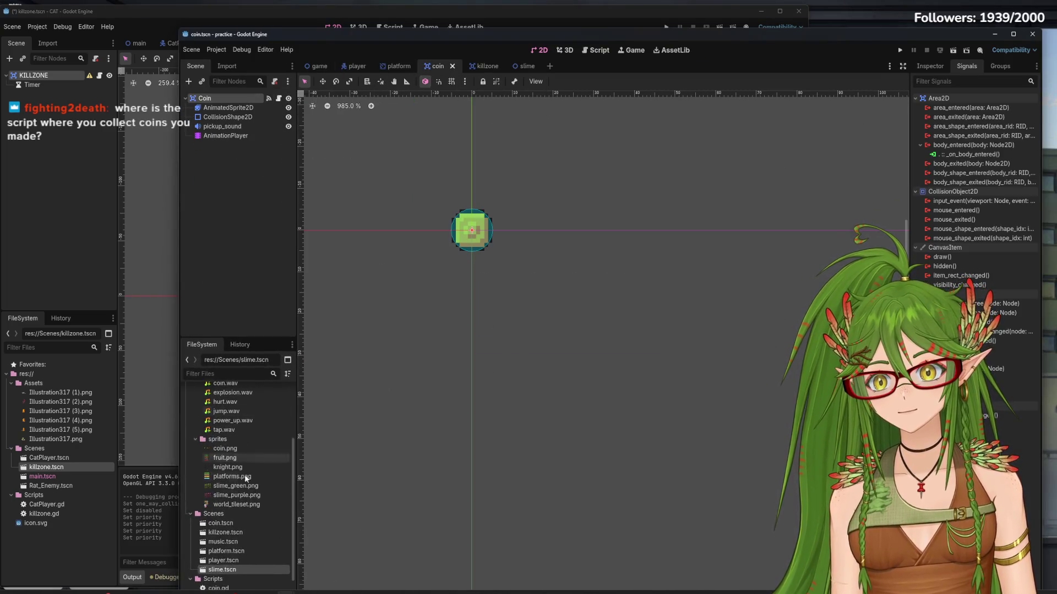
left_click(268, 98)
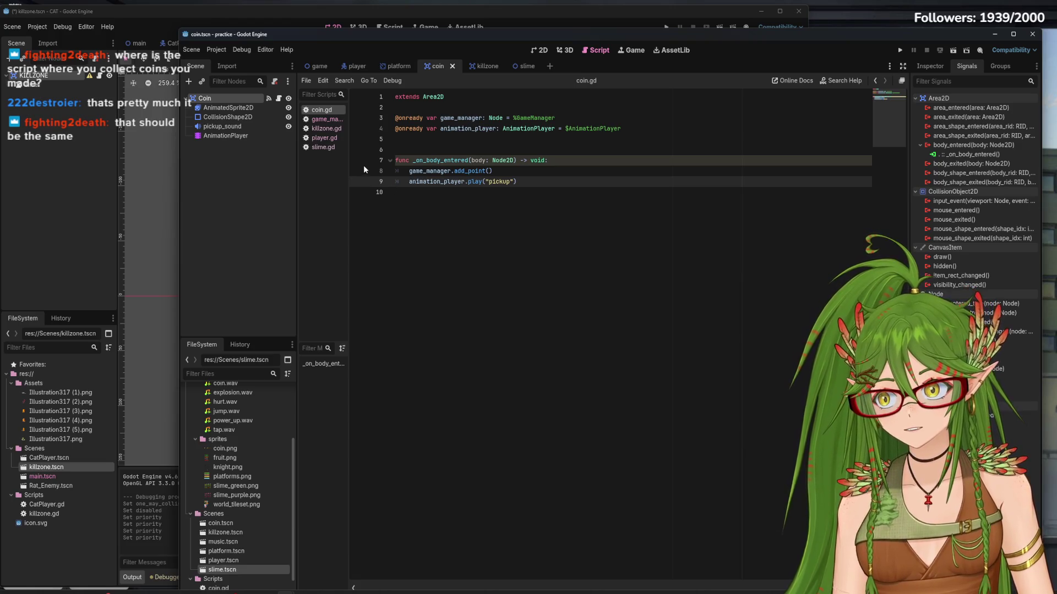
Review game_manager.gd, player.gd and slime.gd, ending on killzone.gd.
left_click(326, 119)
left_click(326, 128)
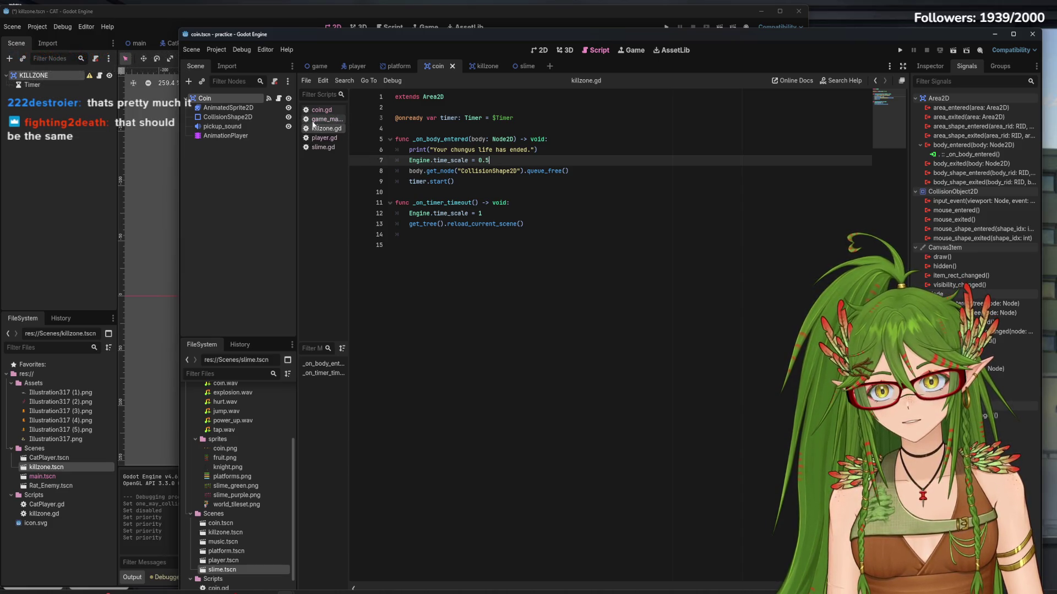
left_click(326, 119)
left_click(322, 138)
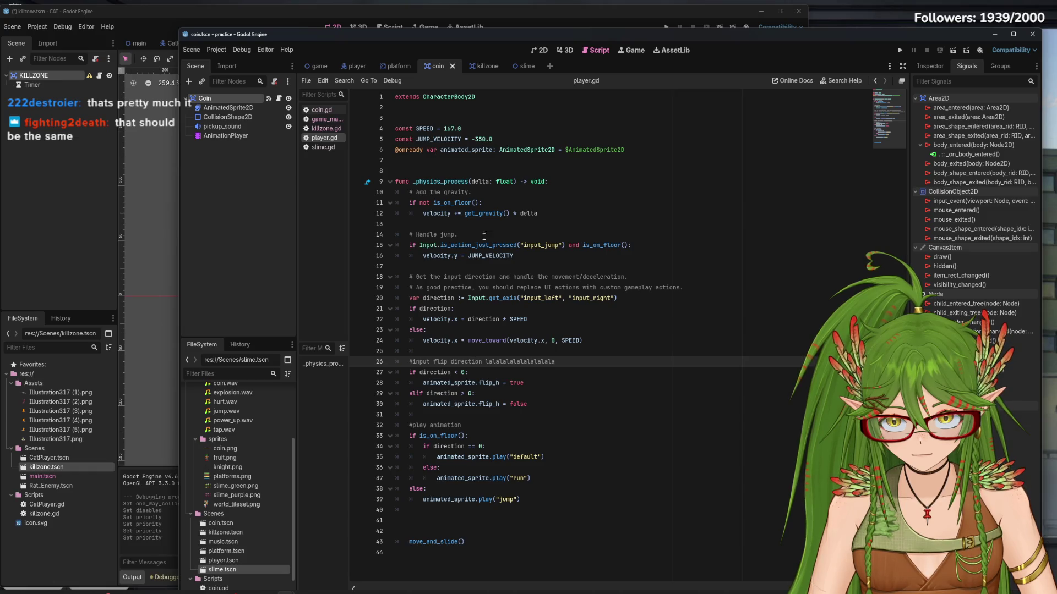
left_click(323, 147)
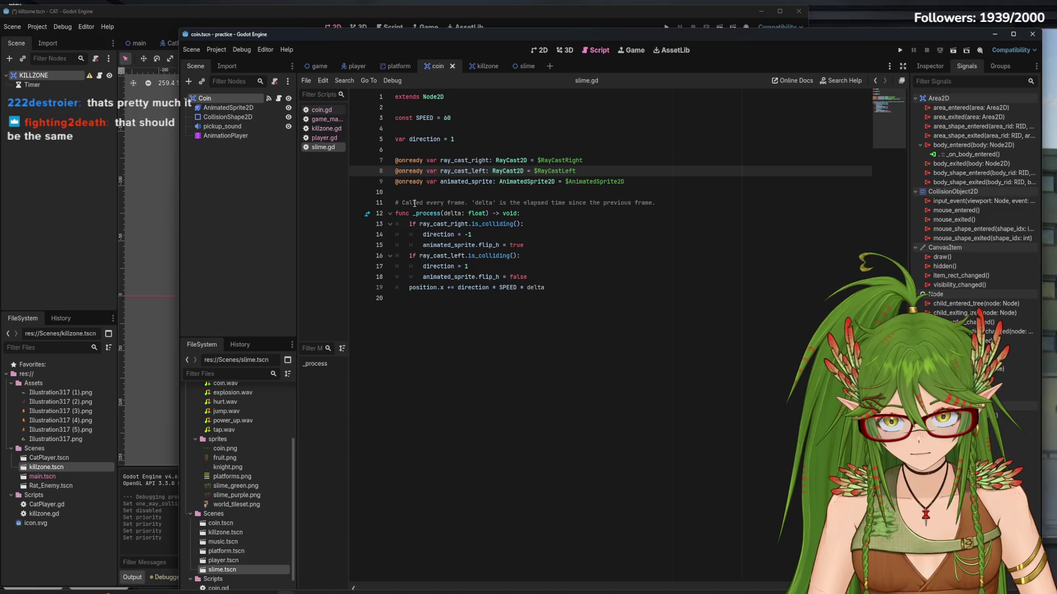
left_click(326, 129)
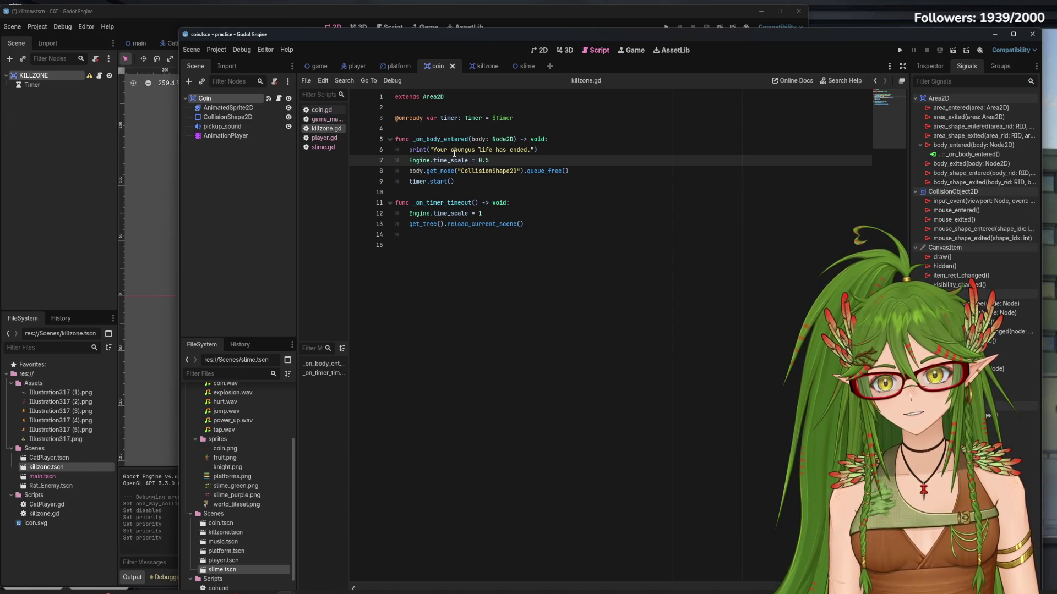
Inspect the practice killzone code and scene, then minimize the practice window.
left_click_drag(422, 146, 523, 226)
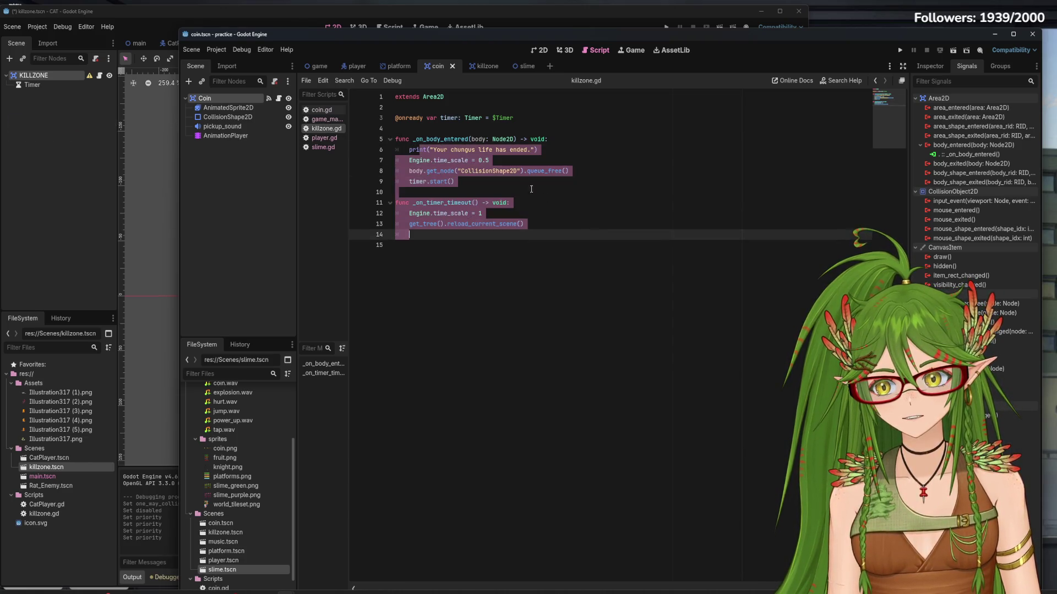
left_click(495, 171)
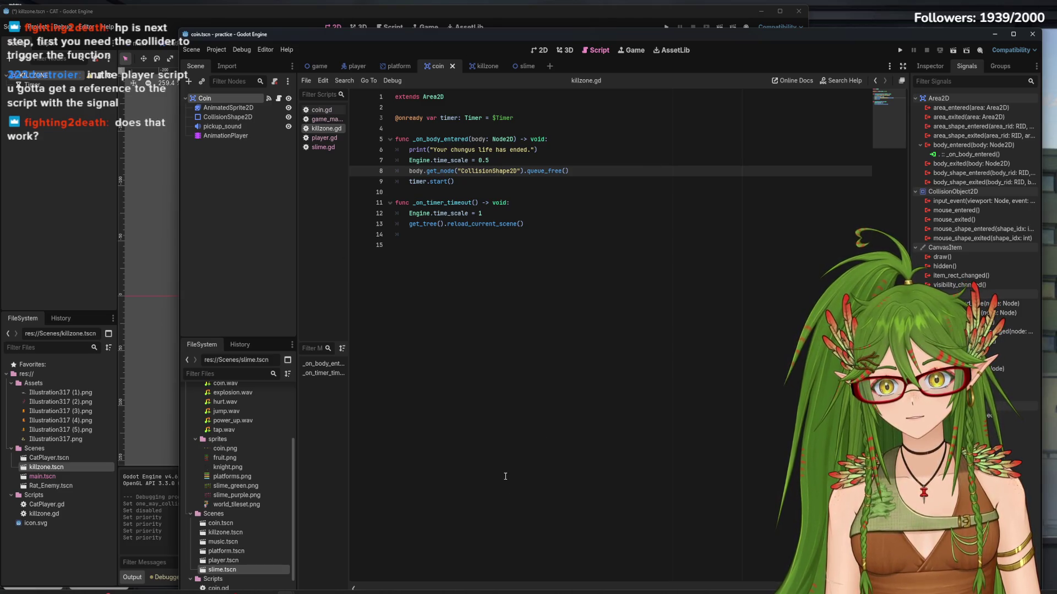
left_click(480, 66)
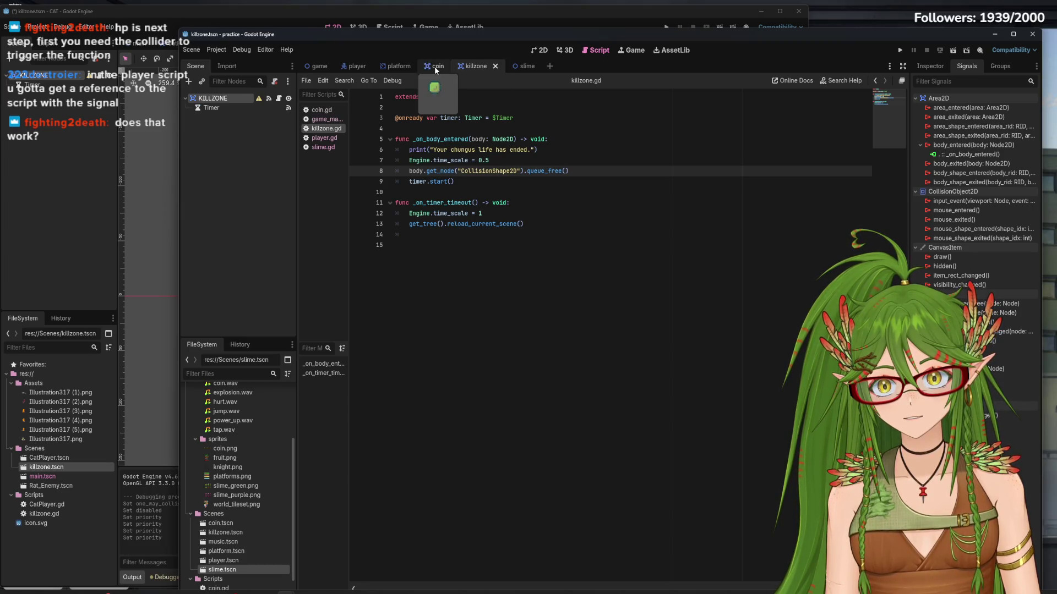
left_click(323, 147)
left_click(325, 137)
left_click(328, 129)
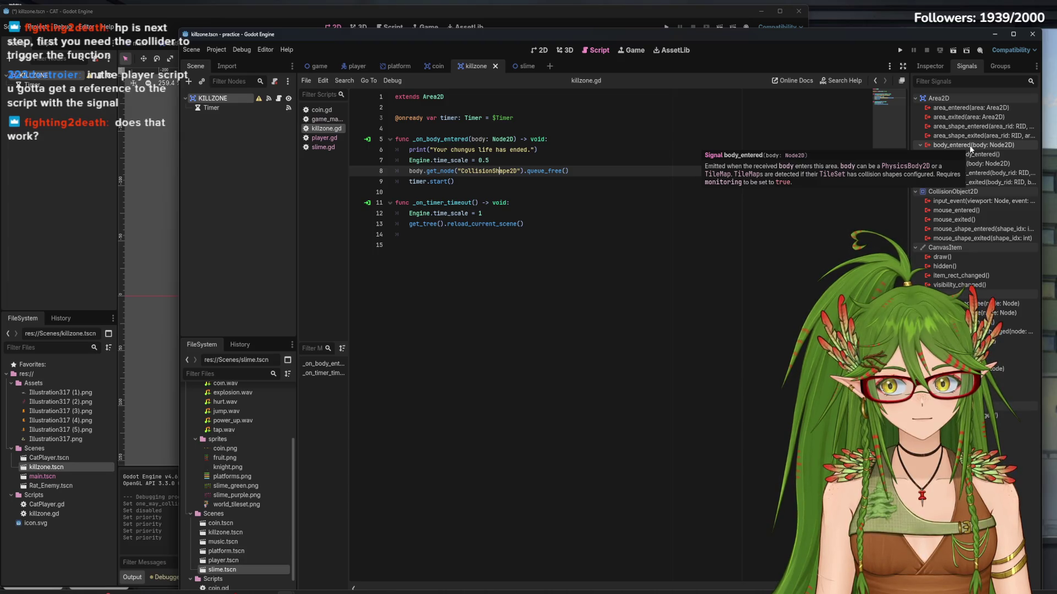
mouse_move(439, 171)
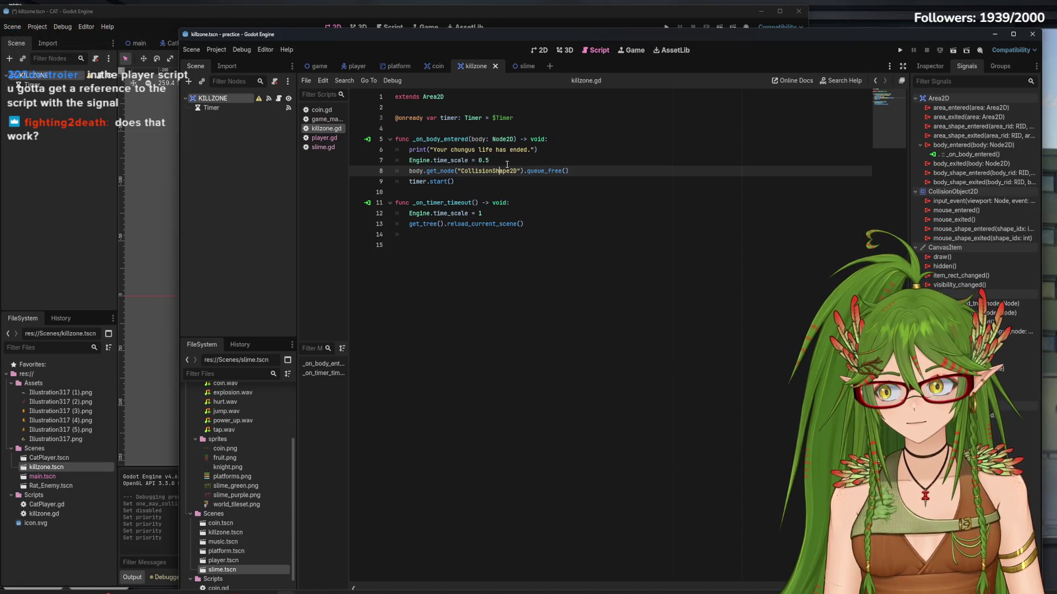
left_click(994, 35)
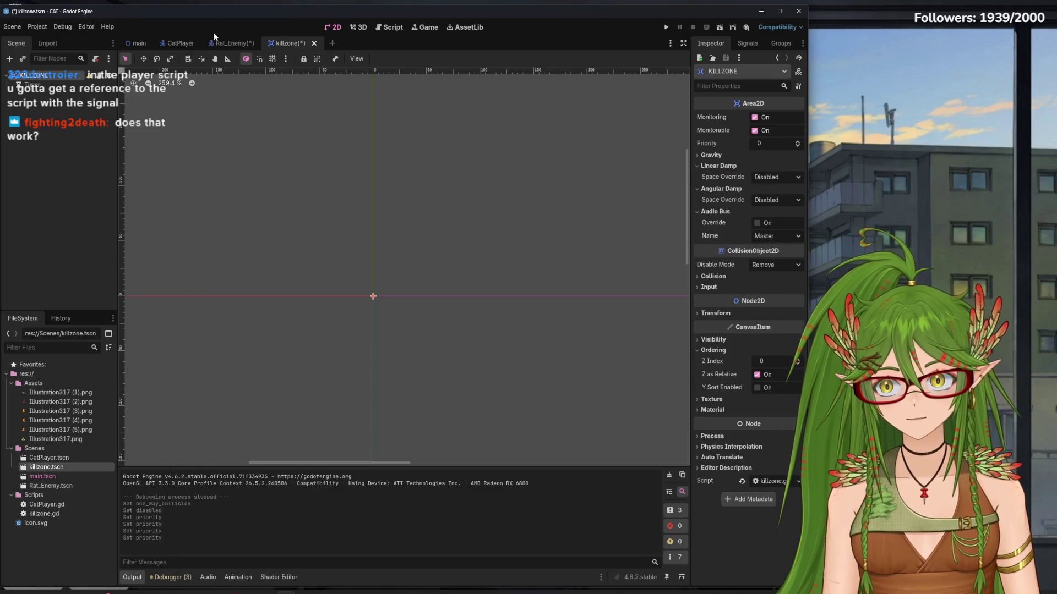
Save all scenes and uncomment line 8 of killzone.gd, which frees the body's CollisionShape2D.
left_click(389, 27)
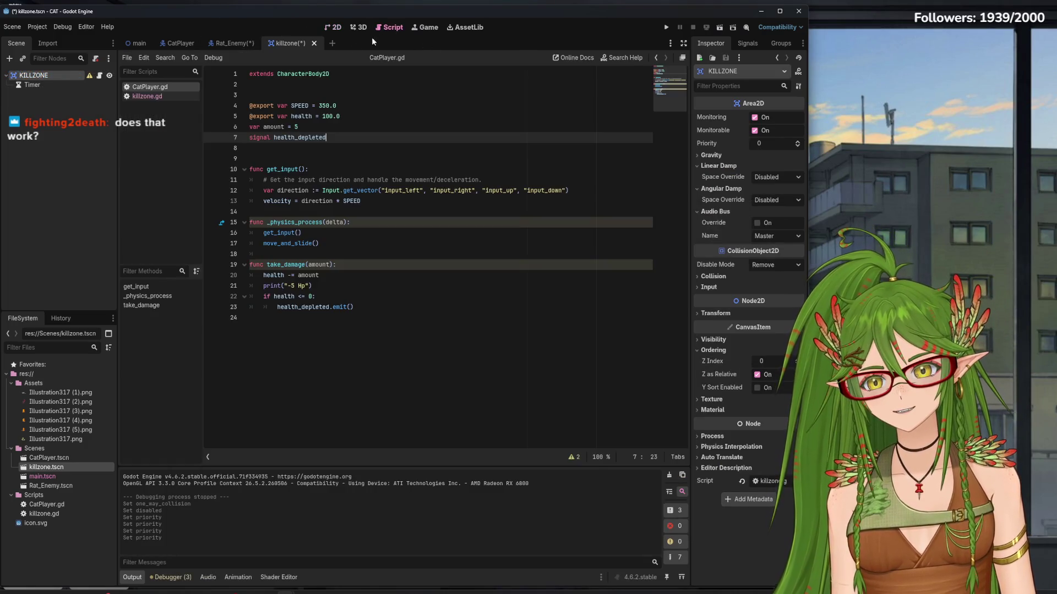
key("ctrl+s")
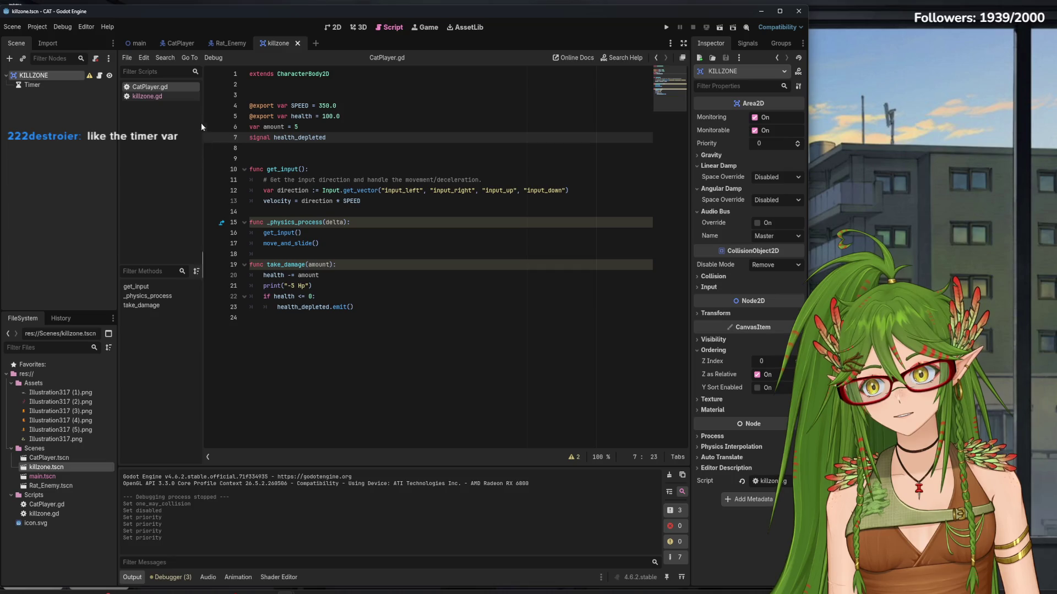
left_click(147, 96)
left_click(365, 136)
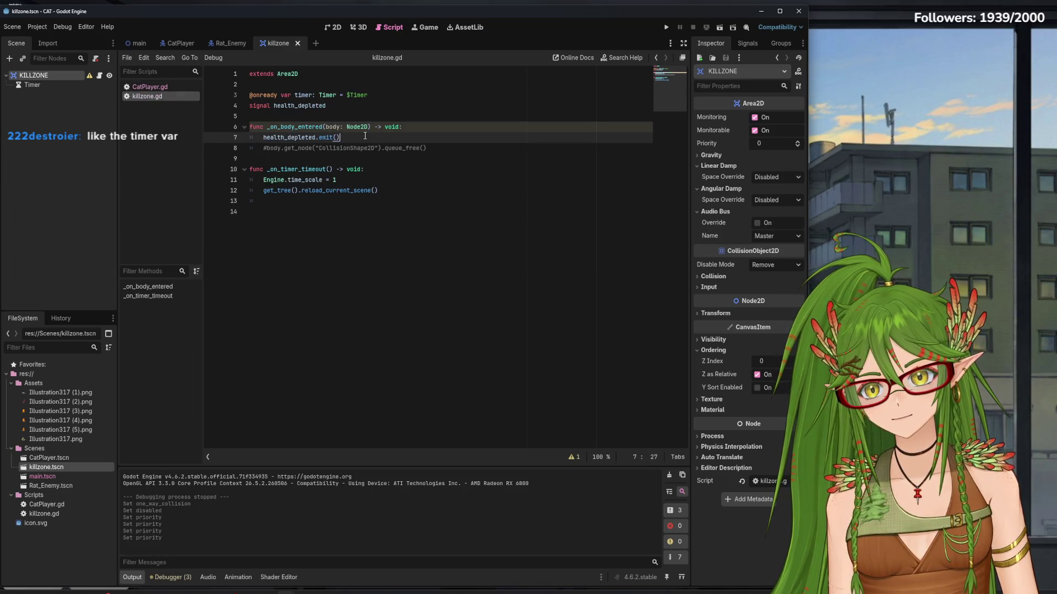
left_click(272, 149)
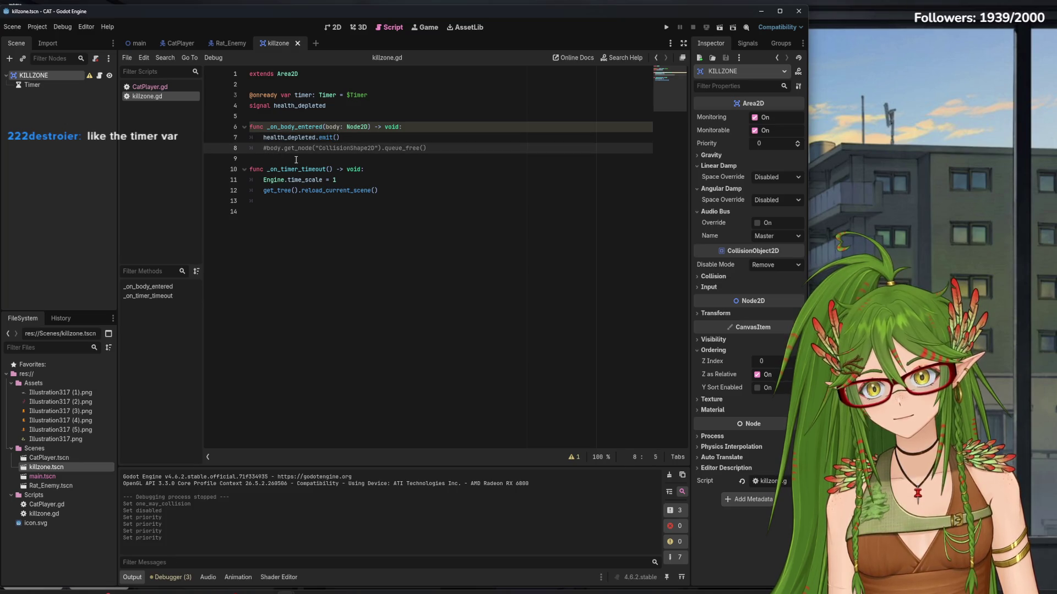
key("Delete")
Run the CAT game, walk the cat right into the rat, and close the game.
left_click(667, 26)
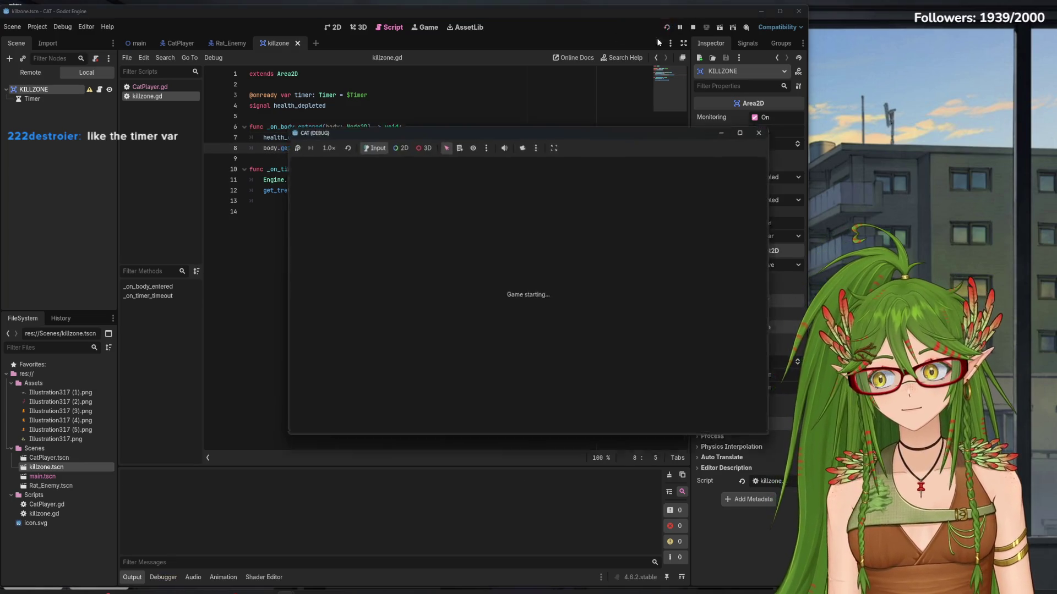
key("Right")
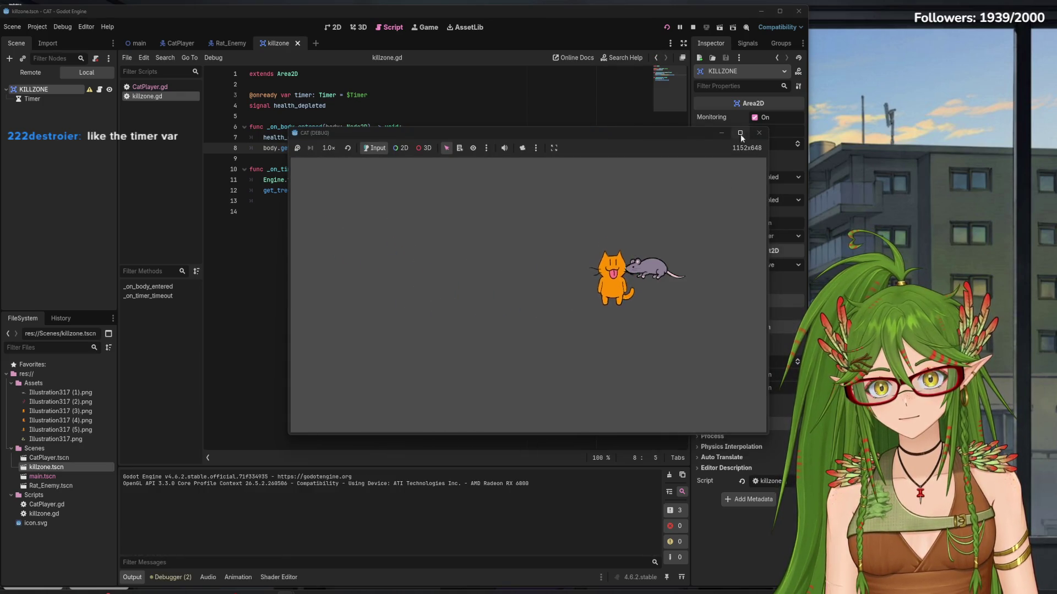
mouse_move(747, 132)
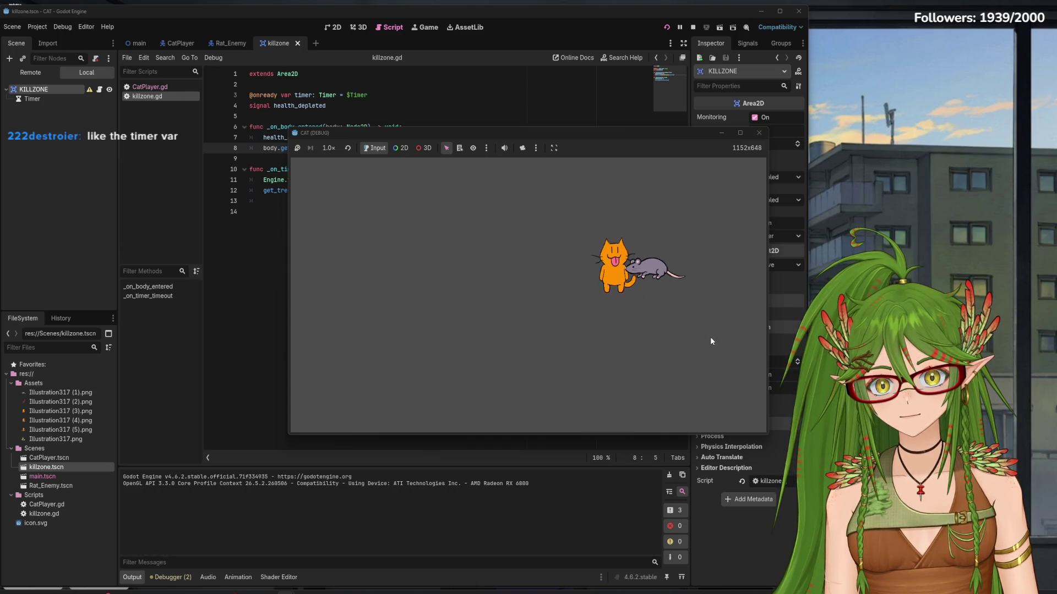
left_click(759, 133)
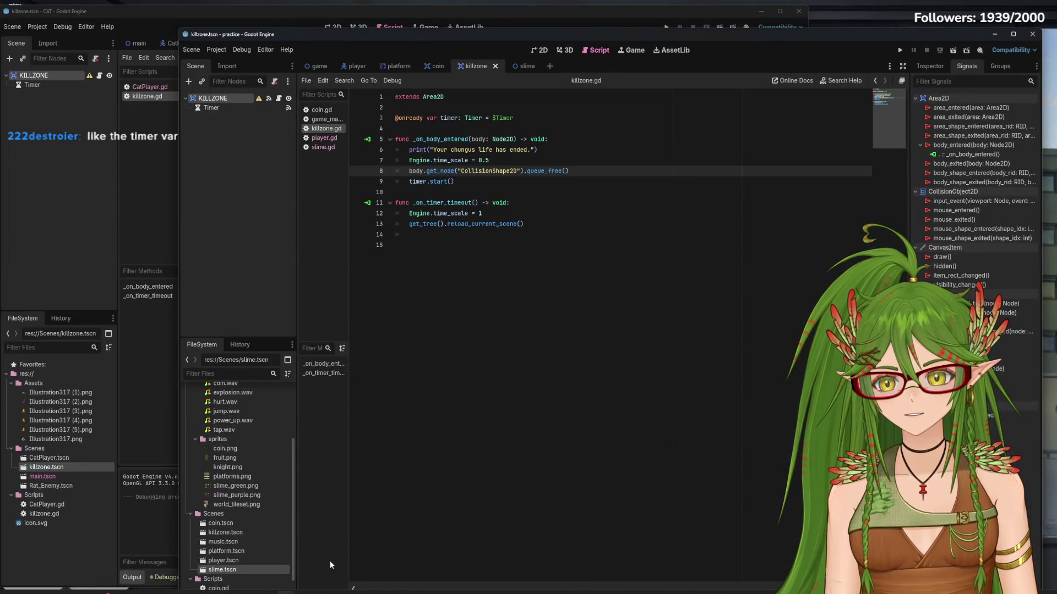
Bring up the health-system tutorial, seek to the relevant part, and pause it.
left_click(329, 560)
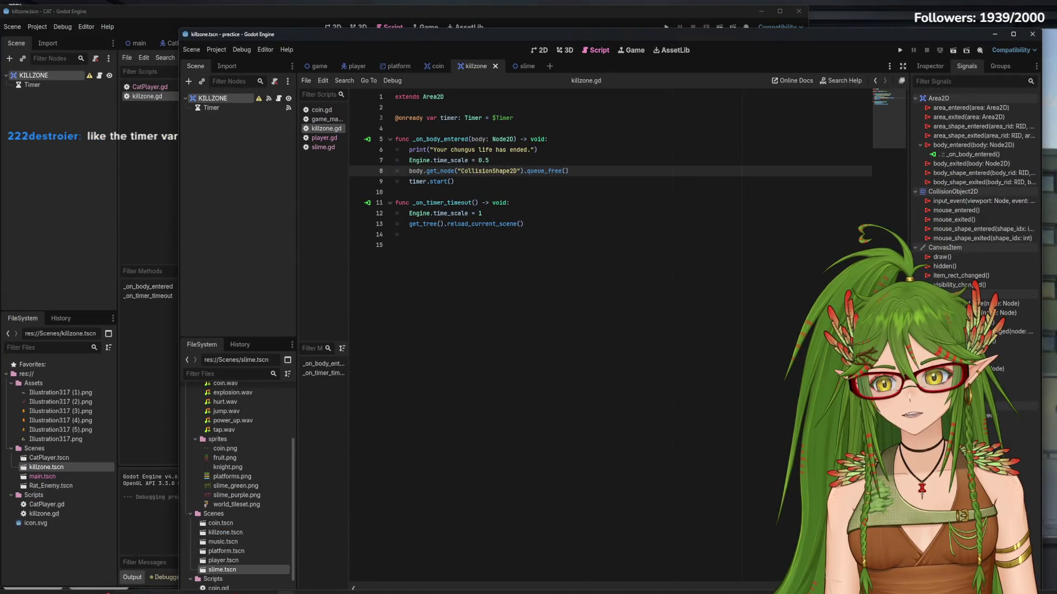
mouse_move(154, 589)
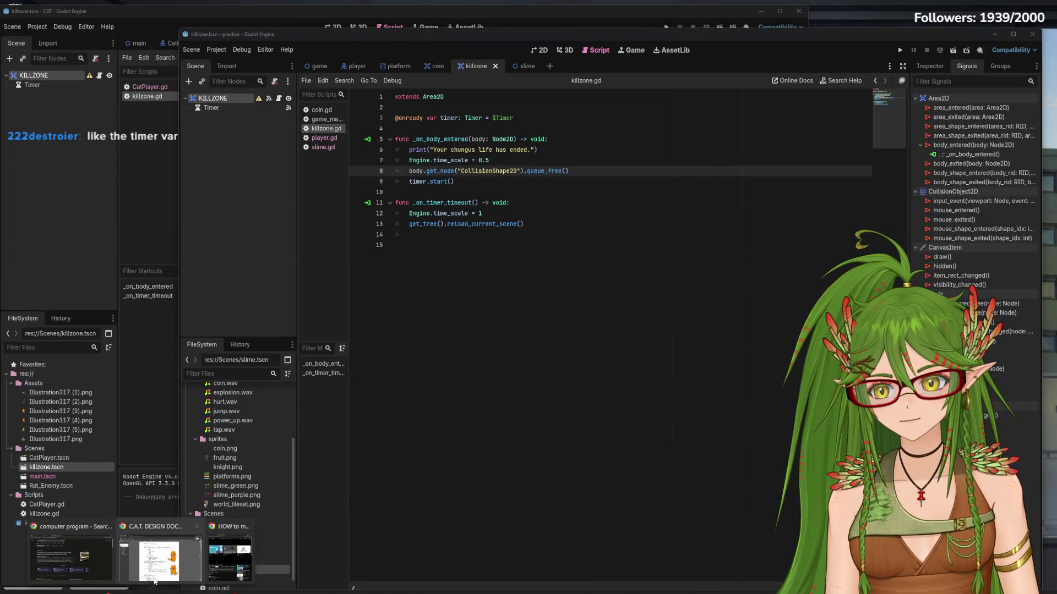
left_click(230, 559)
left_click_drag(429, 379, 474, 378)
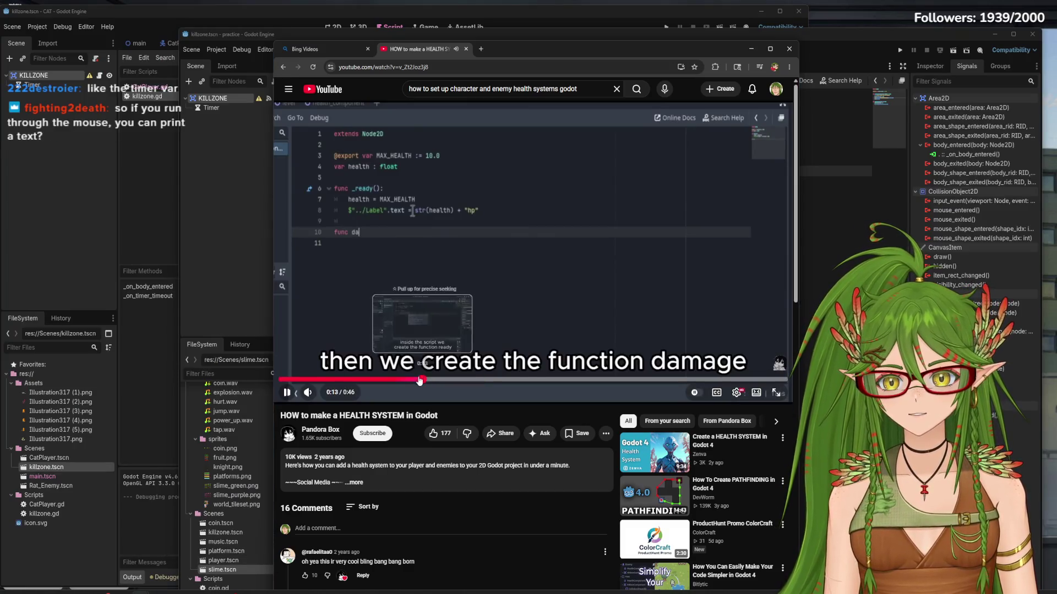
left_click(346, 379)
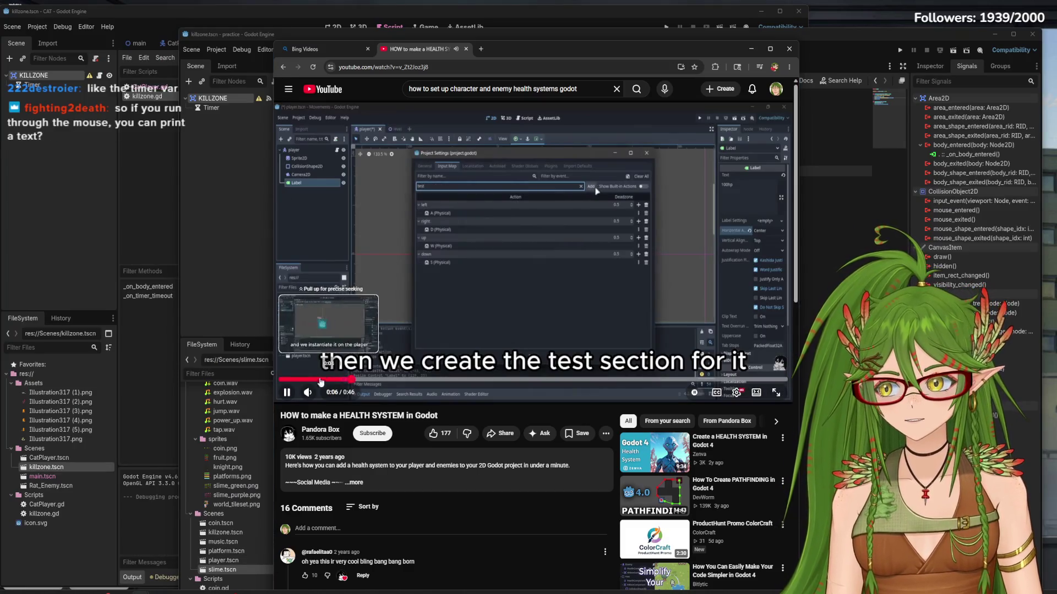
left_click(284, 394)
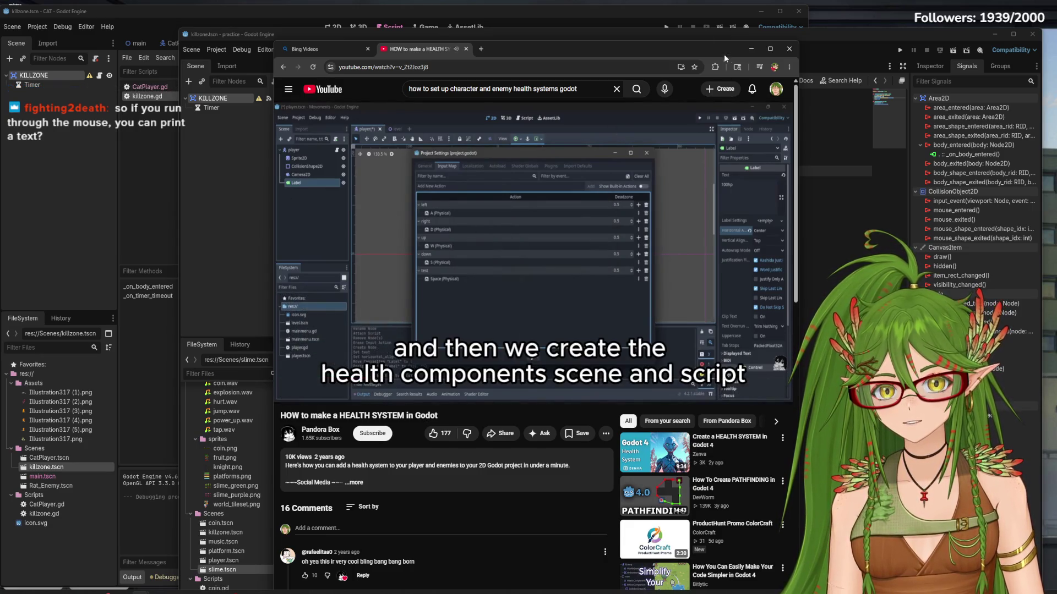
Minimize the practice and browser windows and open CatPlayer.gd at its health check.
mouse_move(615, 34)
left_mouse_down()
mouse_move(550, 238)
mouse_move(550, 160)
mouse_move(629, 157)
mouse_move(534, 173)
mouse_move(565, 206)
mouse_move(571, 147)
mouse_move(547, 139)
left_mouse_up()
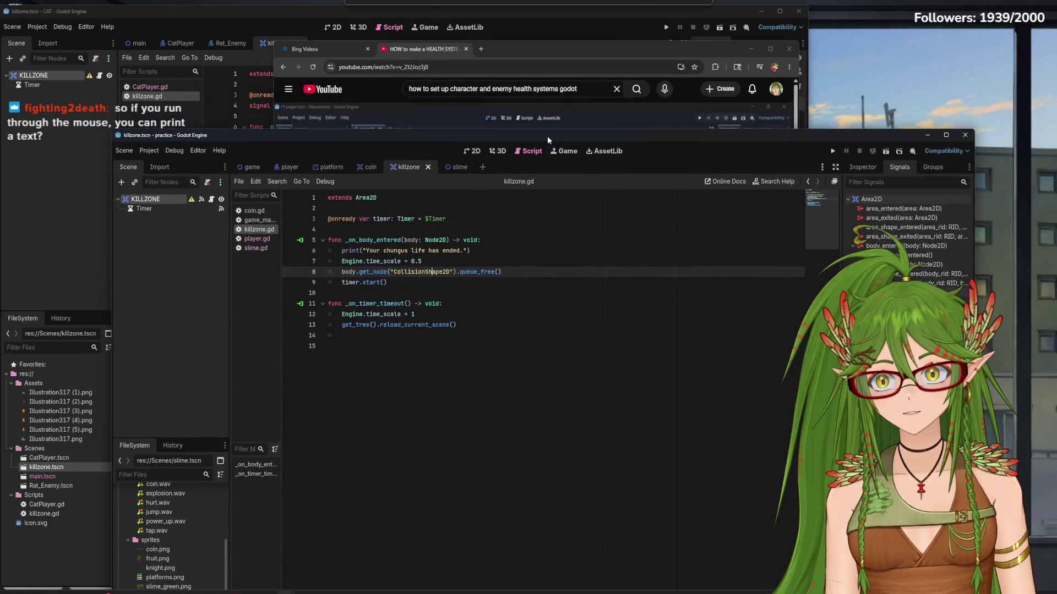
left_click(927, 135)
mouse_move(577, 45)
left_mouse_down()
mouse_move(827, 147)
mouse_move(821, 133)
left_mouse_up()
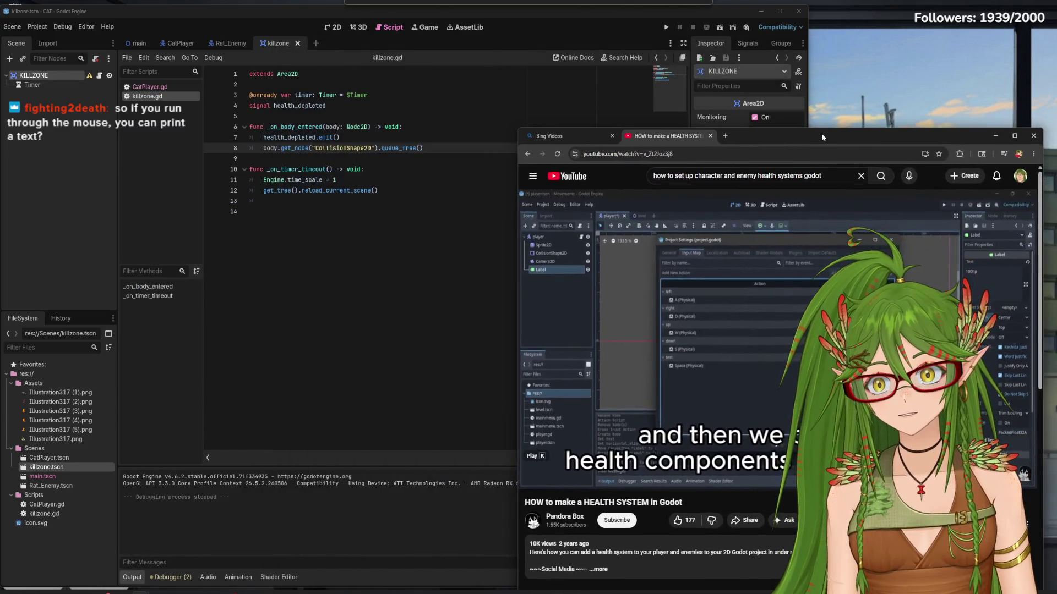
left_click(995, 135)
left_click(150, 87)
mouse_move(335, 294)
left_mouse_down()
mouse_move(358, 308)
mouse_move(308, 275)
mouse_move(336, 296)
left_mouse_up()
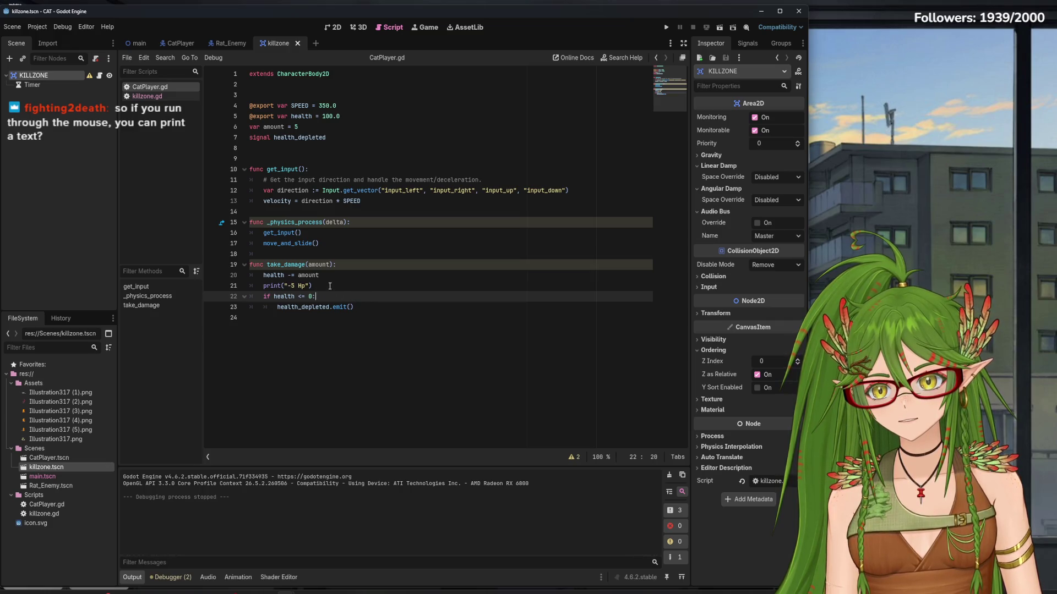
Inspect CatPlayer.gd's health check and emit lines, then killzone.gd's body_entered Node2D parameter.
mouse_move(287, 296)
left_mouse_down()
mouse_move(297, 286)
mouse_move(357, 316)
left_mouse_up()
left_click(356, 307)
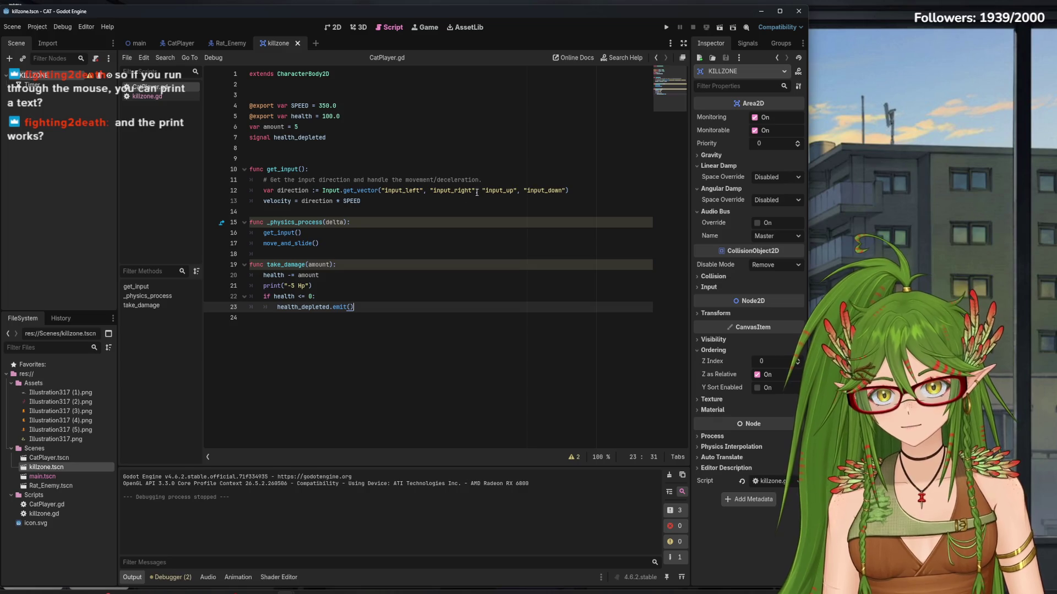
left_click(327, 300)
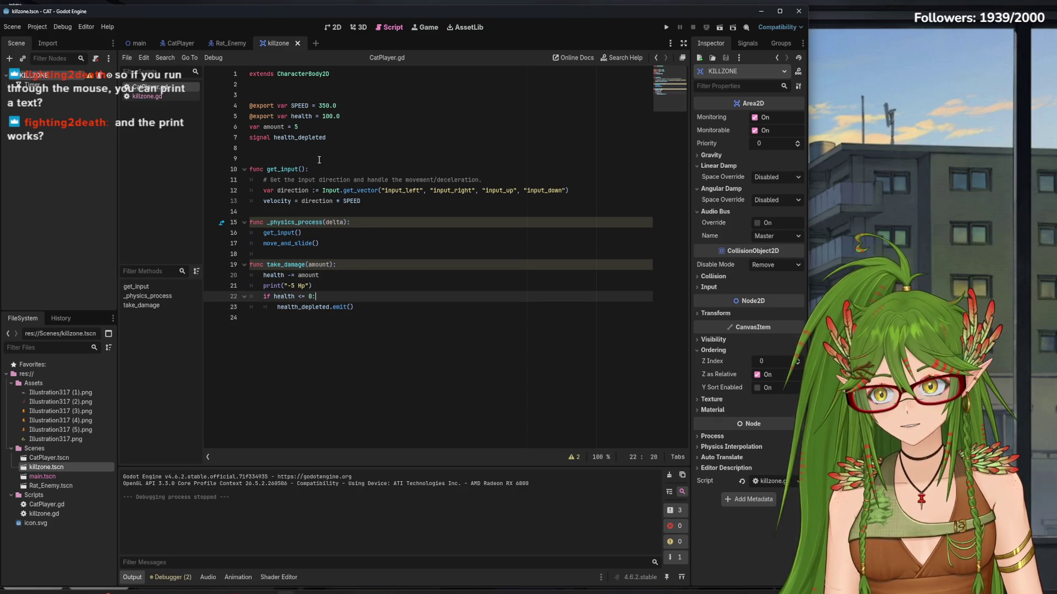
left_click(147, 96)
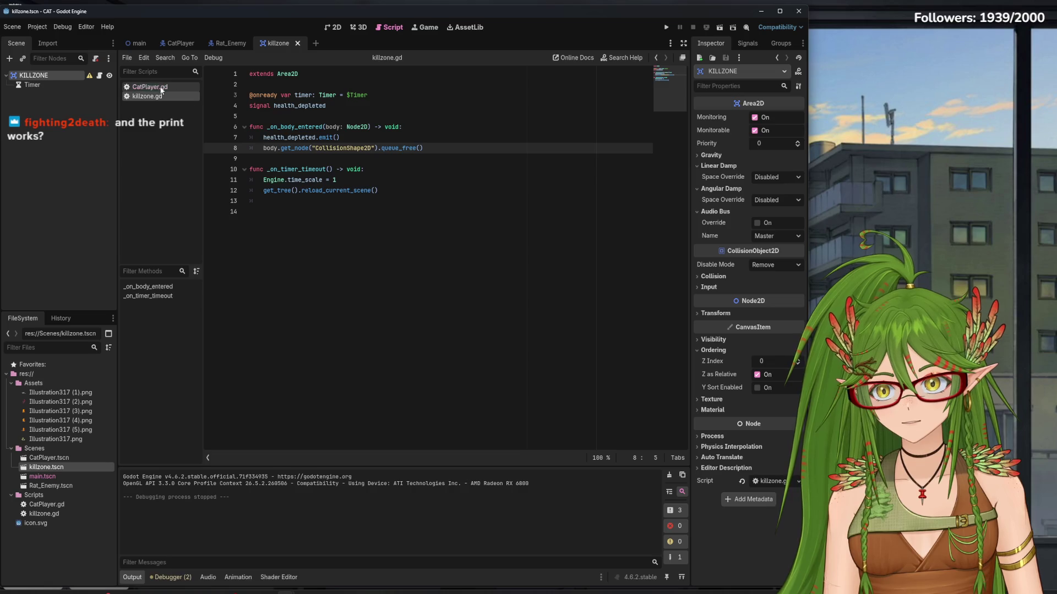
left_click(250, 126)
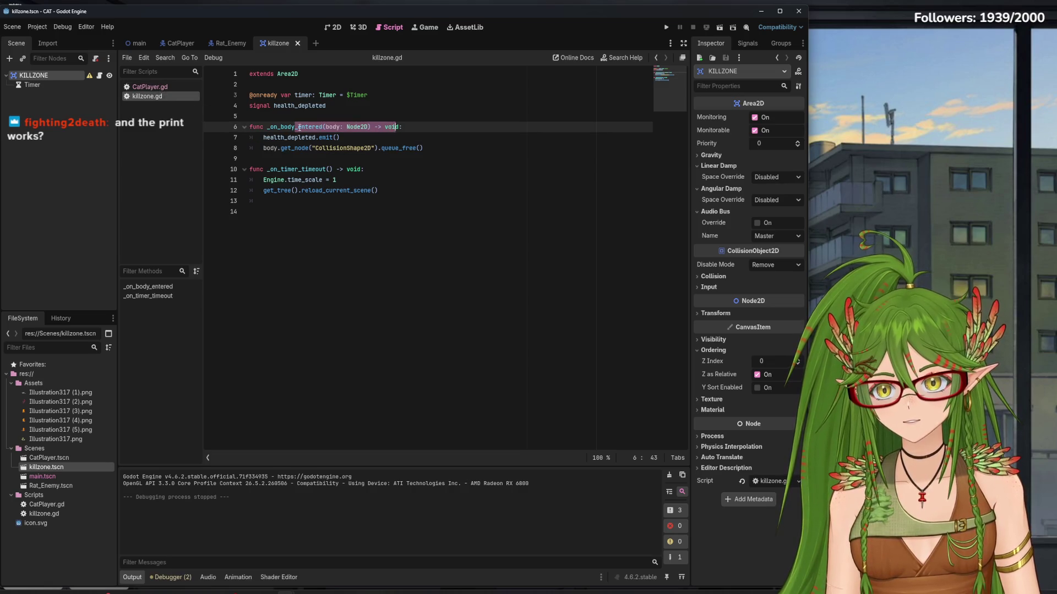
left_click(362, 127)
Switch between CatPlayer.gd, the CatPlayer scene and killzone.gd's Node2D hint, then bring the practice window forward.
left_click(148, 87)
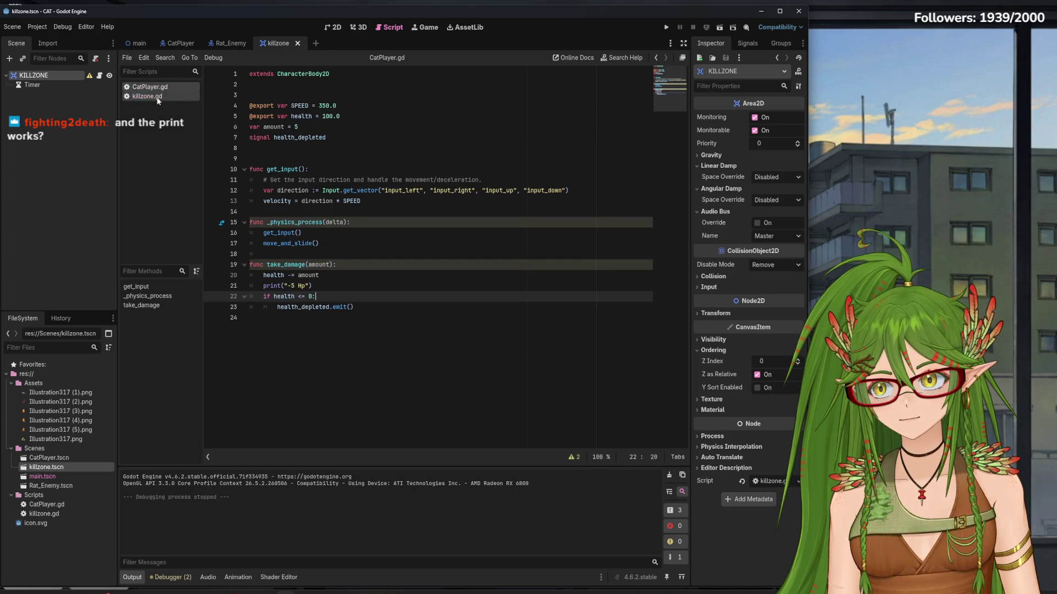
left_click(186, 43)
left_click(158, 98)
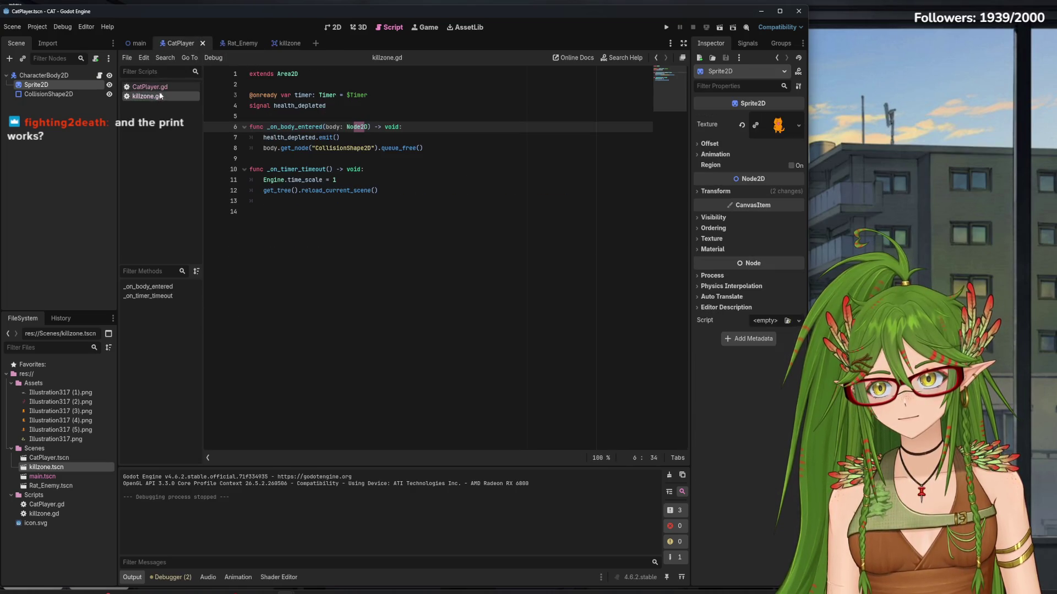
left_click(359, 127)
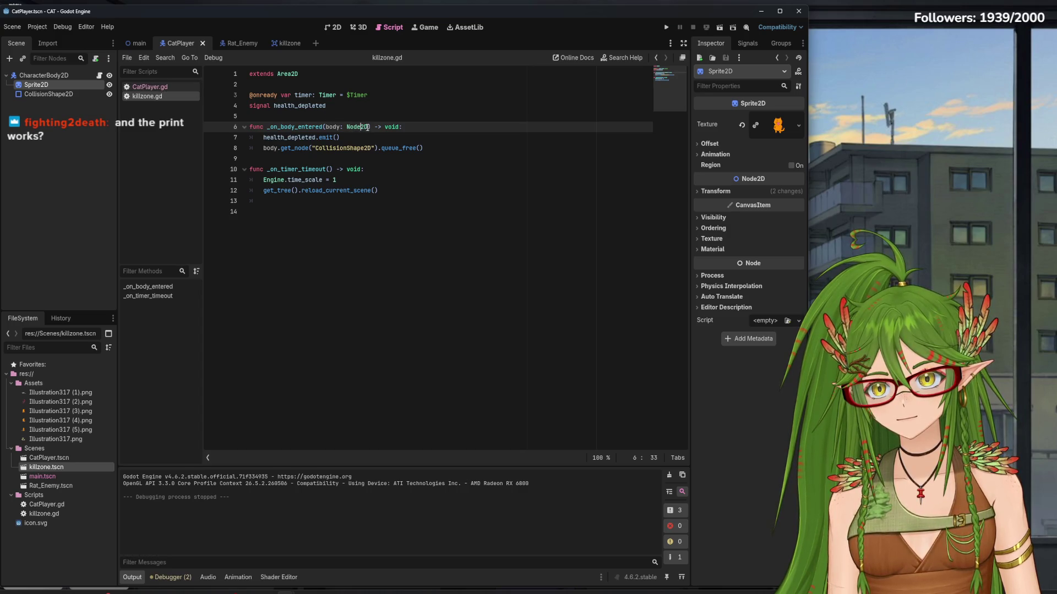
left_click_drag(367, 128, 345, 127)
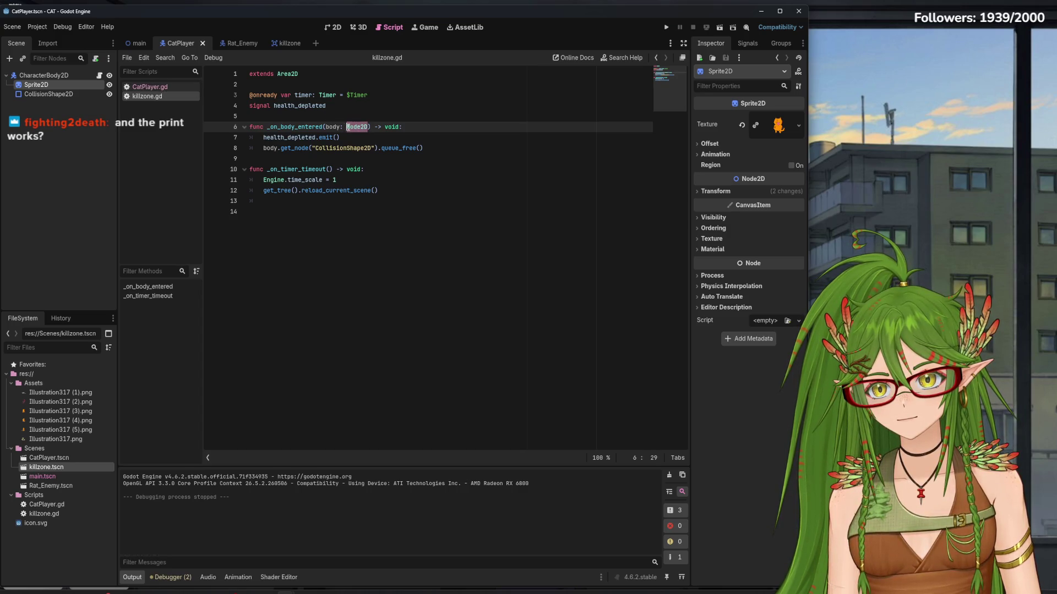
left_click(345, 127)
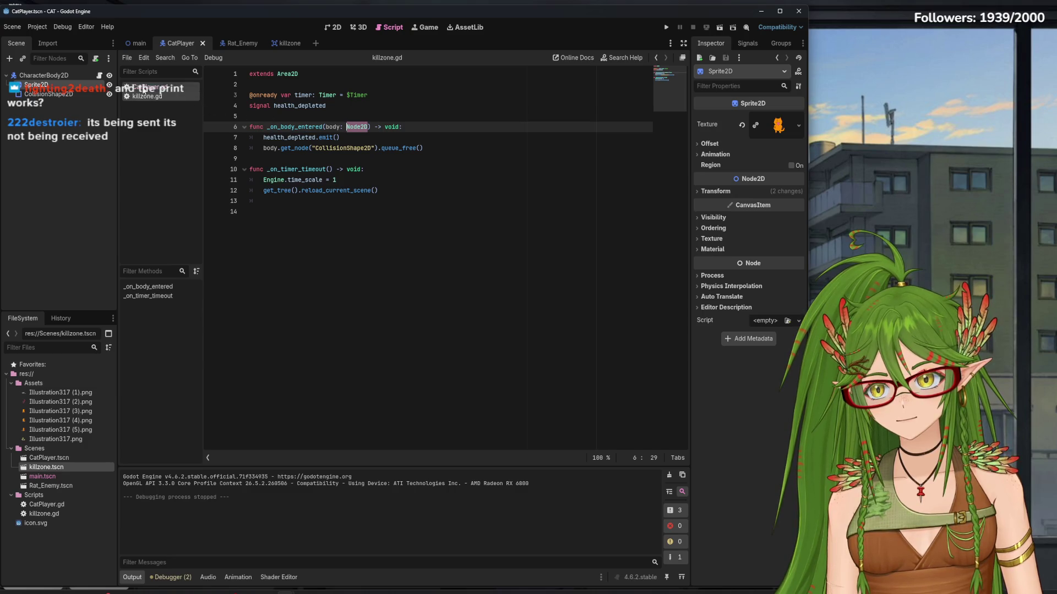
left_click(146, 87)
left_click(147, 97)
key("End")
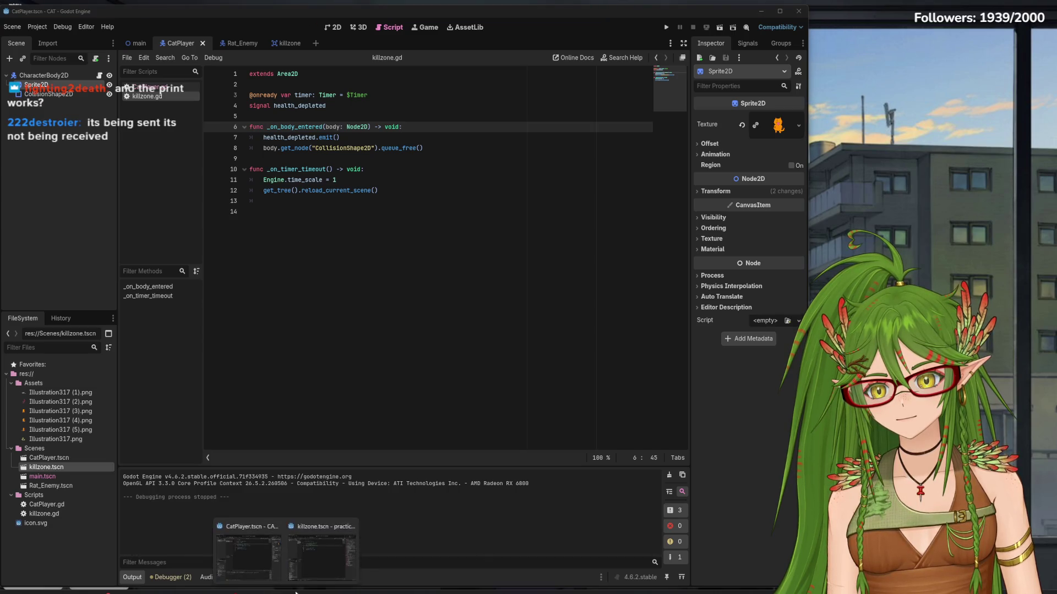
left_click(313, 574)
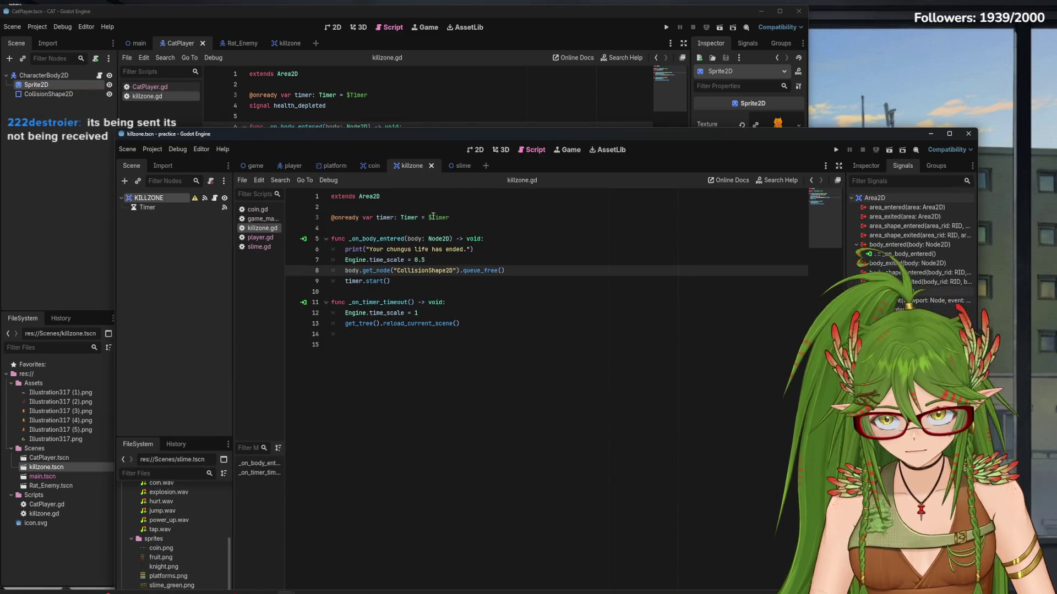
Open the practice player scene and compare its player.gd and killzone.gd scripts.
left_click(291, 166)
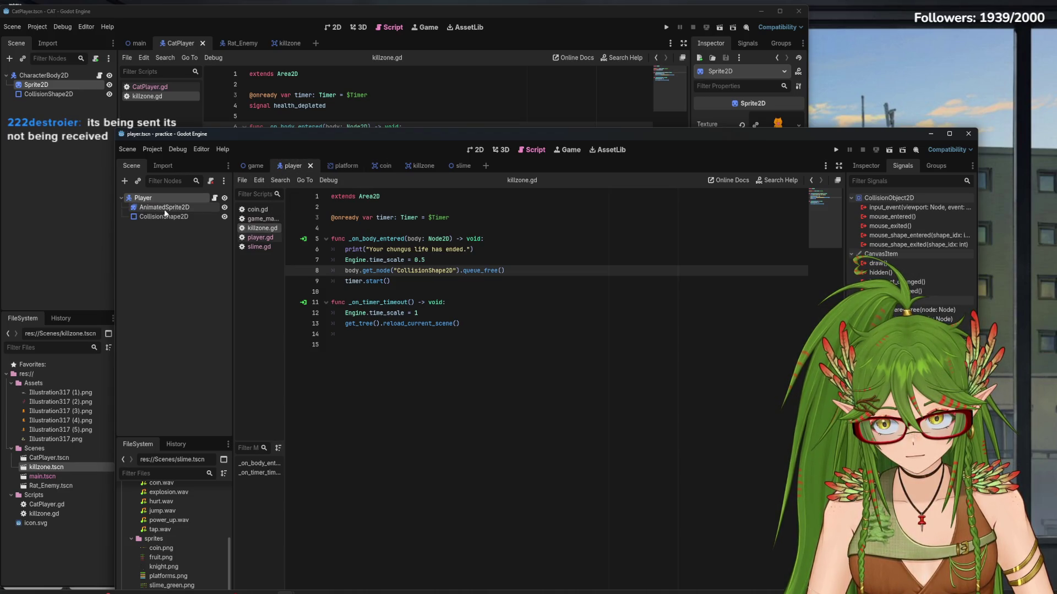
left_click(261, 238)
left_click(262, 228)
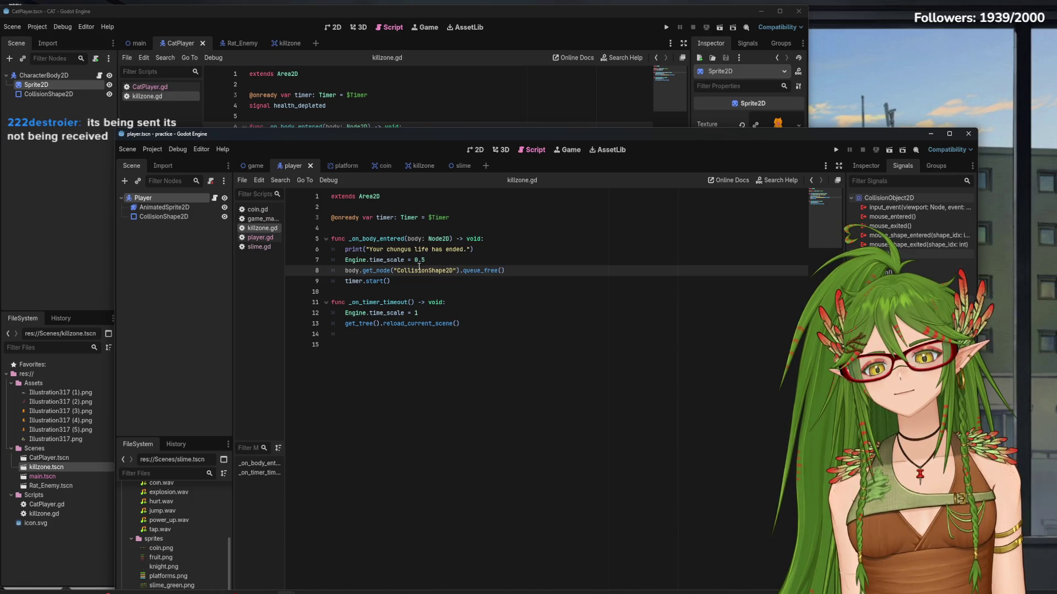
mouse_move(419, 270)
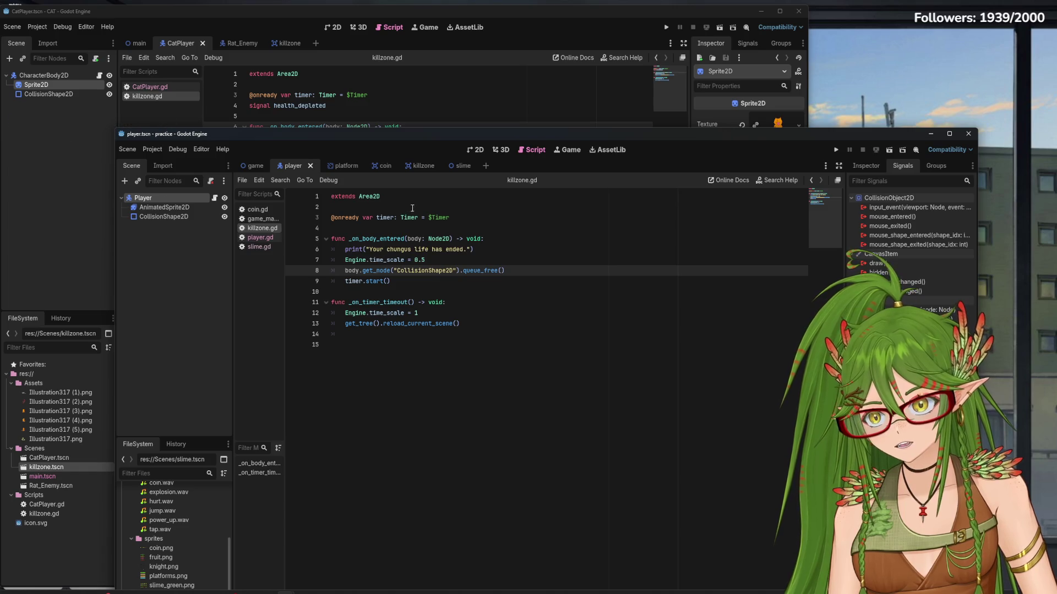
Open the slime scene and step through slime.gd, player.gd and game_manager.gd to coin.gd.
left_click(456, 166)
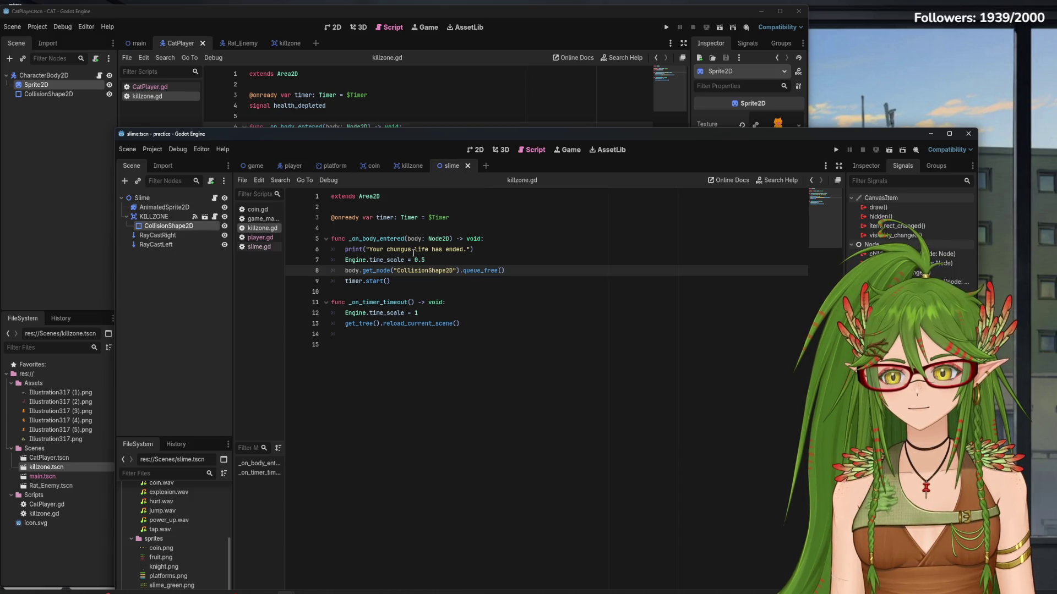
left_click(268, 247)
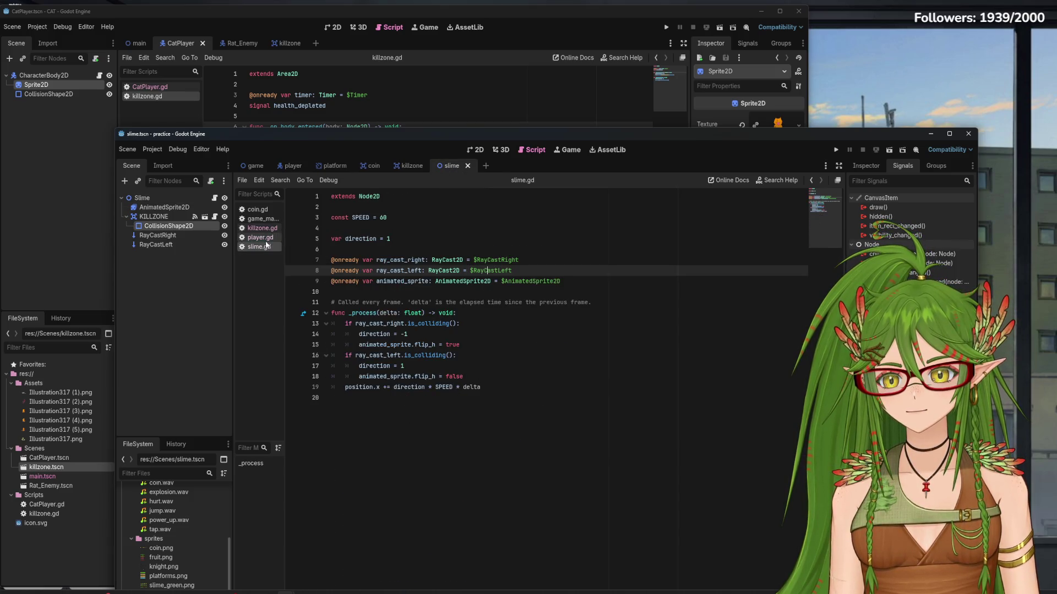
left_click(263, 237)
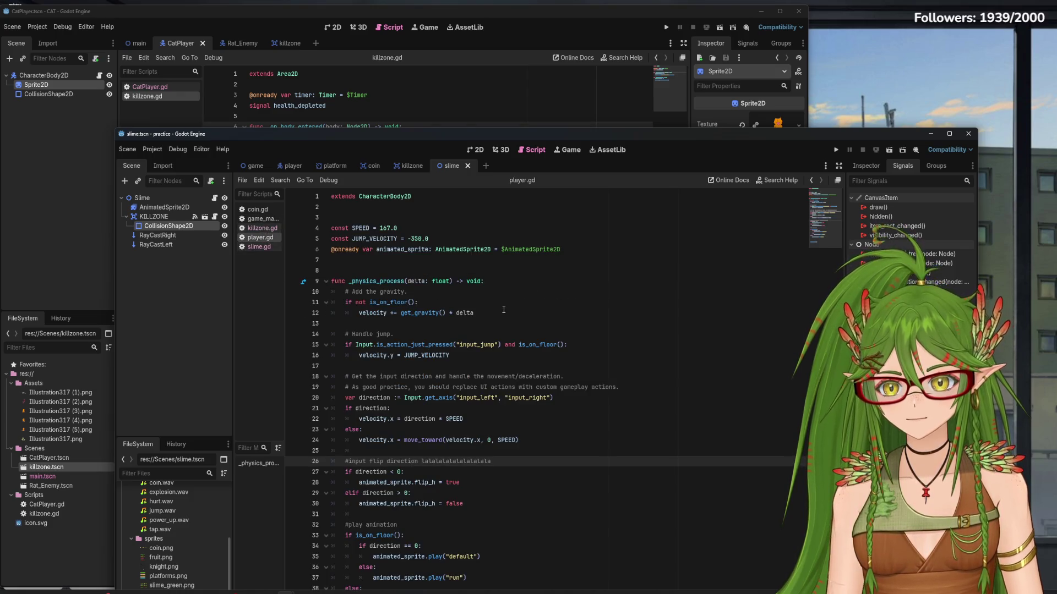
left_click(260, 218)
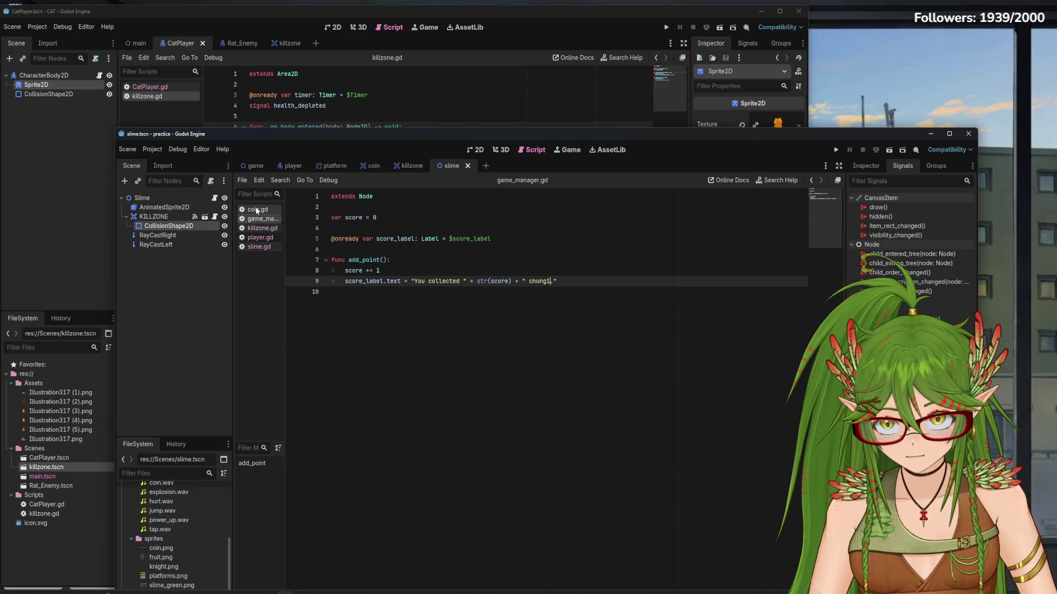
left_click(257, 210)
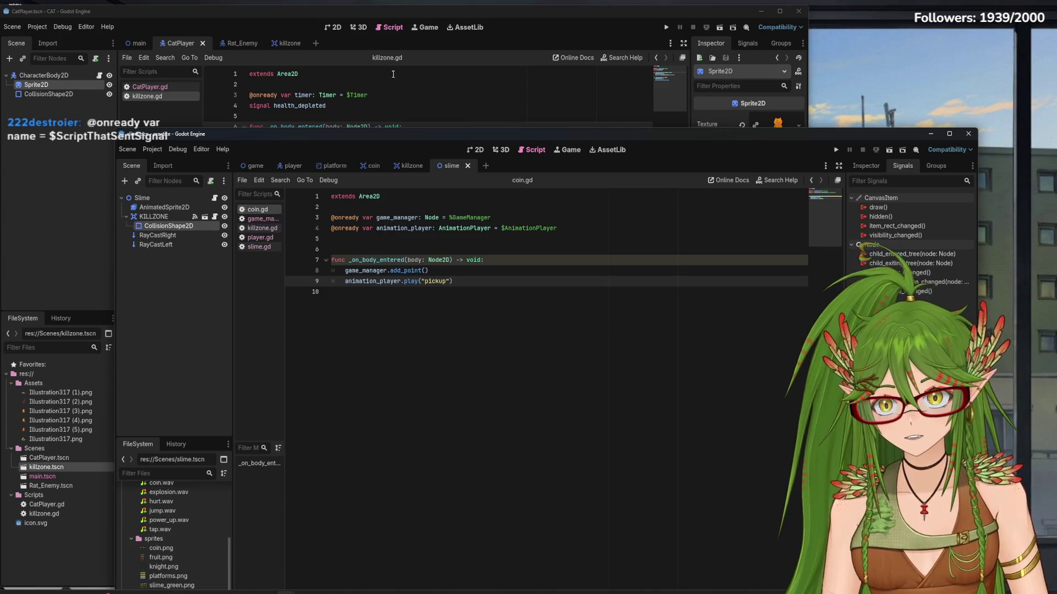
Uncover the CAT project and view its CatPlayer.gd and killzone.gd scripts.
left_click_drag(381, 135, 402, 237)
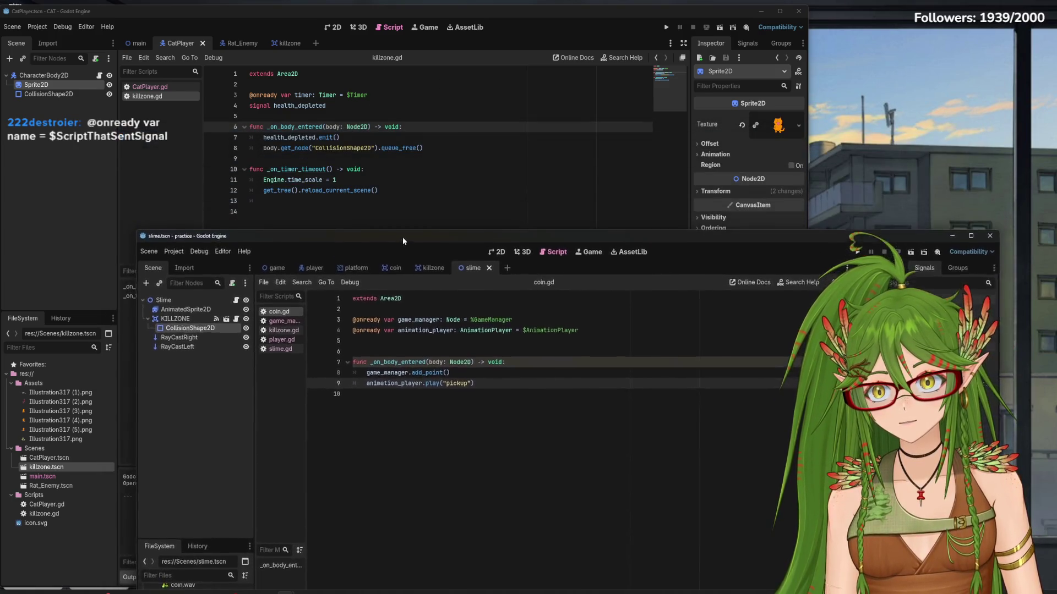
left_click(166, 99)
left_click(169, 87)
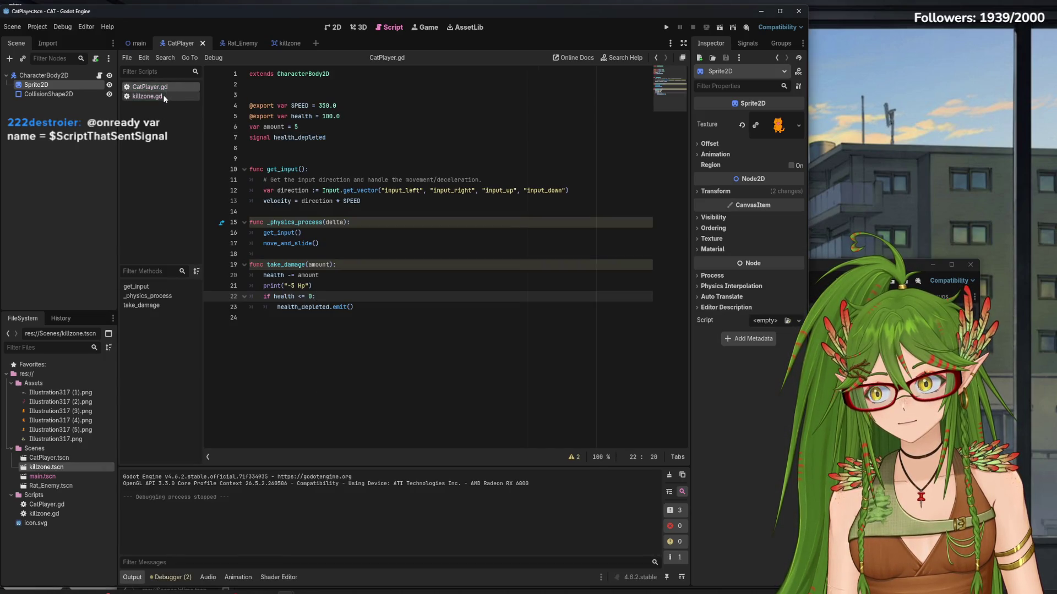
left_click(163, 95)
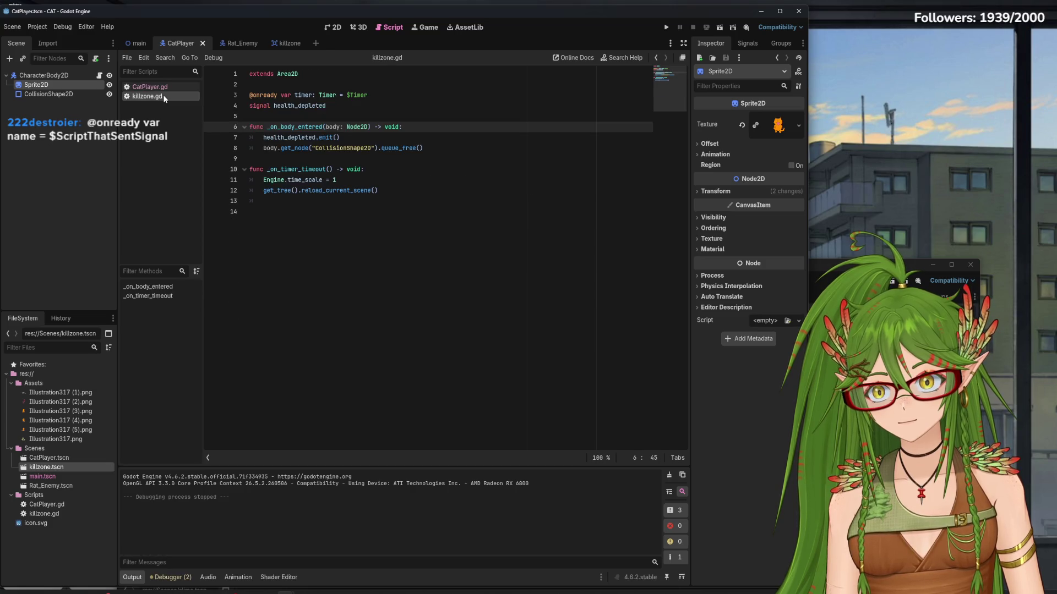
left_click(791, 487)
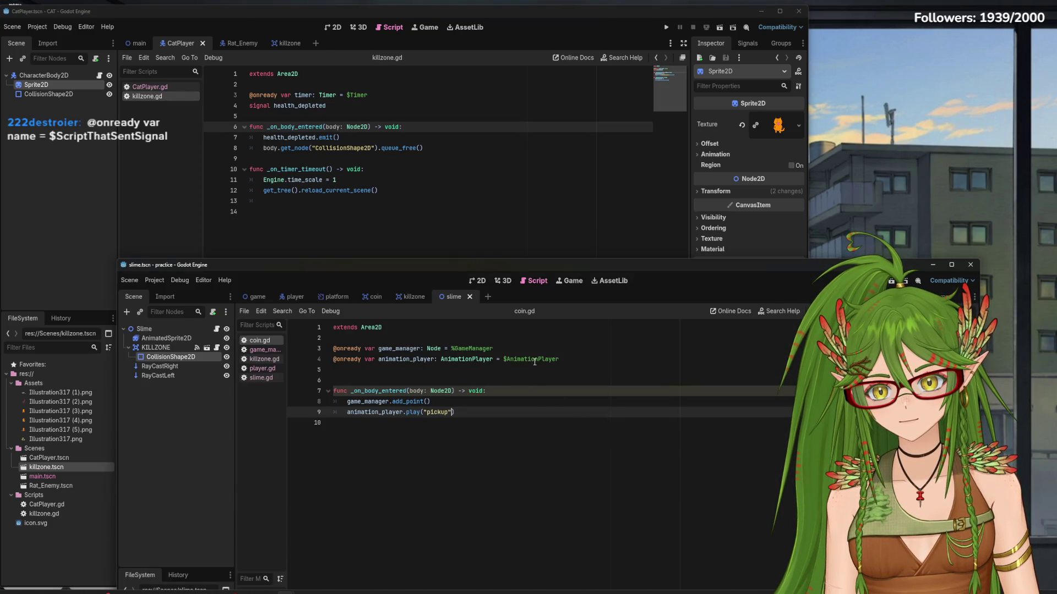
left_click(264, 359)
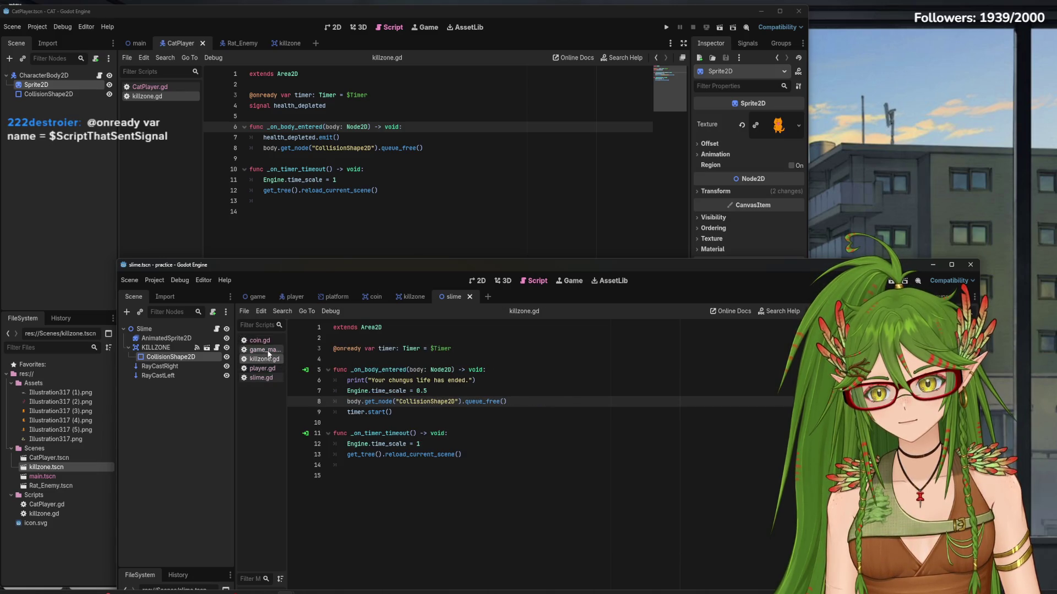
left_click(268, 368)
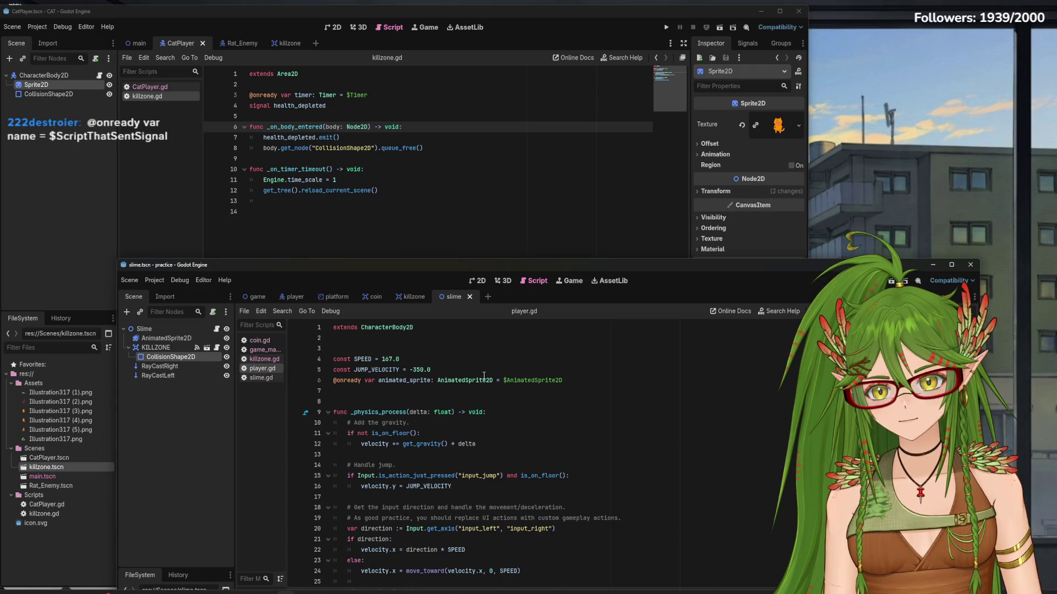
left_click(276, 358)
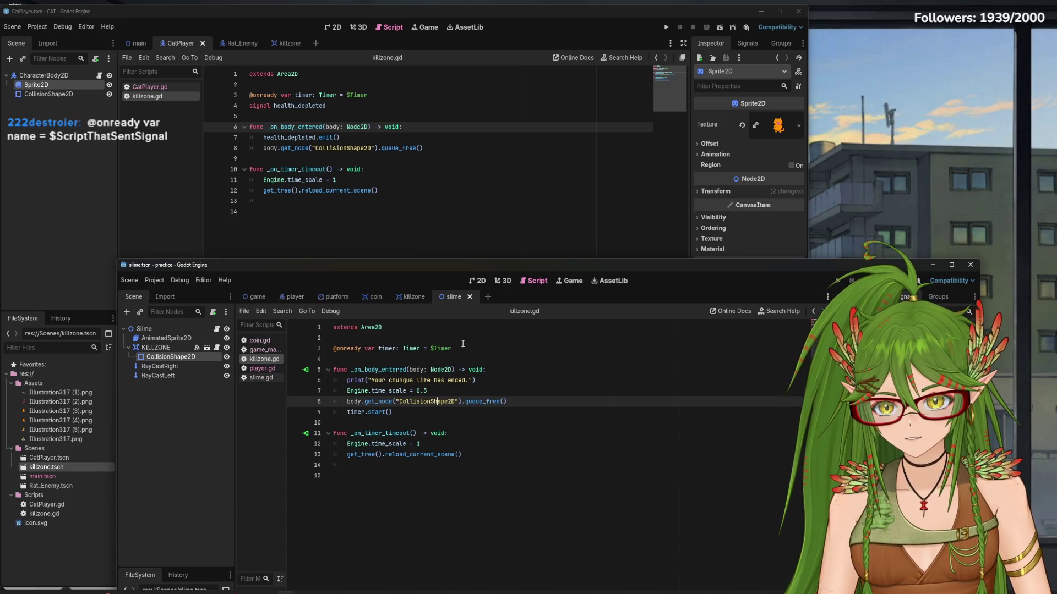
left_click_drag(458, 349, 327, 353)
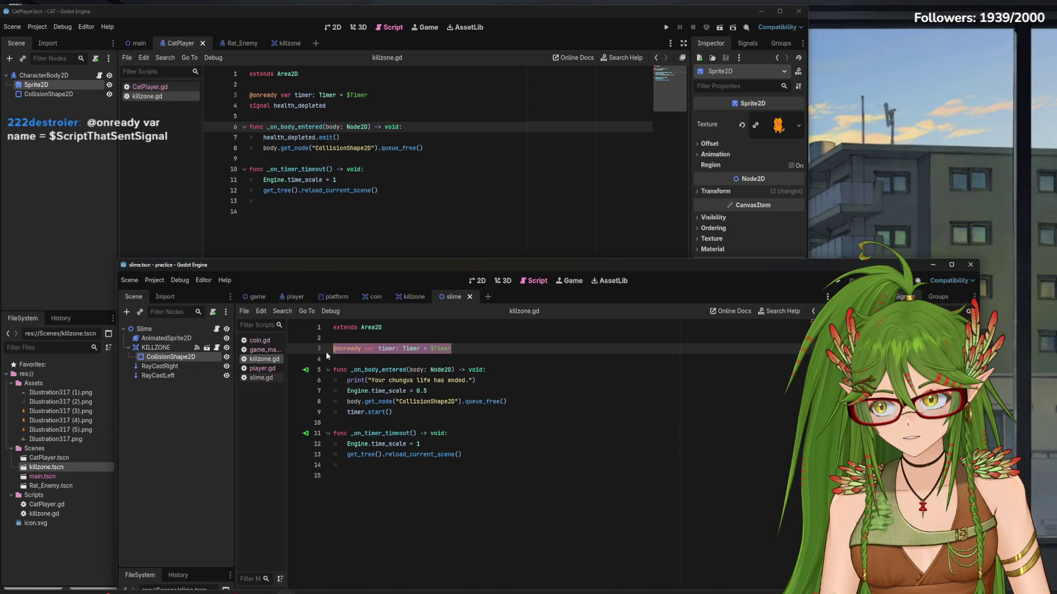
left_click(507, 348)
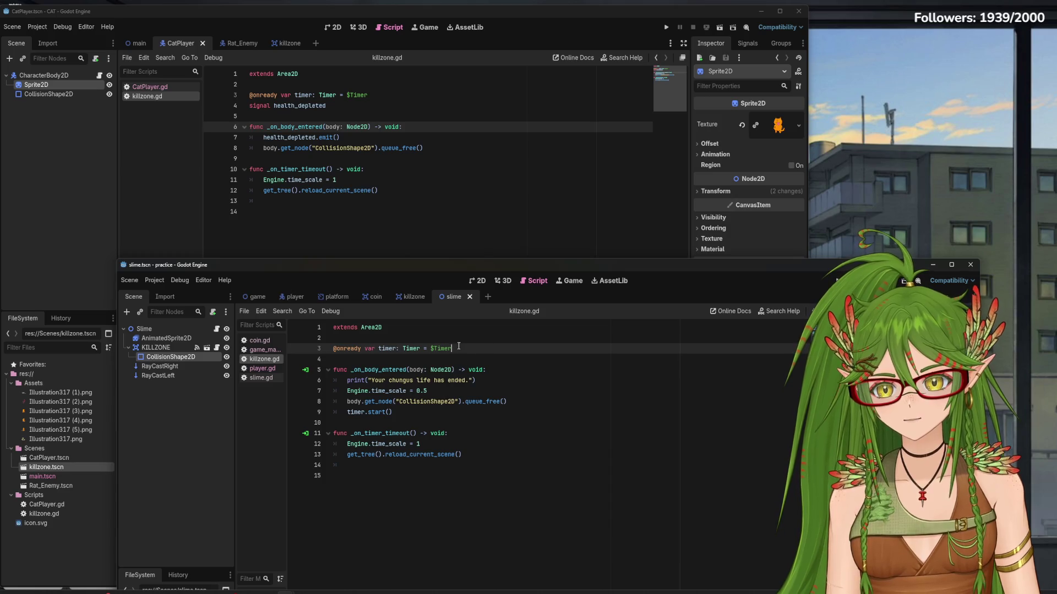
left_click(347, 360)
left_click_drag(346, 360, 326, 345)
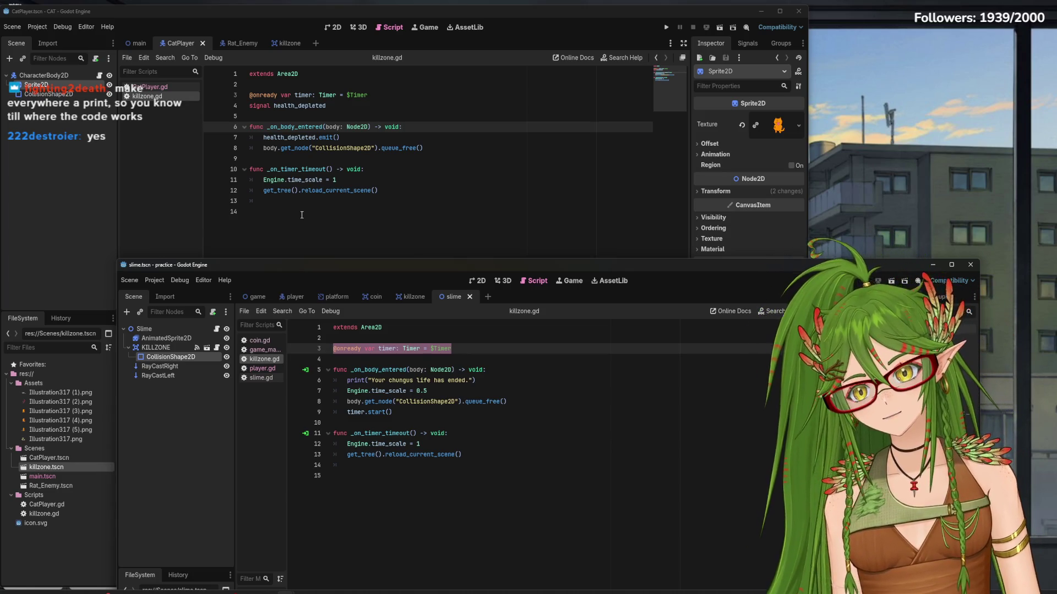
Open the CAT killzone scene, then return to the practice killzone script.
left_click(286, 44)
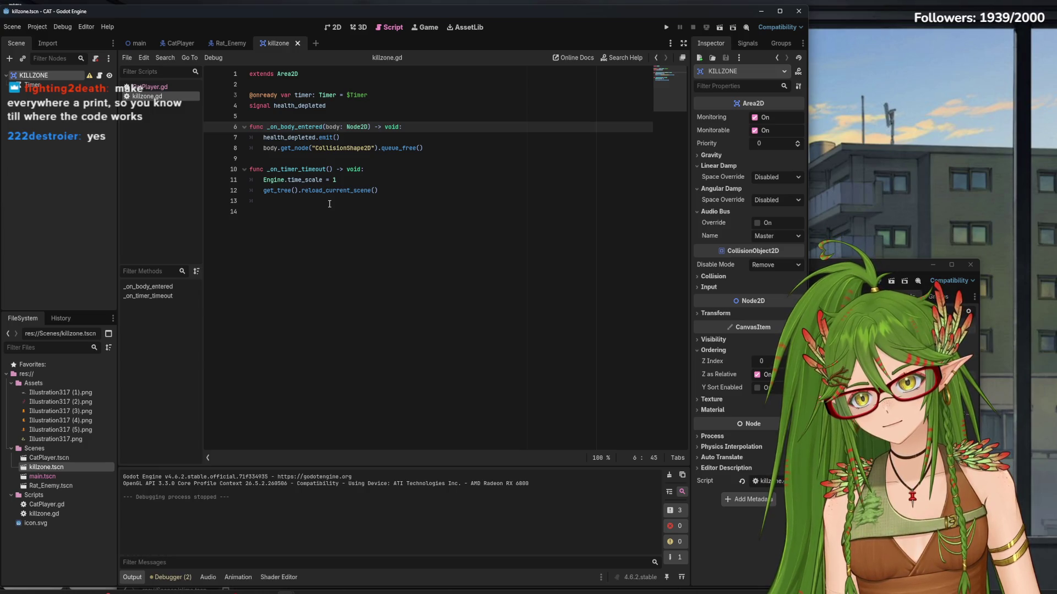
key("alt+Tab")
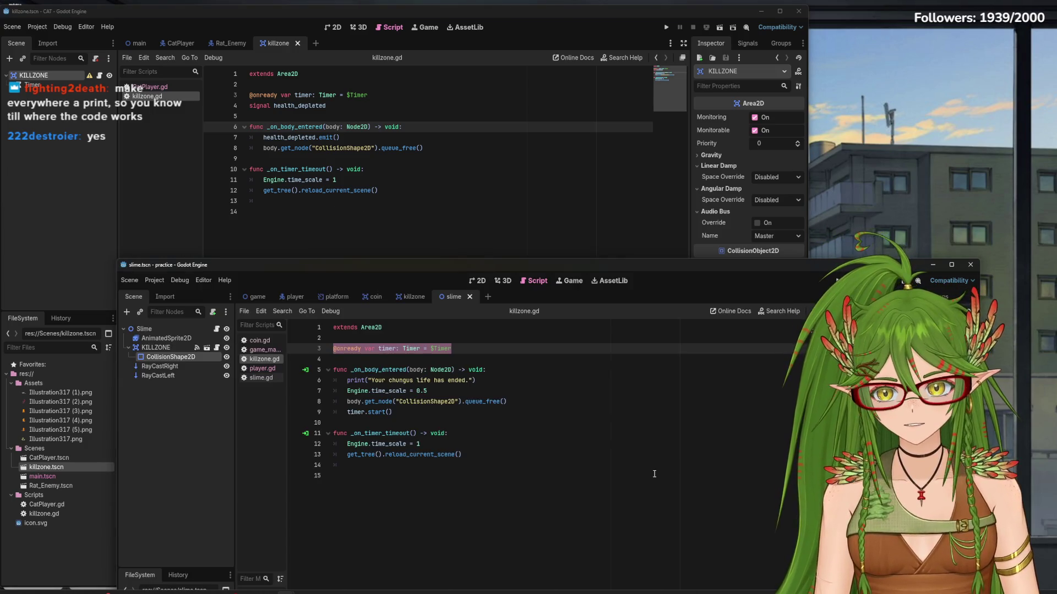
left_click(458, 349)
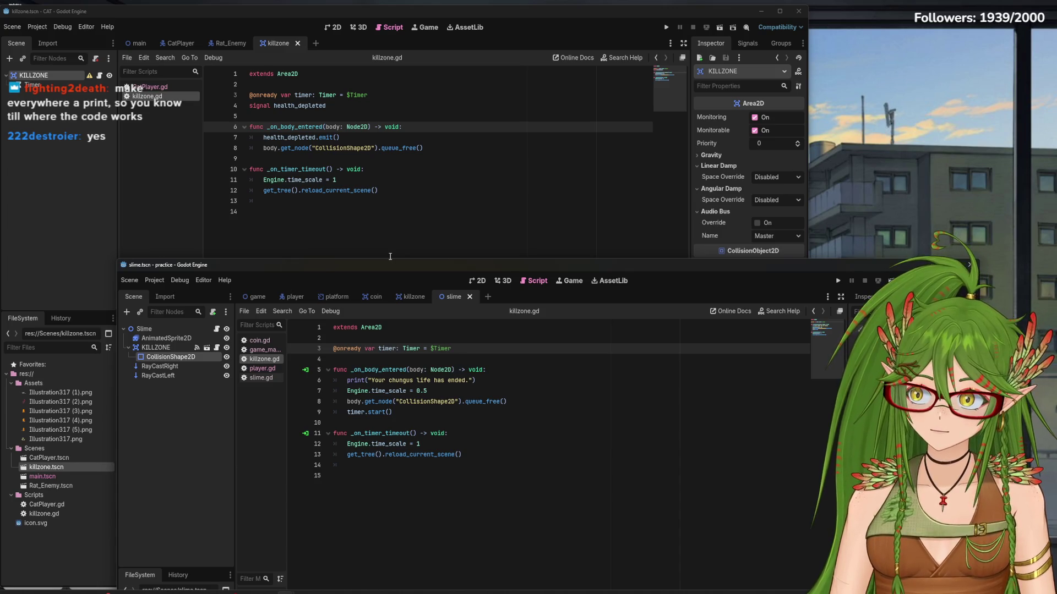
left_click(390, 91)
key("Return")
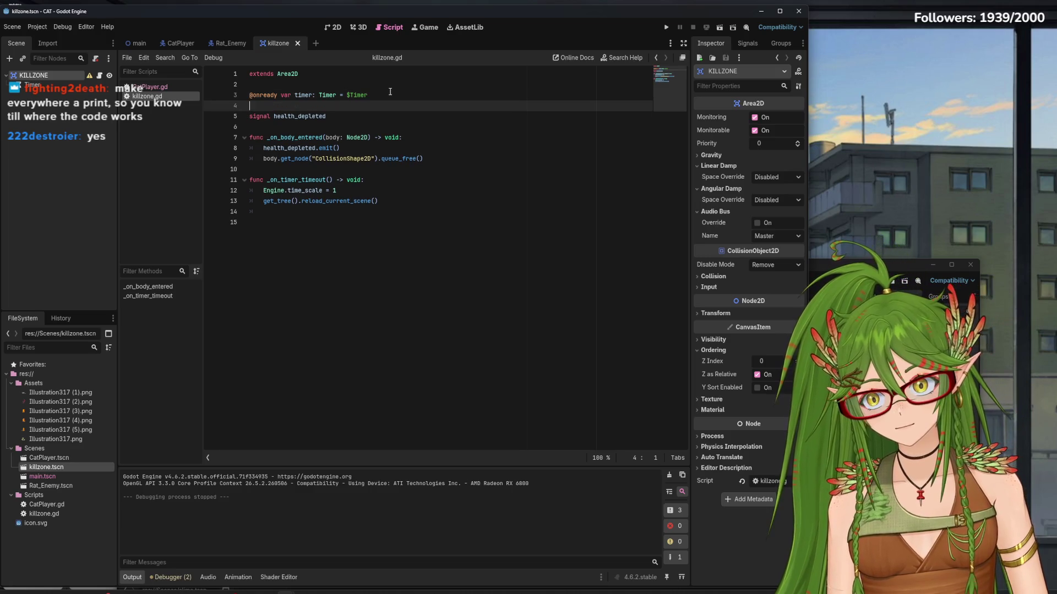
type("@onready ")
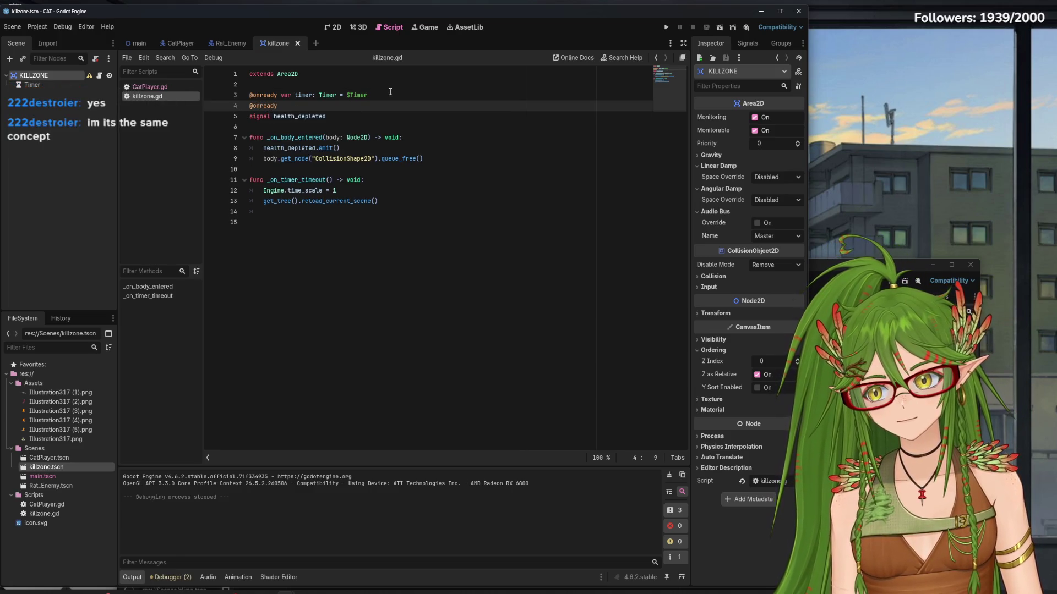
type("var")
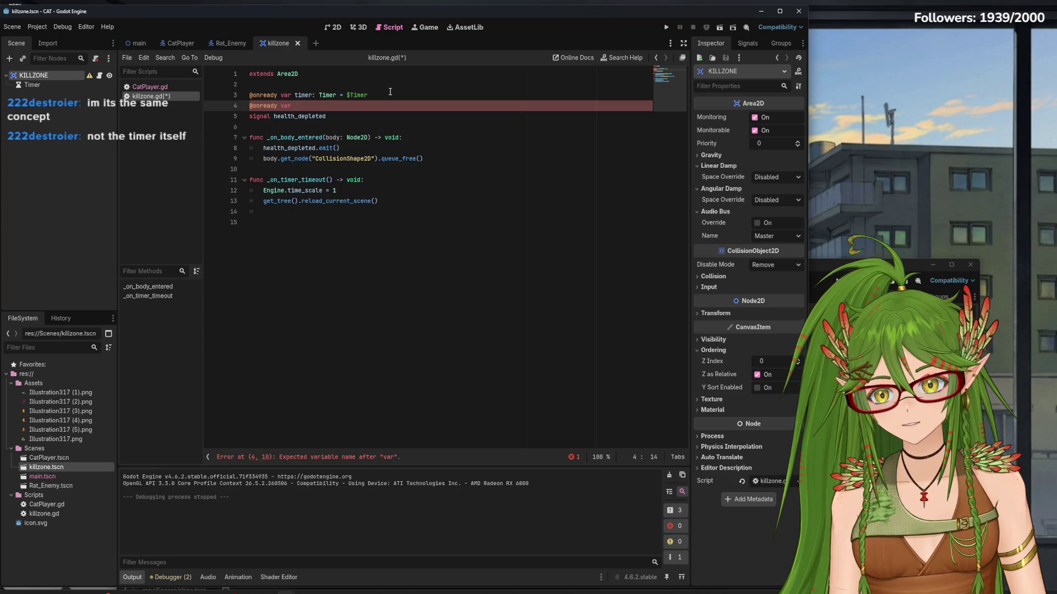
type("damage ")
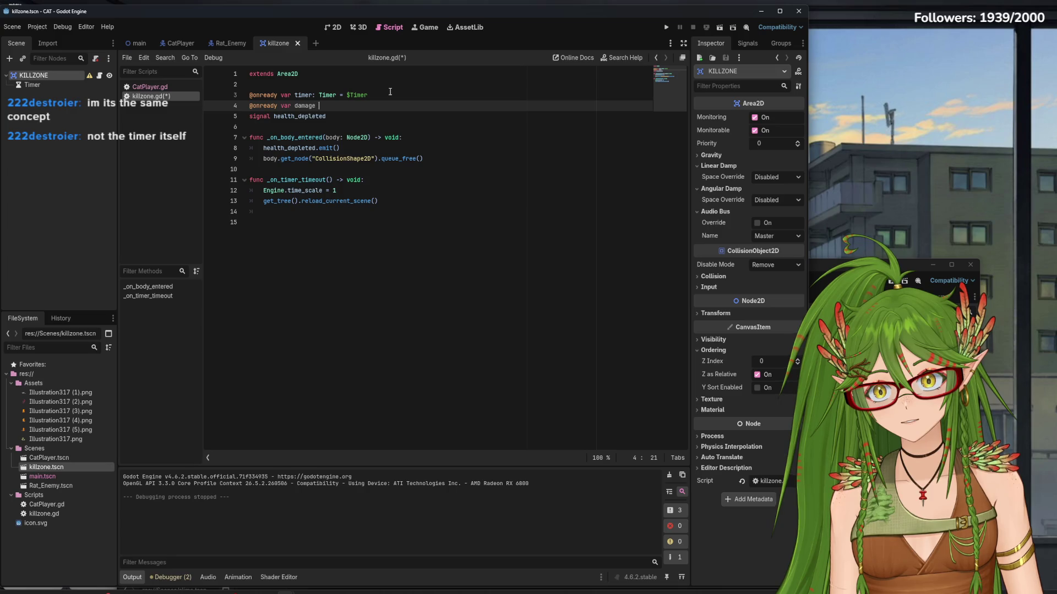
type("= $health_")
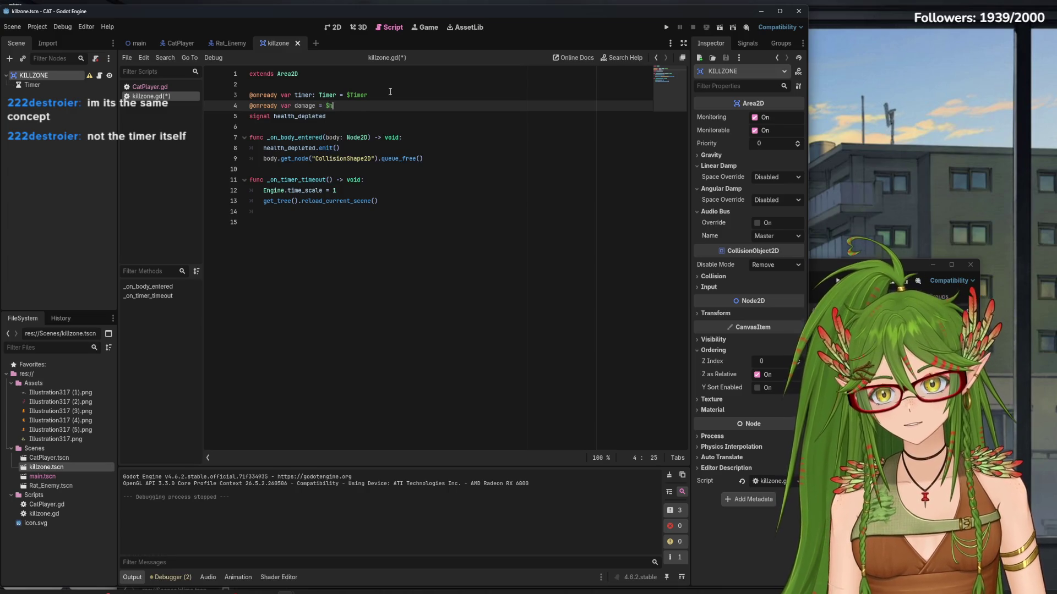
type("deplete")
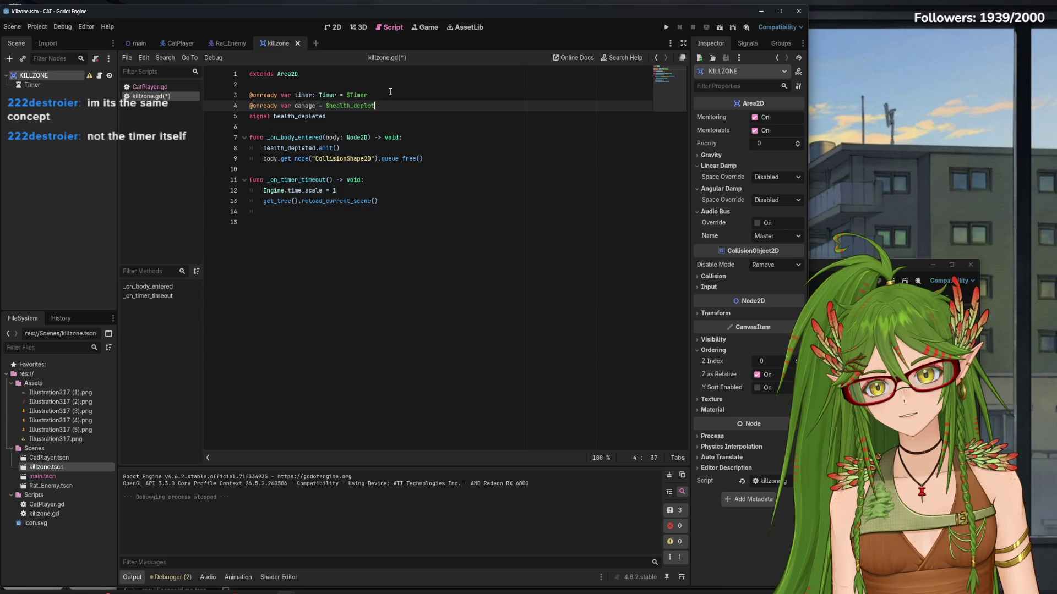
key("BackSpace")
key("BackSpace")
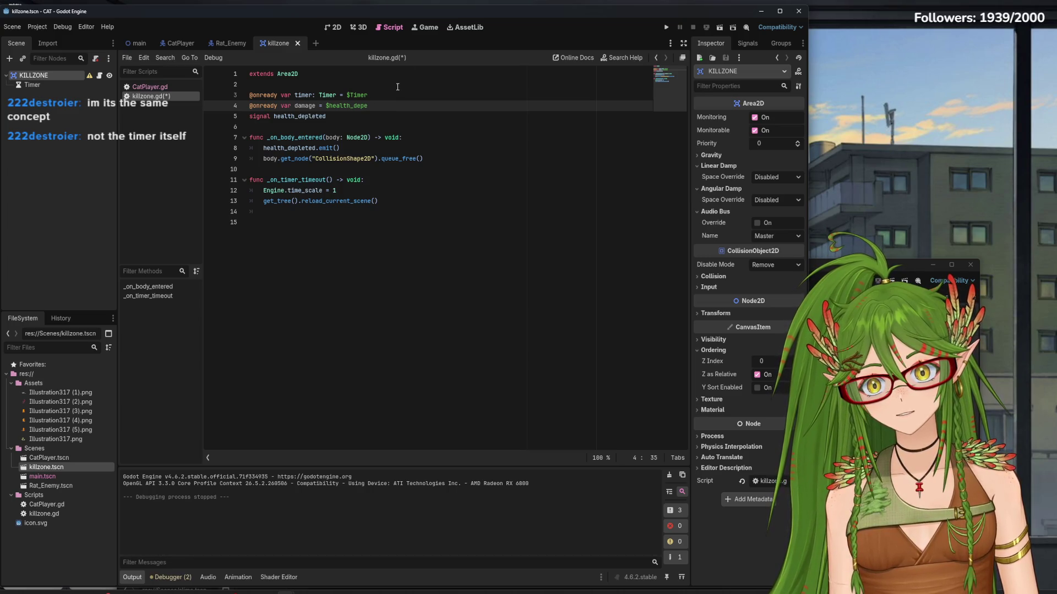
Check the signal name in CatPlayer and complete the path to $health_depleted in killzone.gd.
left_click(148, 87)
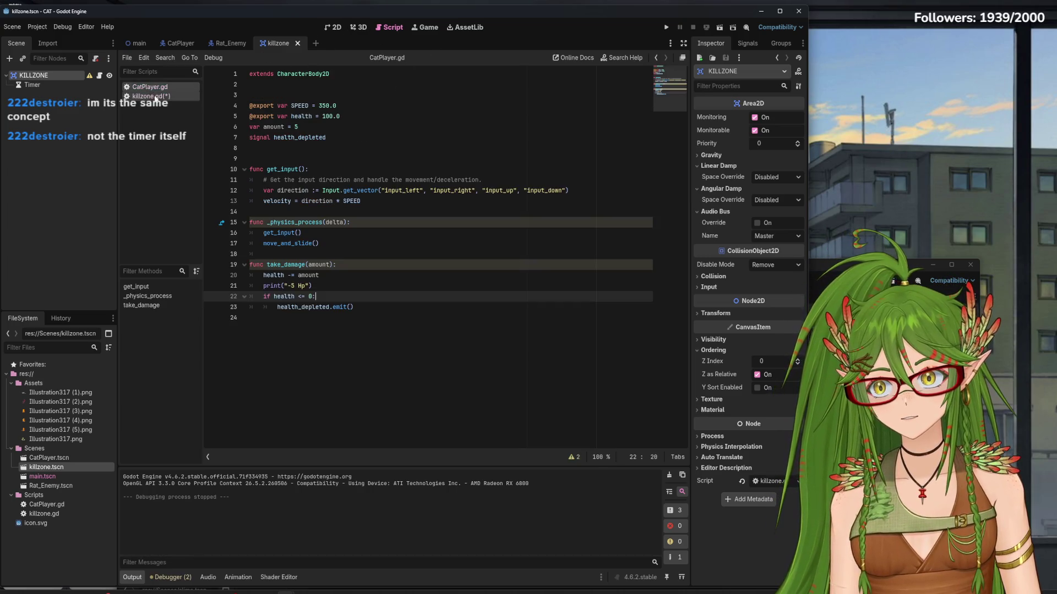
left_click(154, 97)
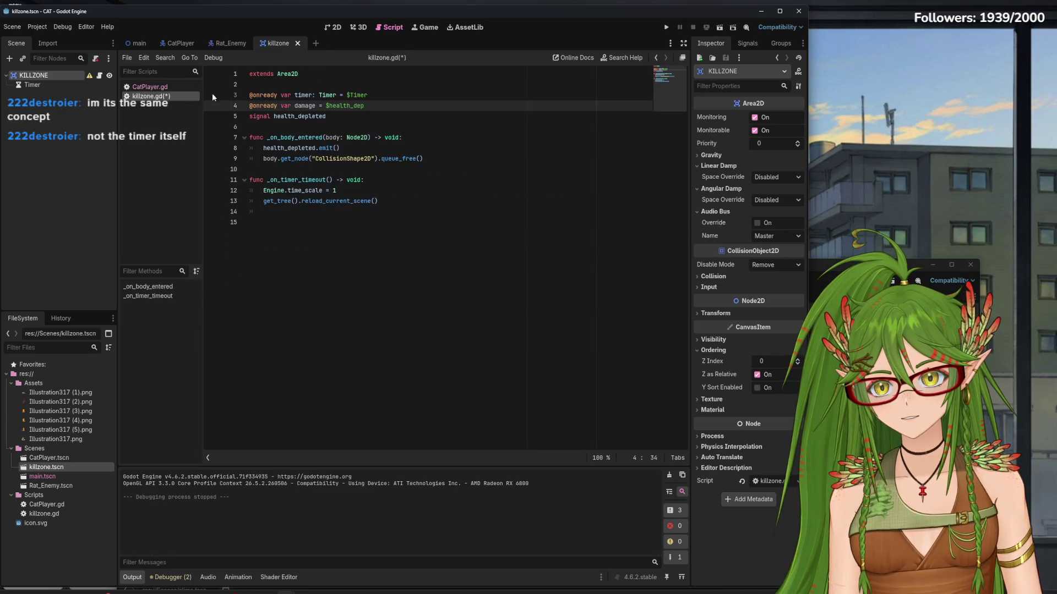
type("leted")
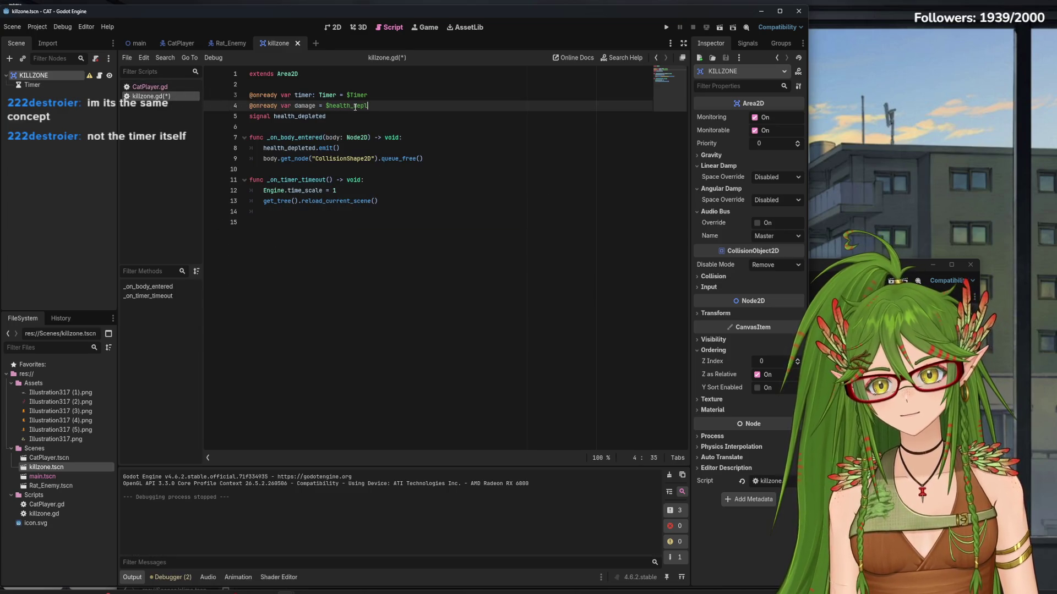
left_click(442, 121)
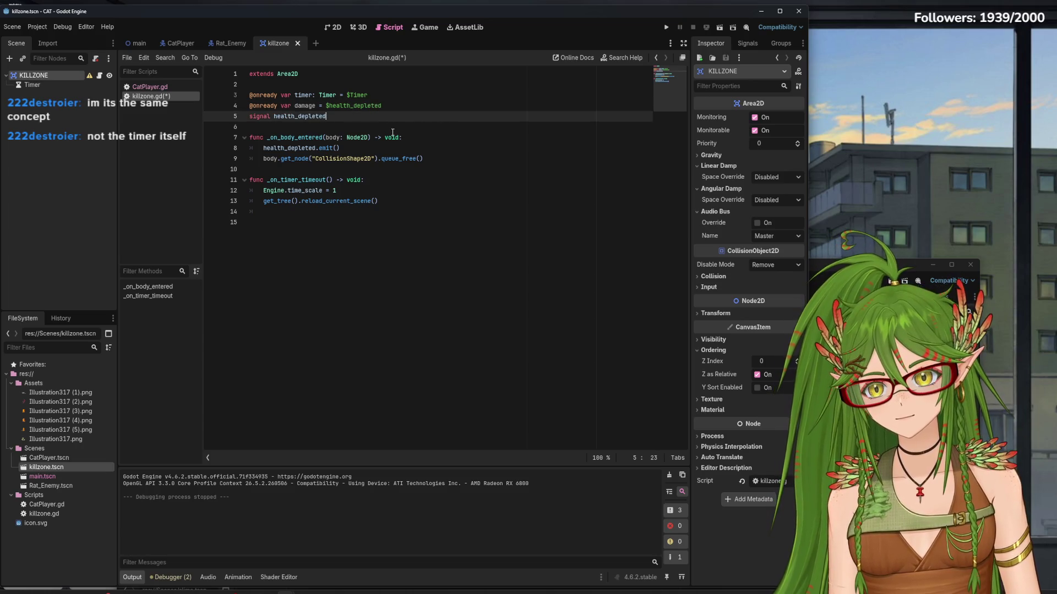
left_click(146, 88)
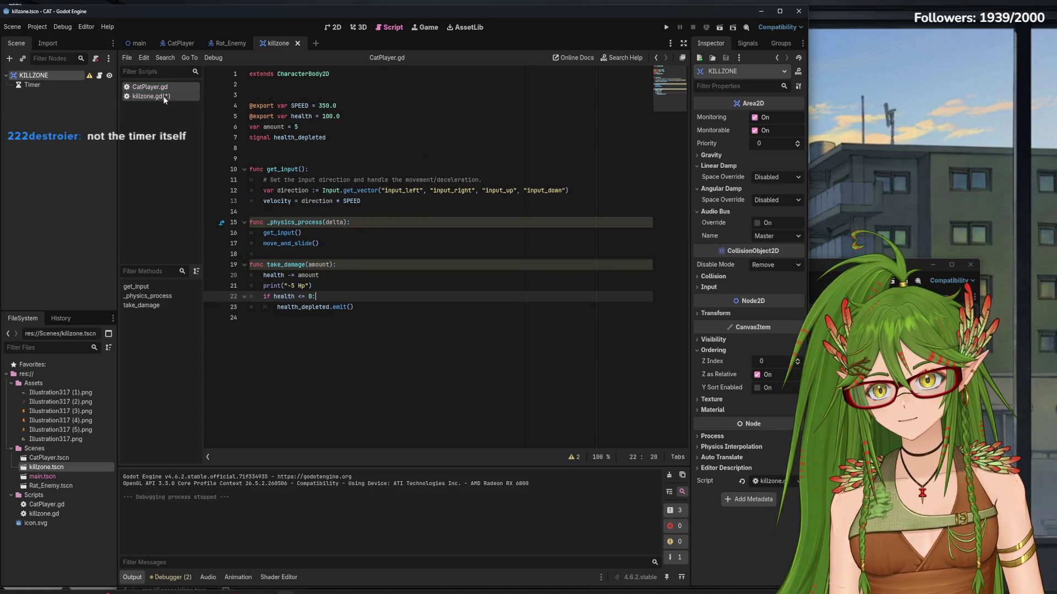
left_click(167, 97)
left_click(319, 109)
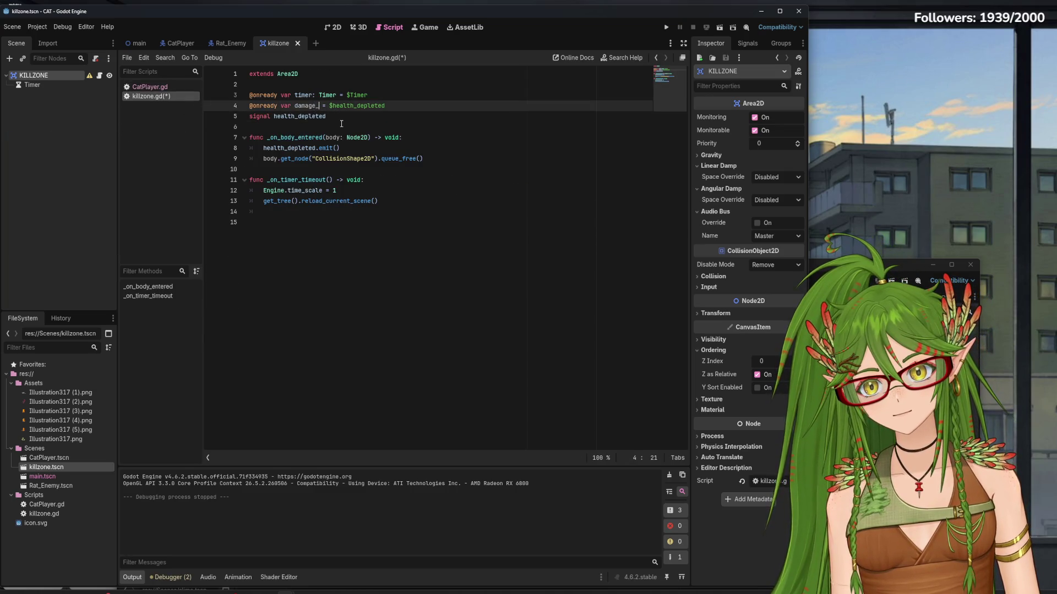
left_click(442, 132)
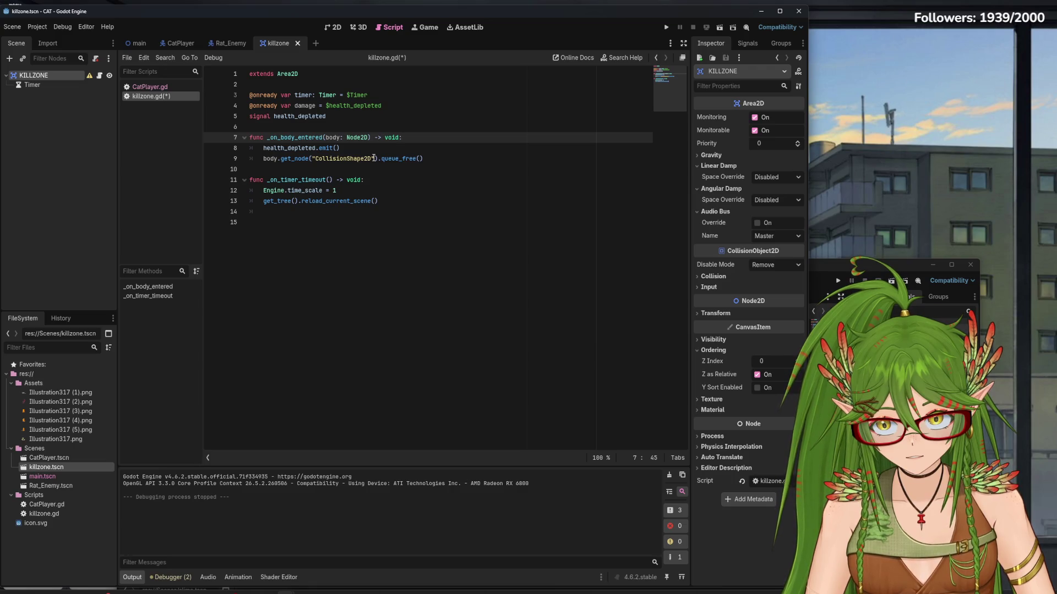
Glance at the practice project window, then return to the CAT project.
key("alt+Tab")
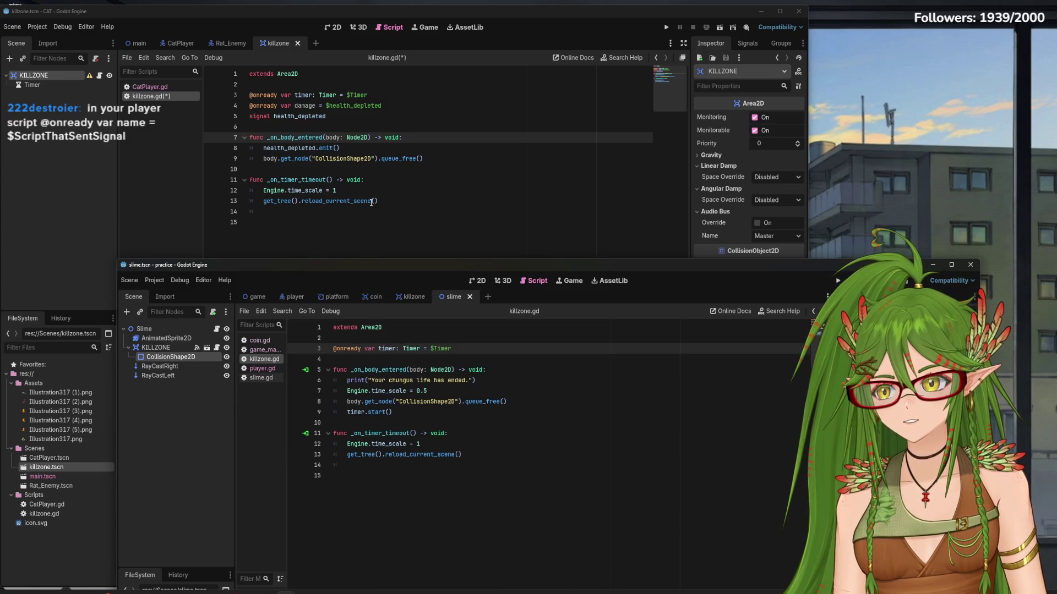
mouse_move(373, 201)
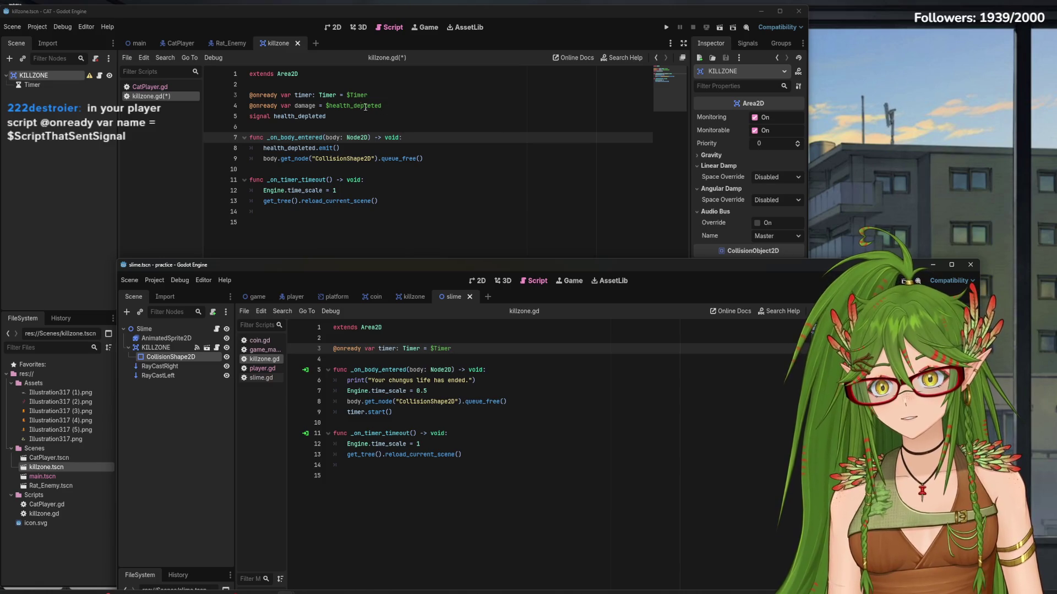
left_click(383, 52)
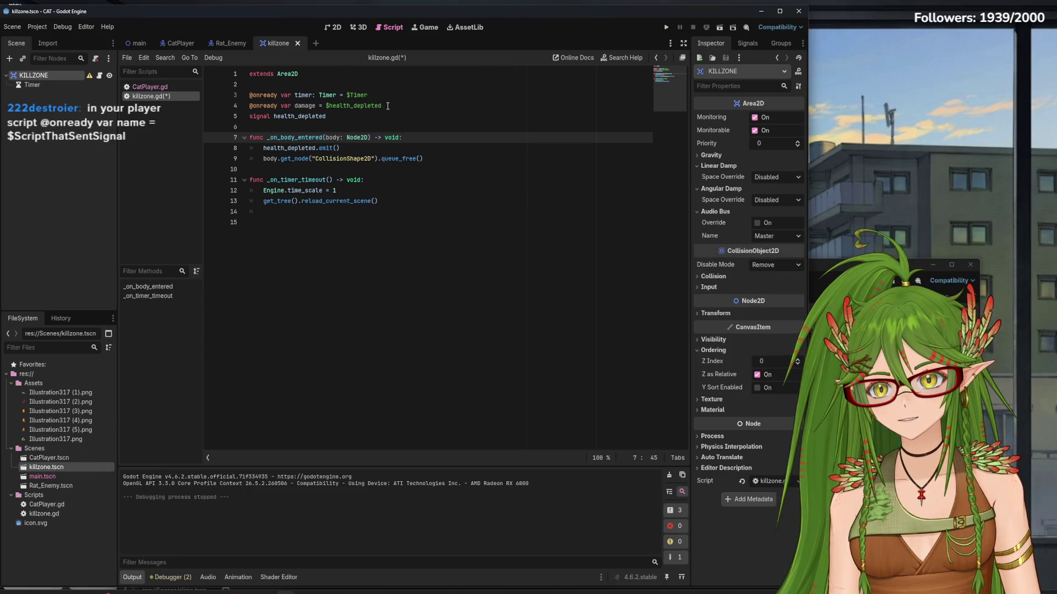
left_click_drag(388, 105, 247, 104)
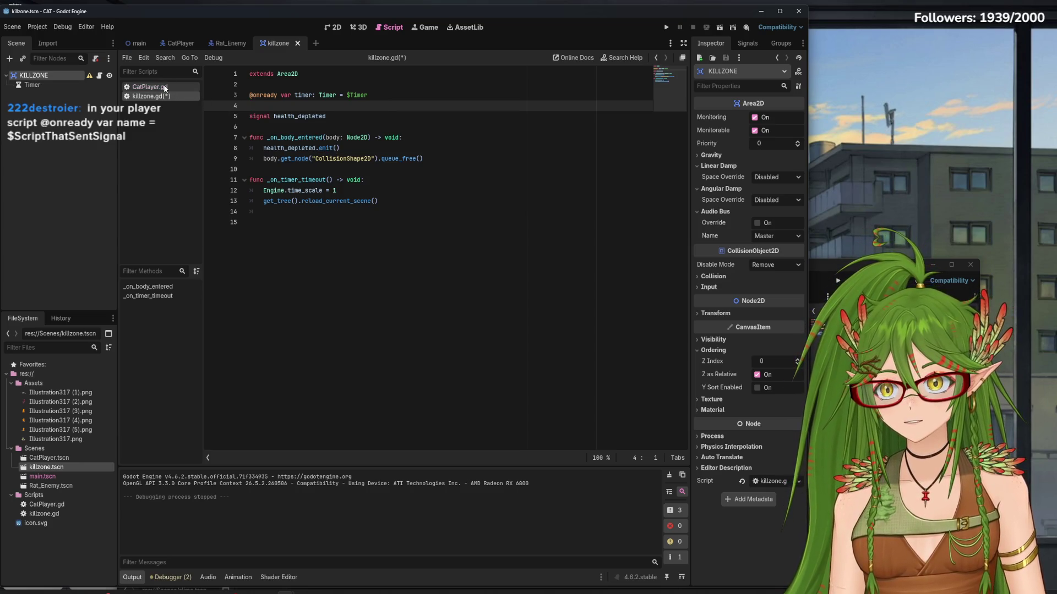
left_click(150, 87)
left_click(353, 138)
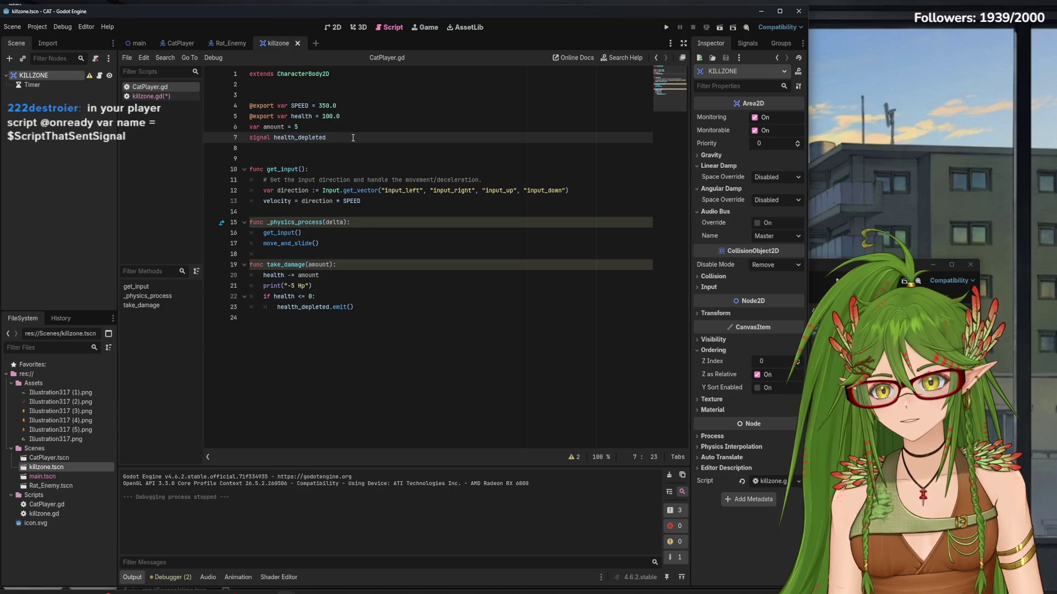
key("Return")
type("@onready var damage = $health_depleted")
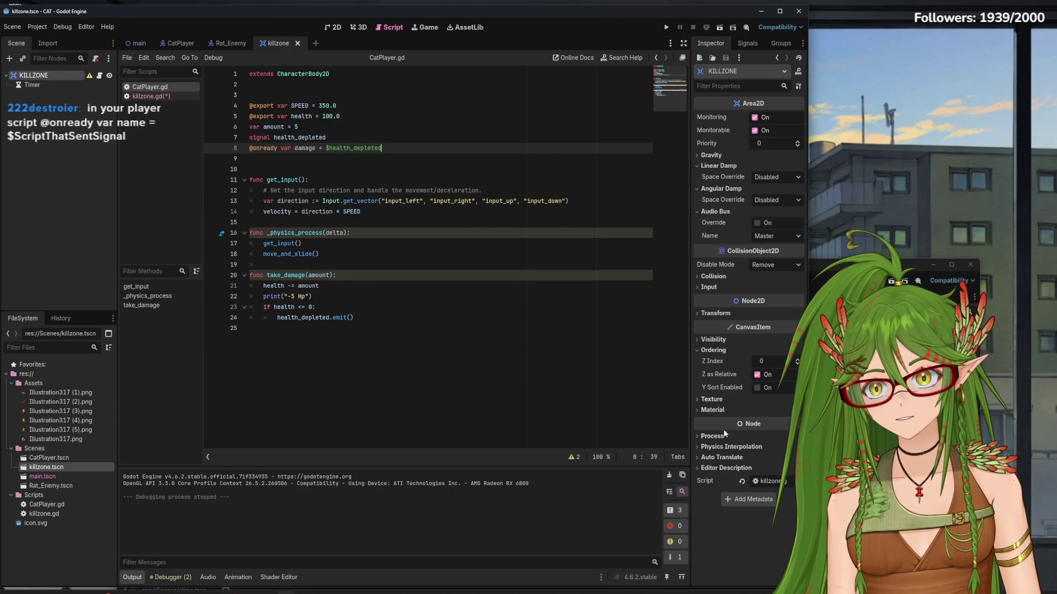
key("alt+Tab")
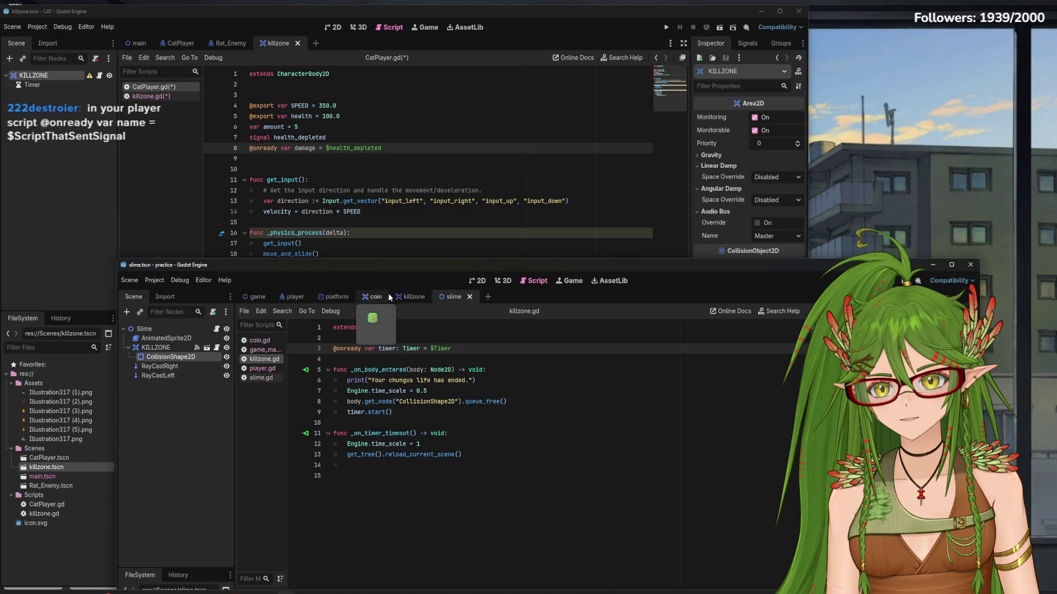
In the practice project, open the killzone scene and read player.gd, then return to the CAT window.
left_click(410, 297)
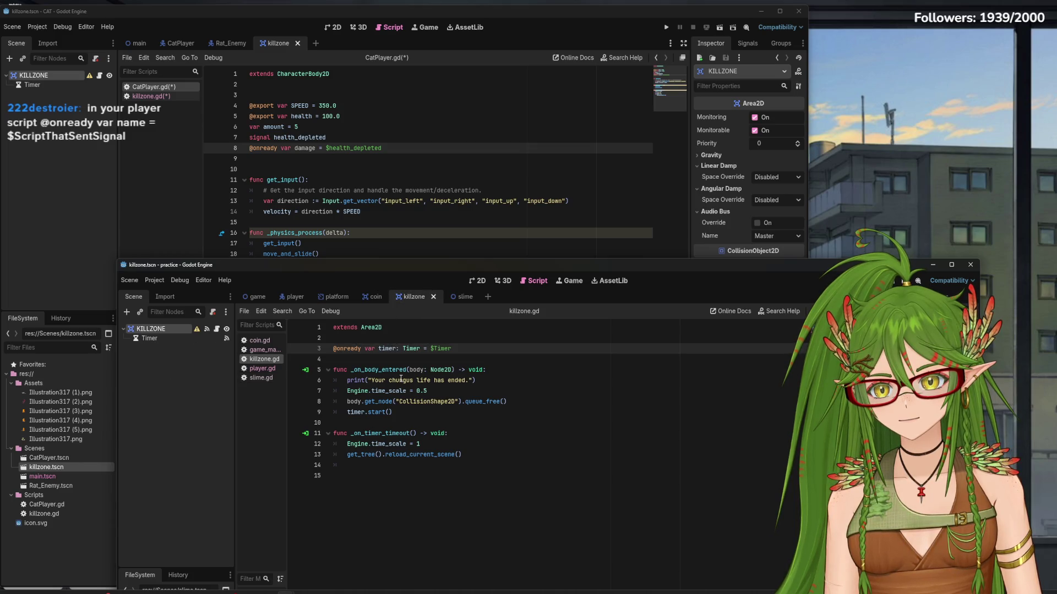
left_click(262, 368)
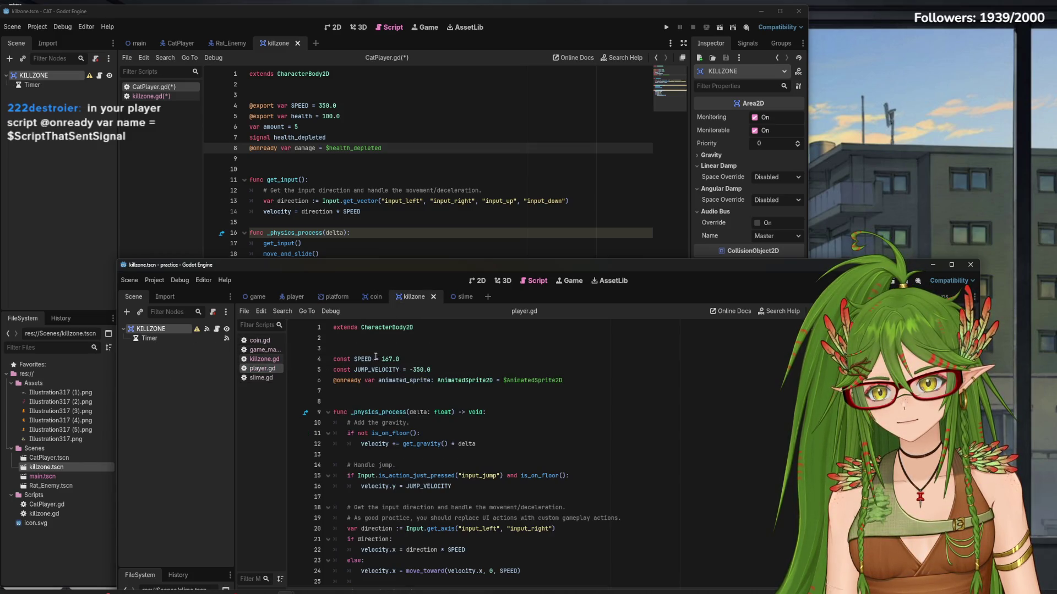
mouse_move(507, 385)
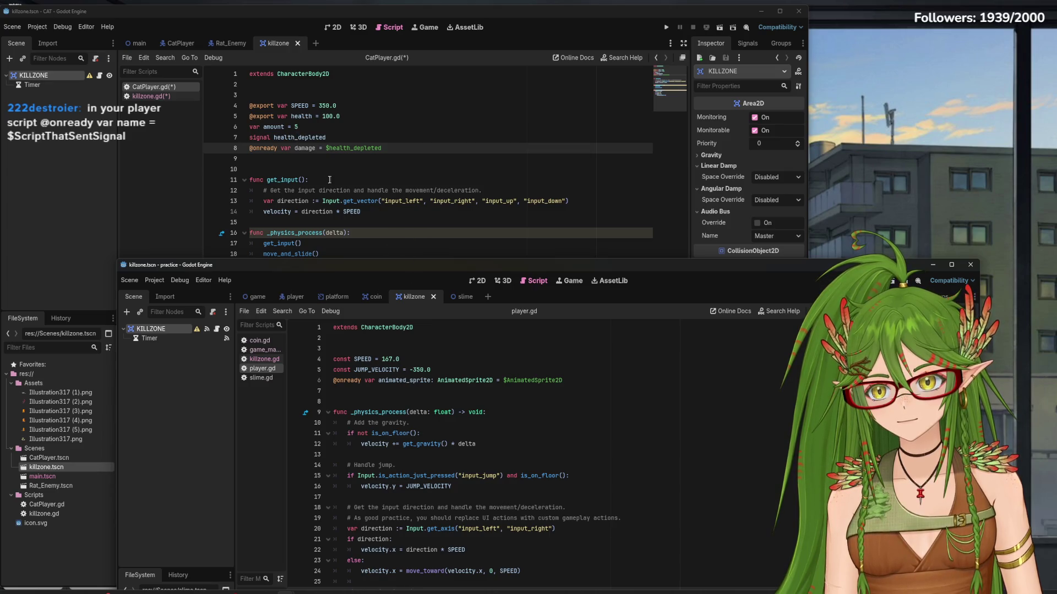
key("alt+Tab")
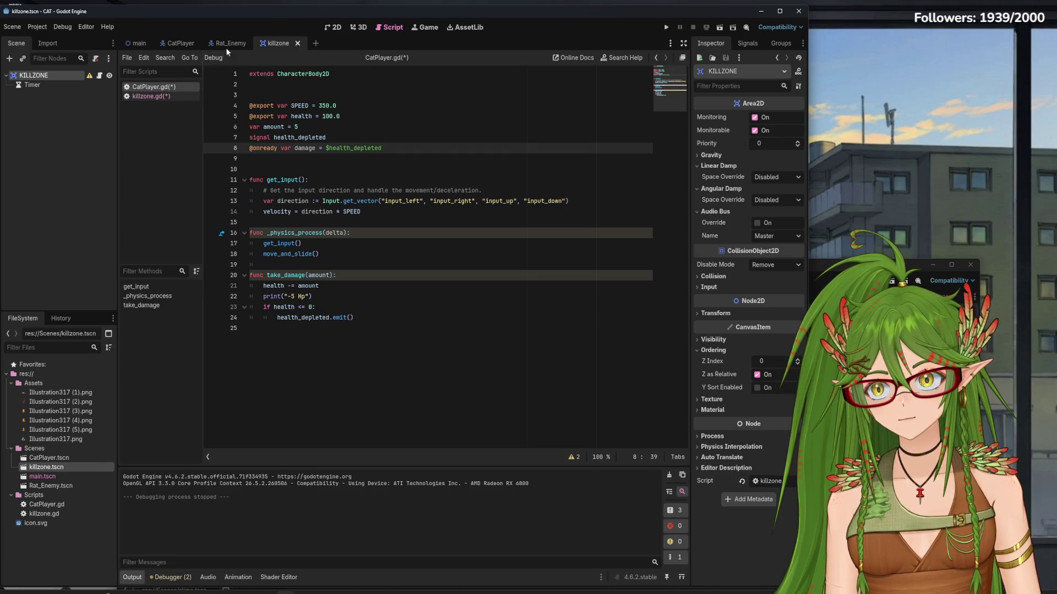
Open killzone.gd and place the YouTube health system search results beside the editor.
left_click(156, 96)
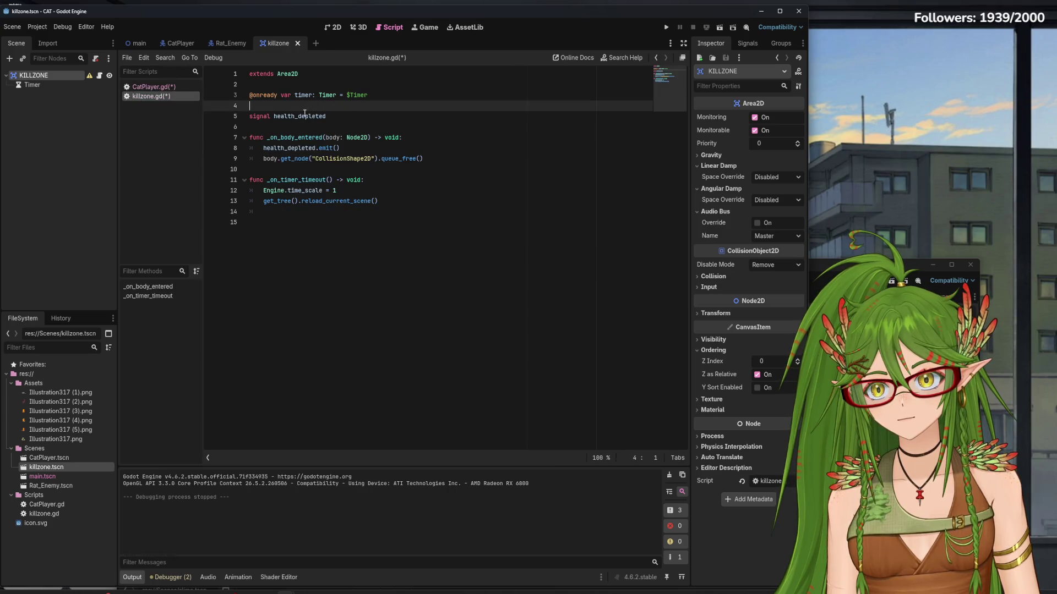
mouse_move(141, 587)
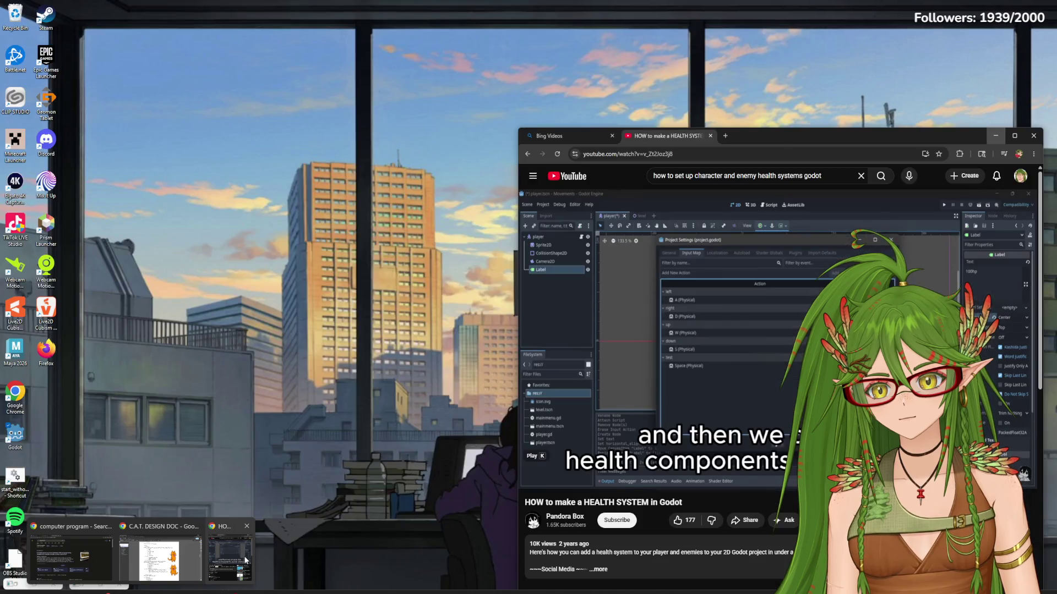
left_click(244, 556)
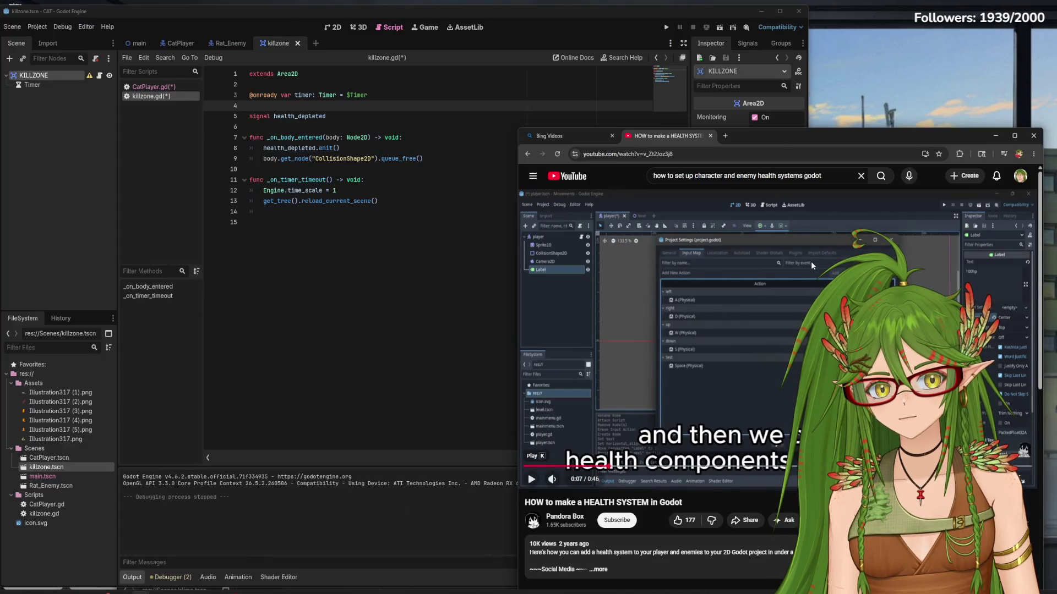
left_click(527, 154)
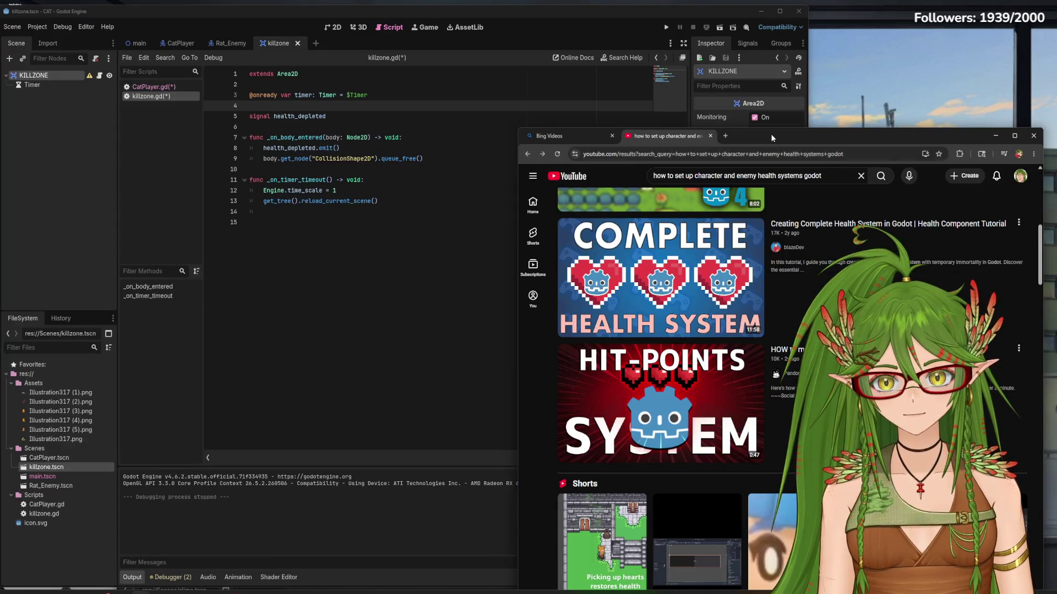
left_click_drag(771, 135, 678, 108)
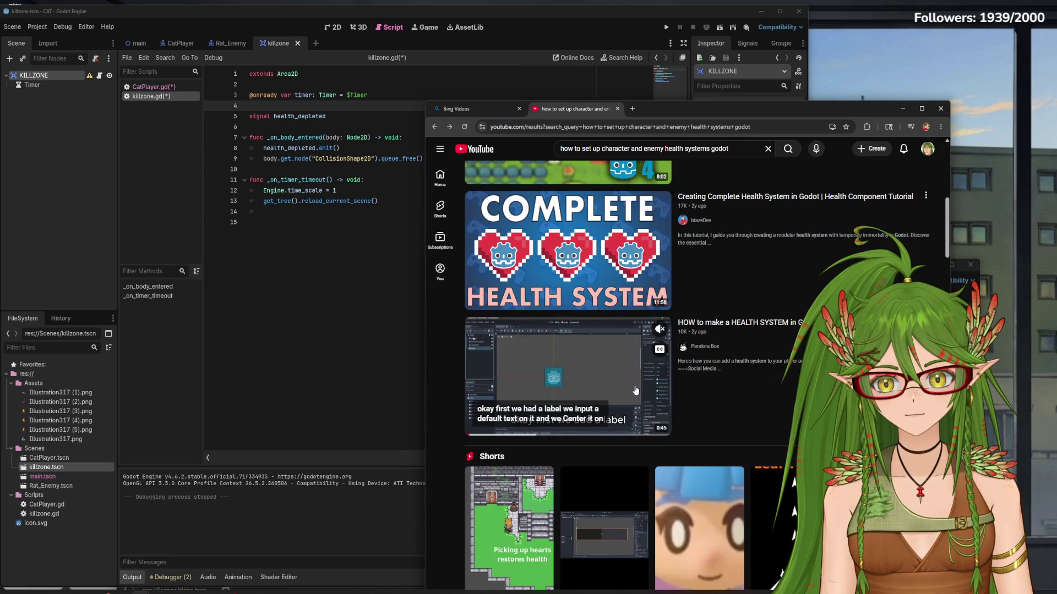
Scroll through the Godot character and enemy health system tutorial results.
scroll(635, 385, "up", 3)
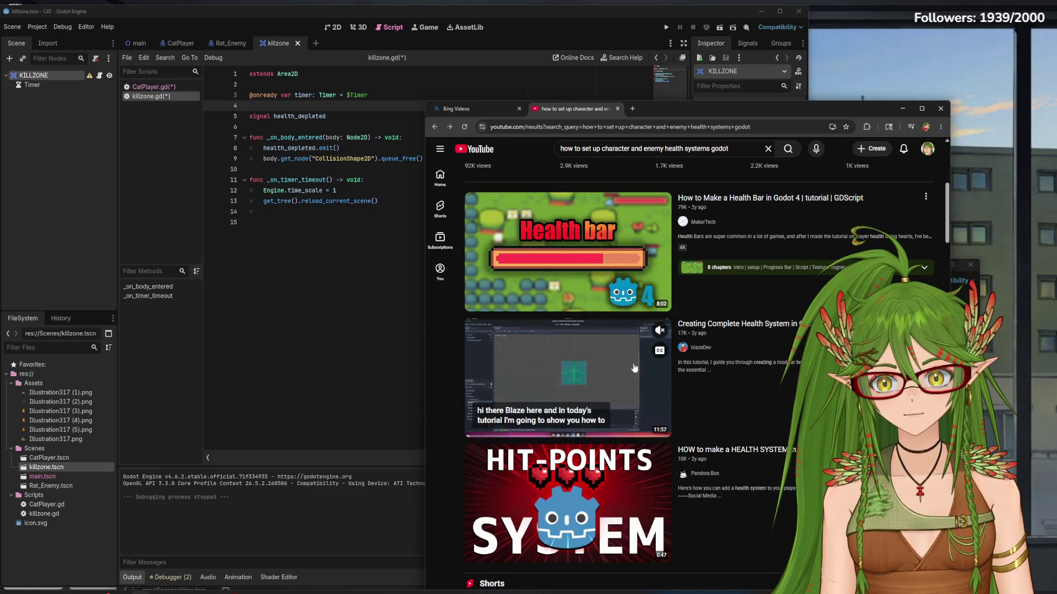
scroll(633, 371, "down", 1)
scroll(633, 370, "down", 1)
left_click_drag(948, 222, 939, 338)
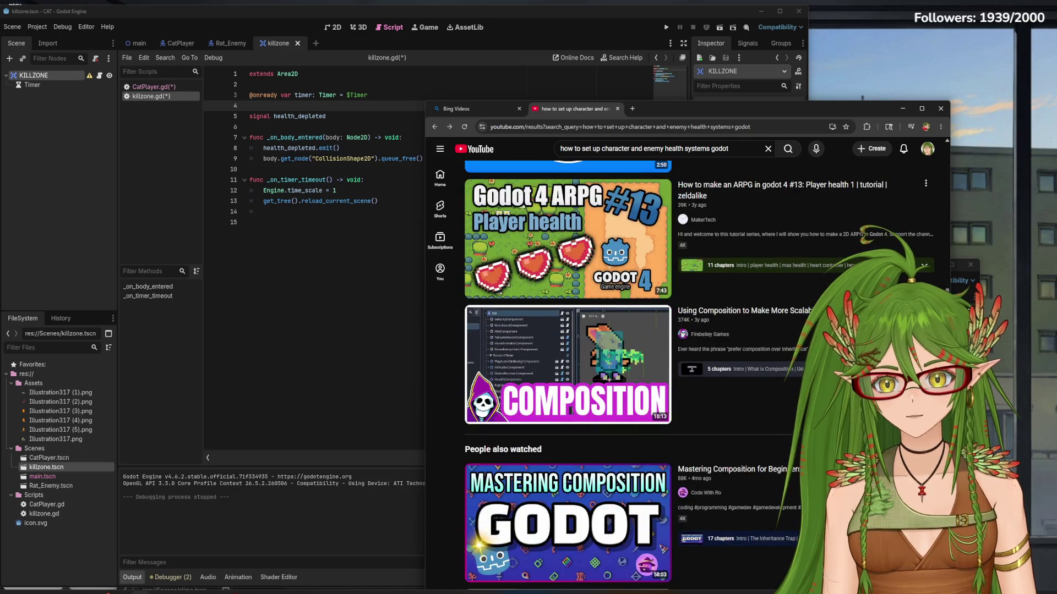
scroll(704, 374, "down", 1)
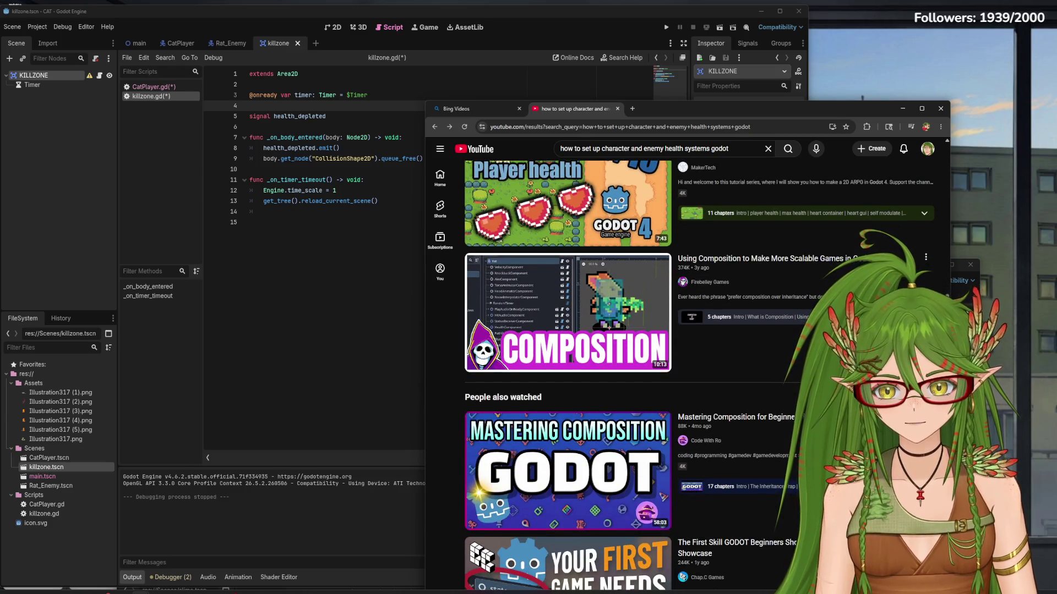
scroll(704, 374, "down", 3)
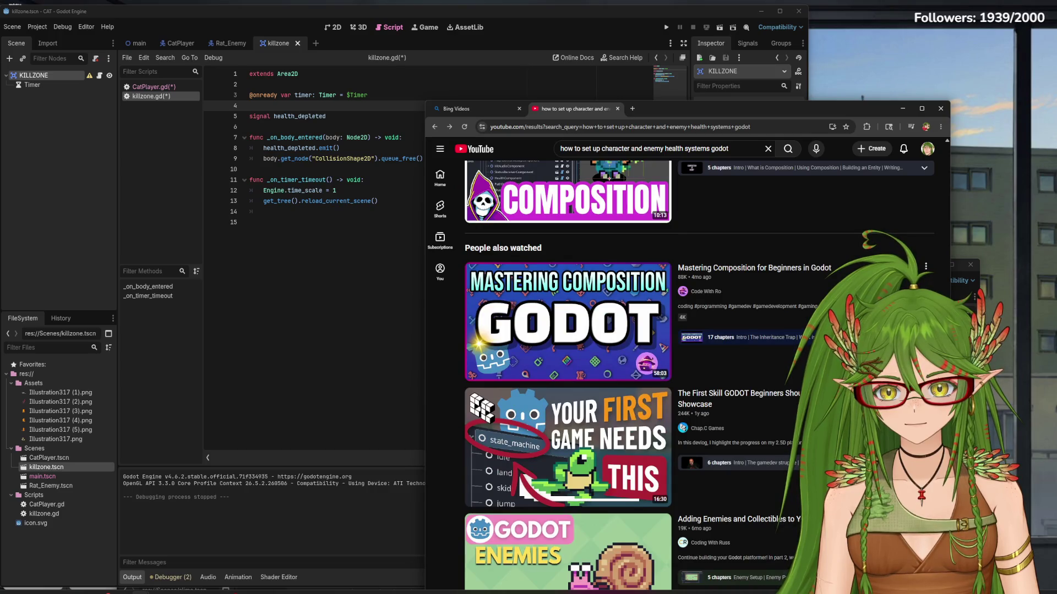
scroll(704, 374, "down", 1)
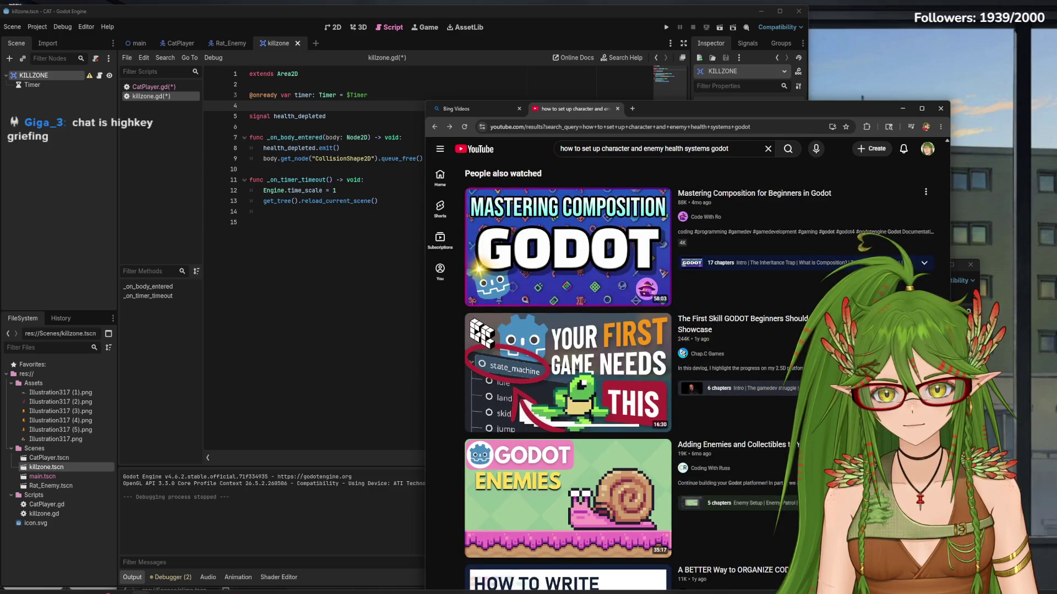
scroll(704, 374, "down", 2)
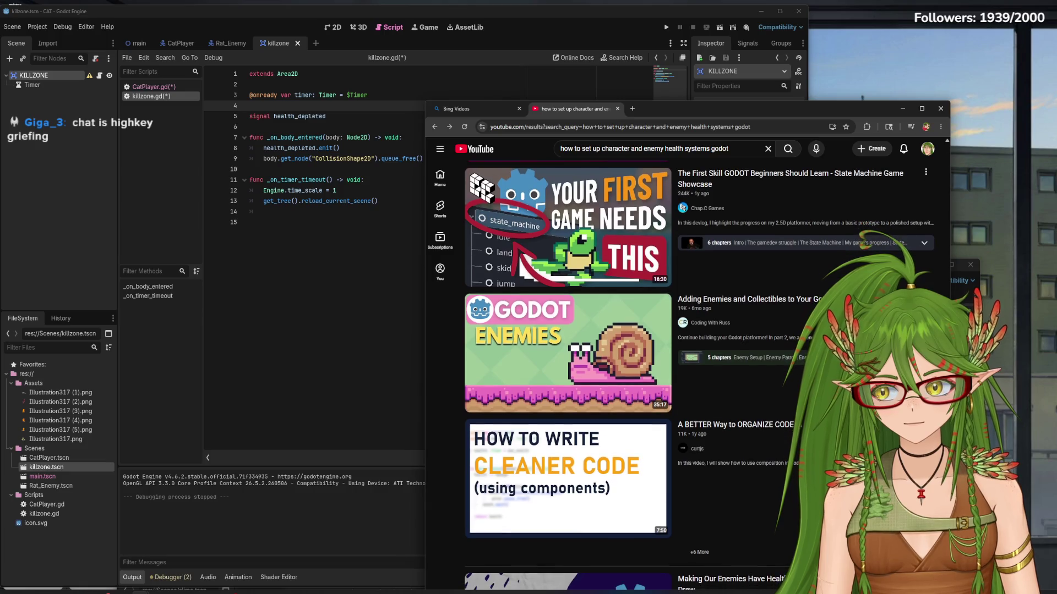
scroll(705, 374, "down", 2)
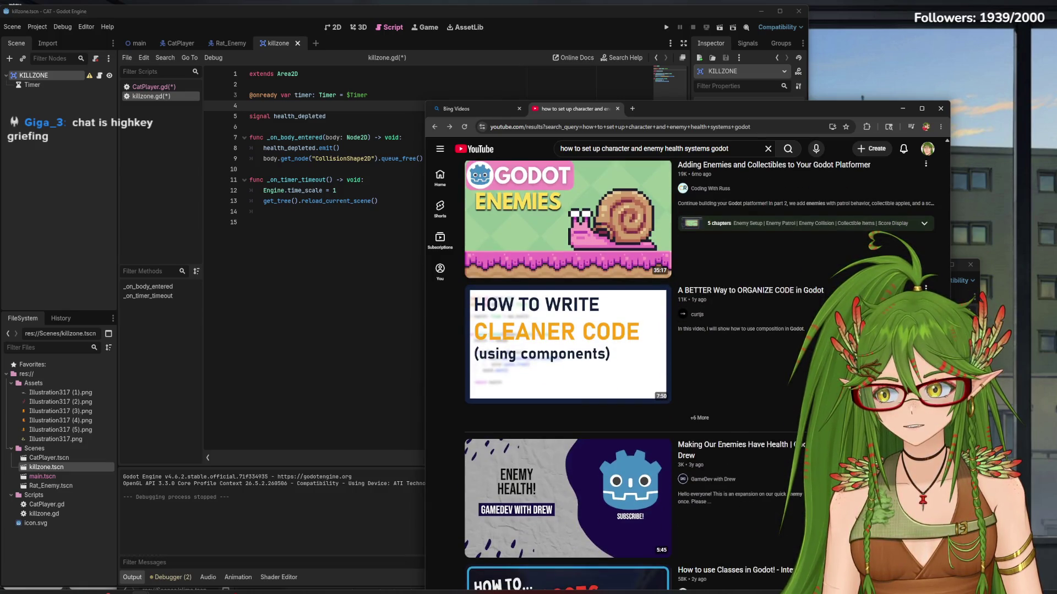
scroll(704, 375, "down", 1)
scroll(705, 374, "down", 1)
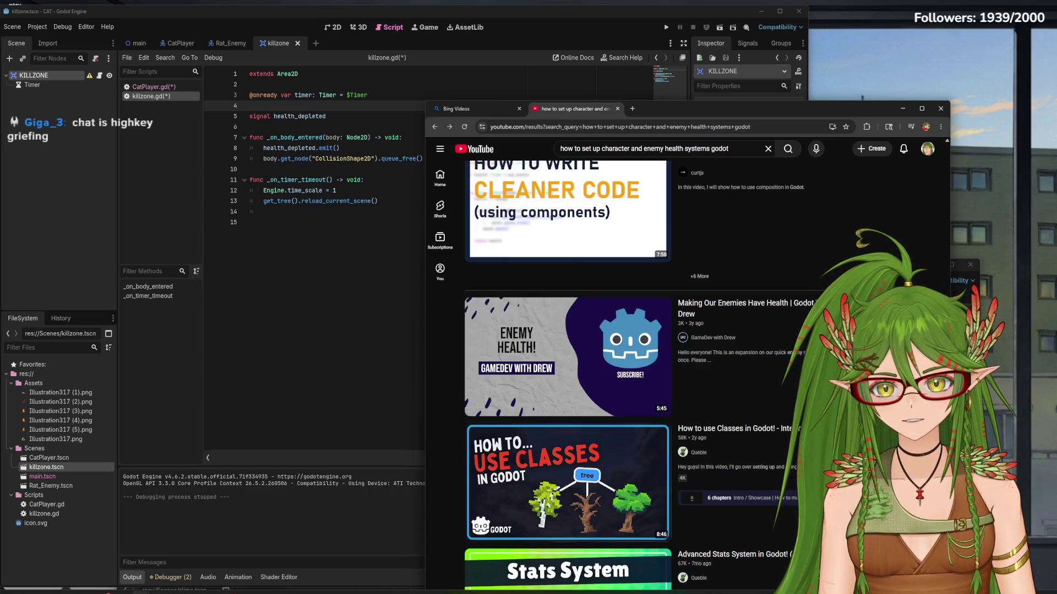
scroll(704, 330, "down", 1)
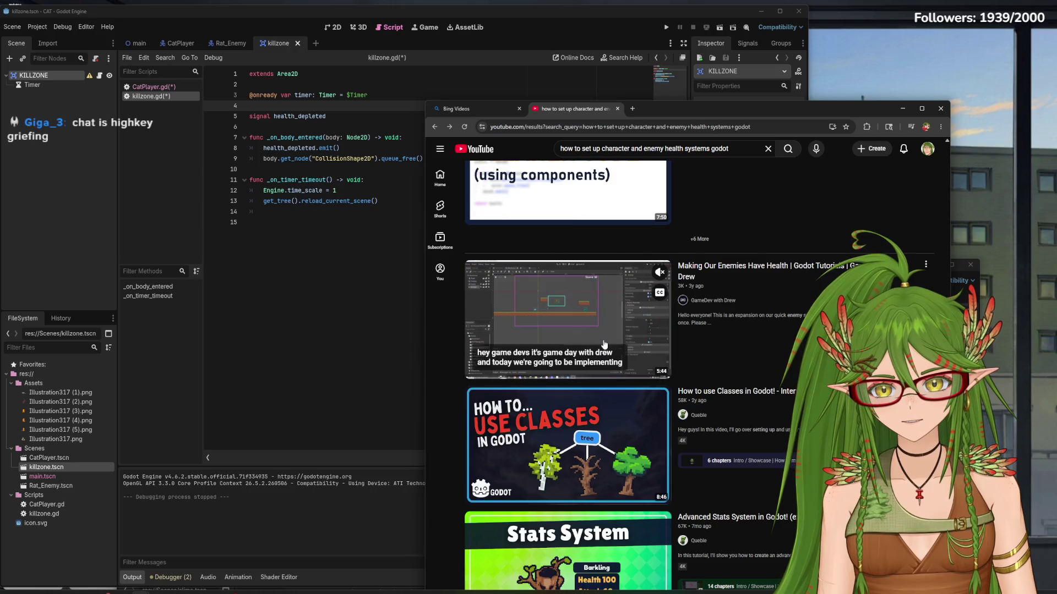
scroll(704, 375, "down", 2)
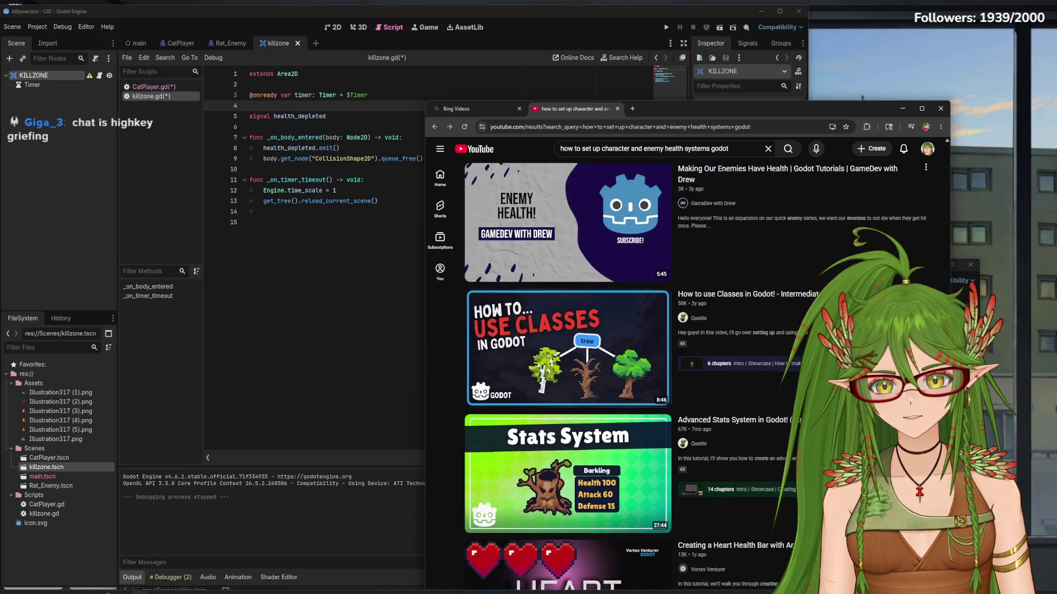
scroll(568, 375, "down", 4)
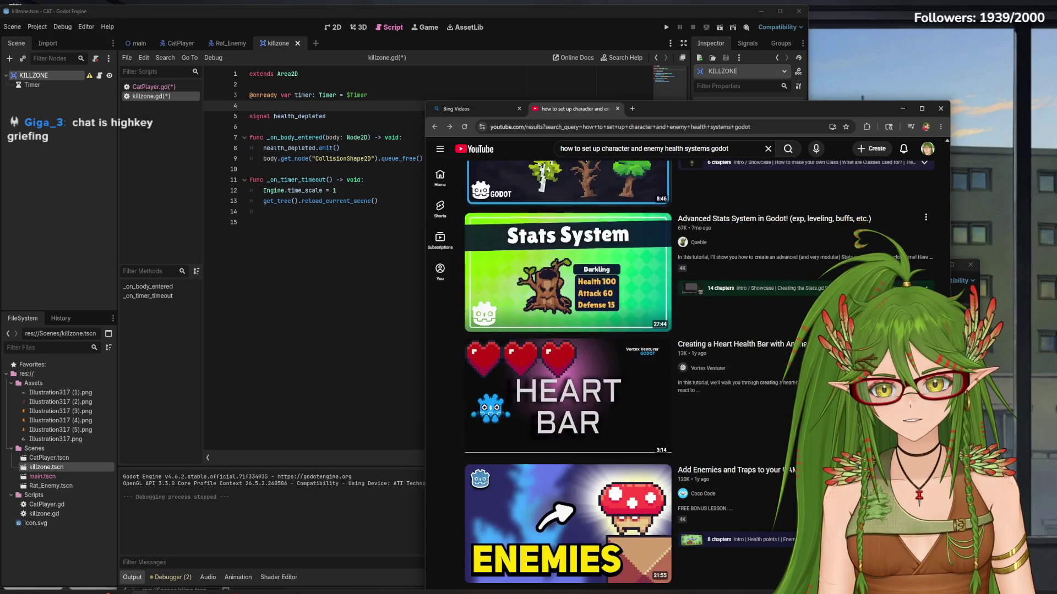
scroll(950, 157, "up", 15)
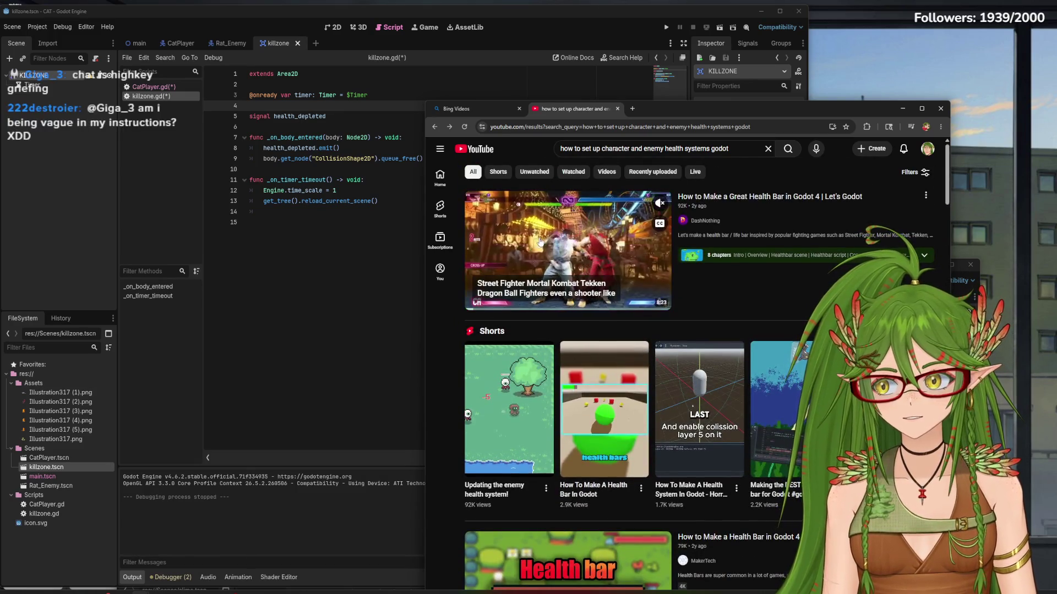
Change the YouTube search to 'how to set up character and enemy collision godot' and run it.
left_click(567, 250)
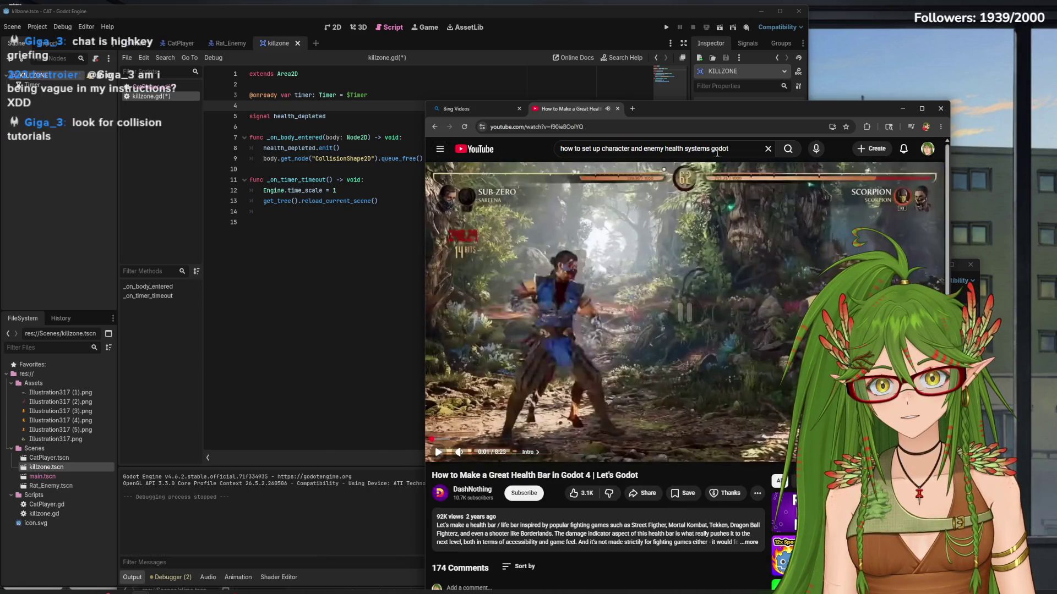
left_click_drag(731, 149, 628, 150)
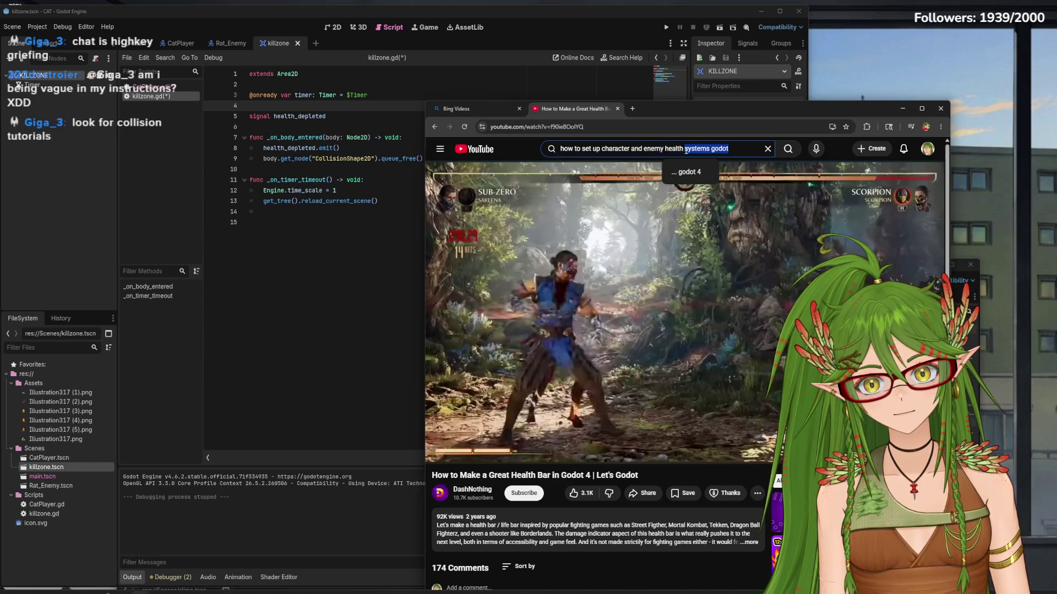
type("collissi")
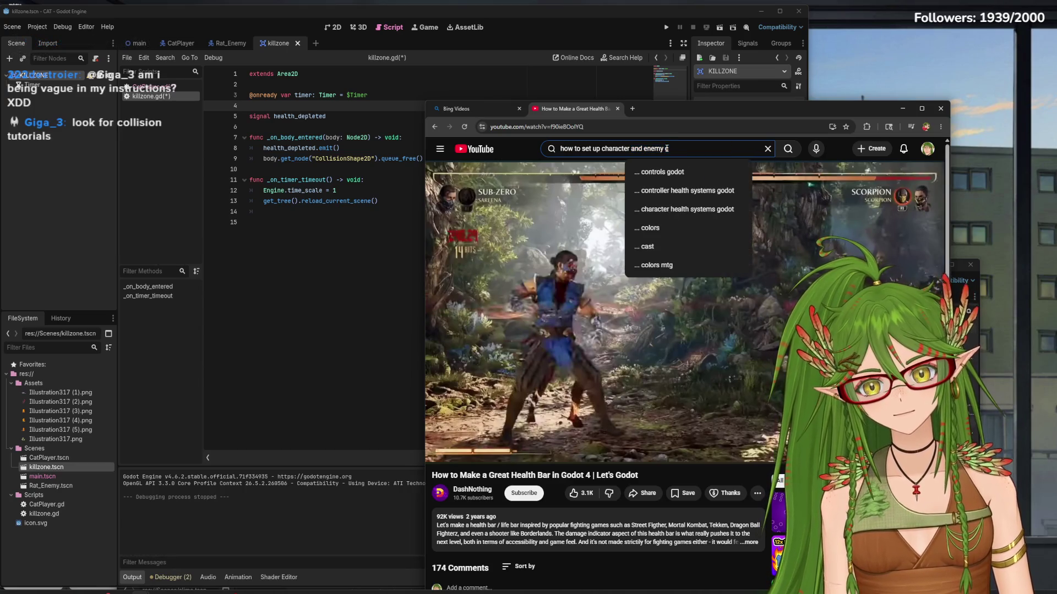
key("BackSpace")
key("BackSpace")
key("BackSpace")
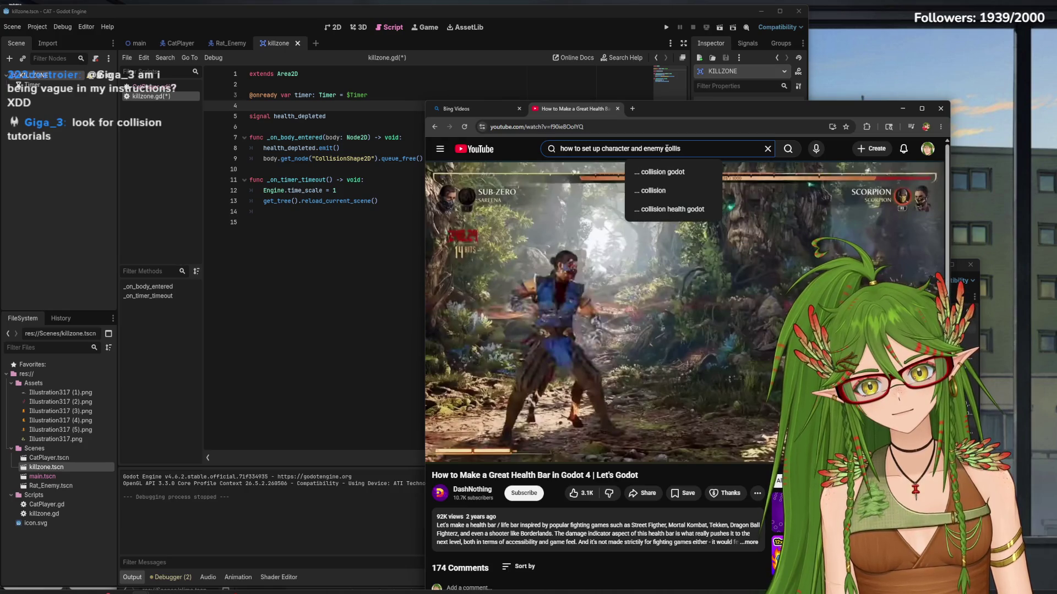
type("n")
key("Return")
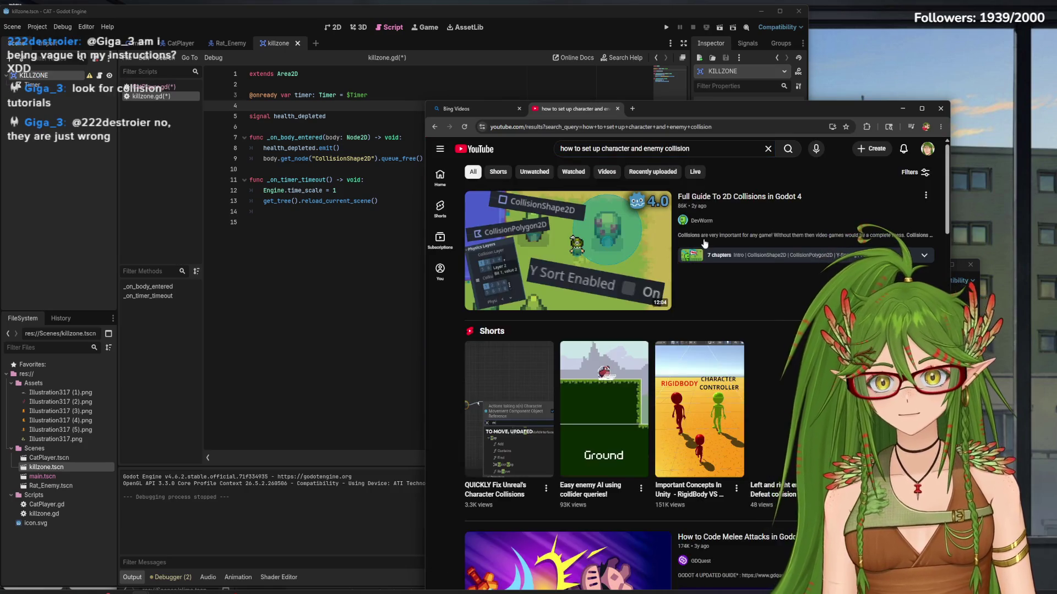
type("godot")
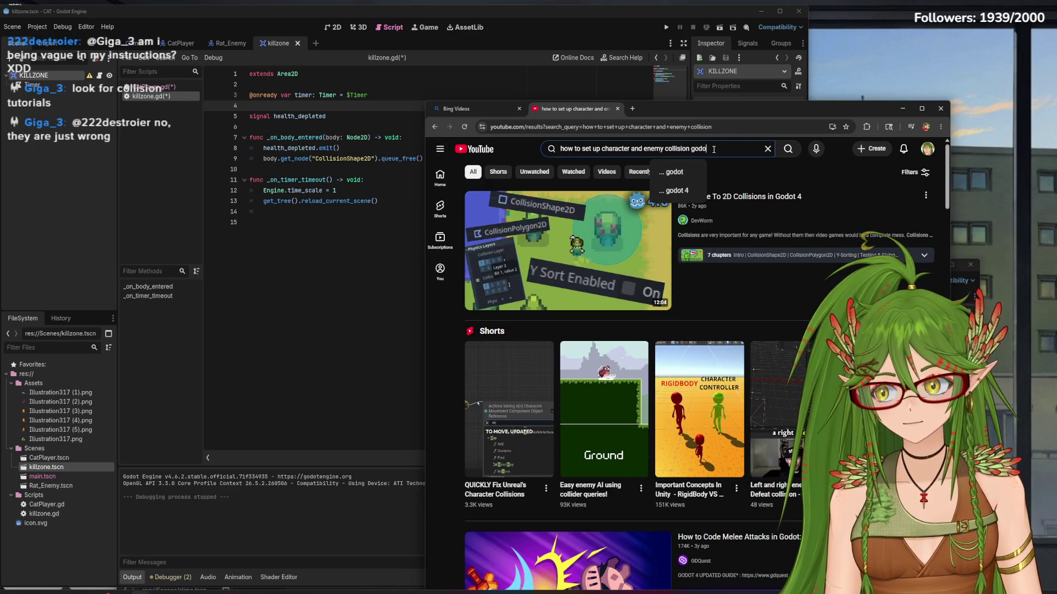
key("Return")
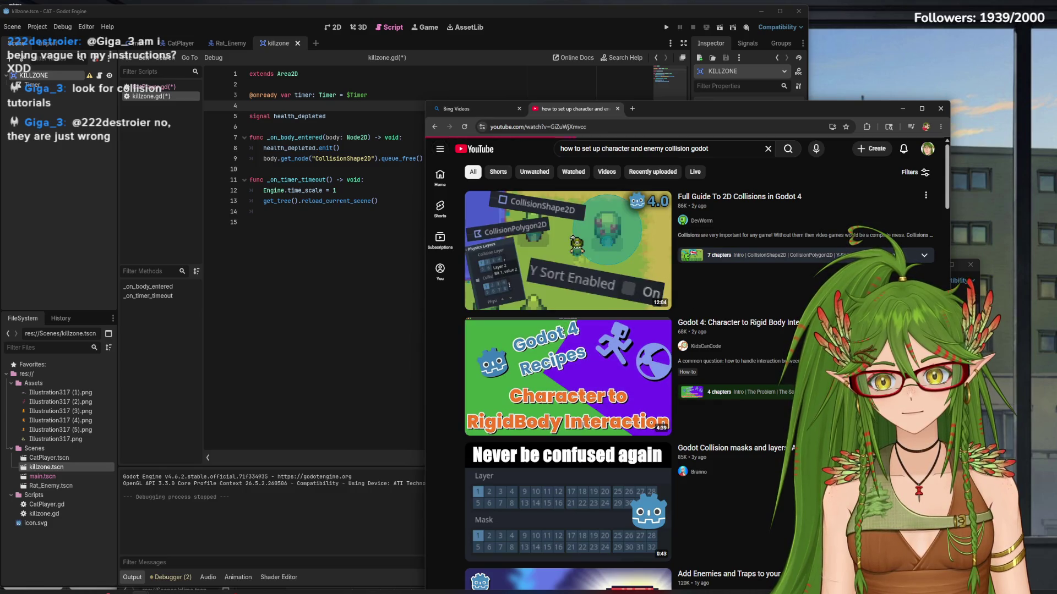
Play the Full Guide To 2D Collisions in Godot 4 video, pausing and rewinding to the visible collision shapes part.
left_click(568, 251)
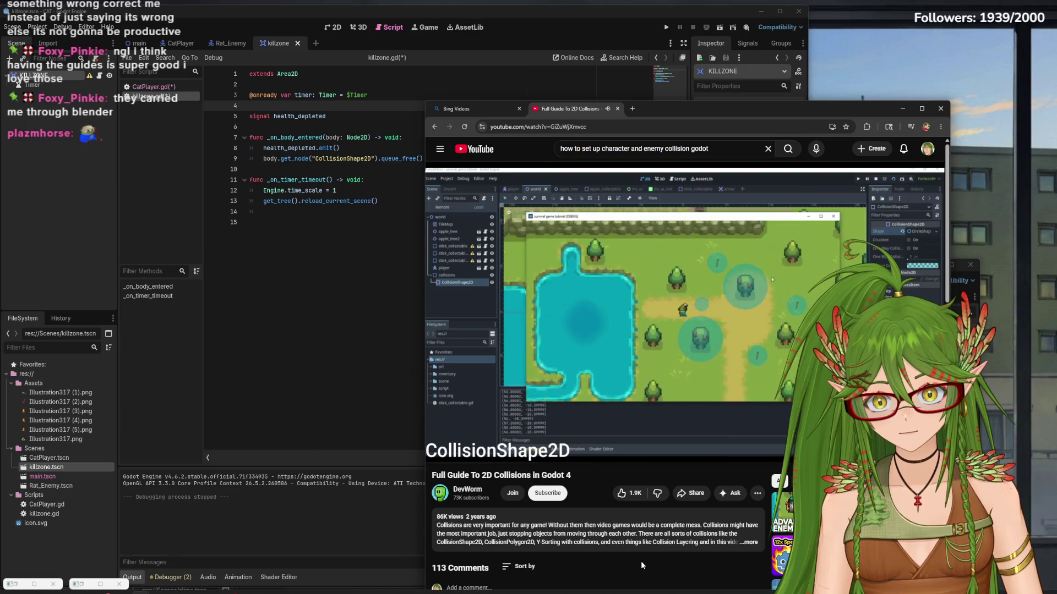
left_click(660, 308)
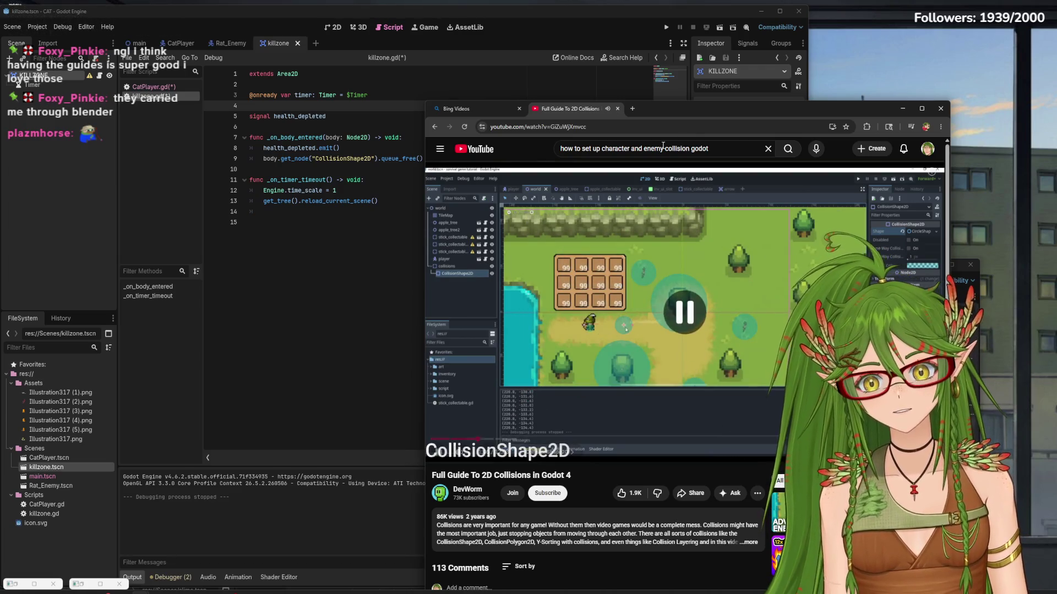
key("Left")
key("Left")
key("Left")
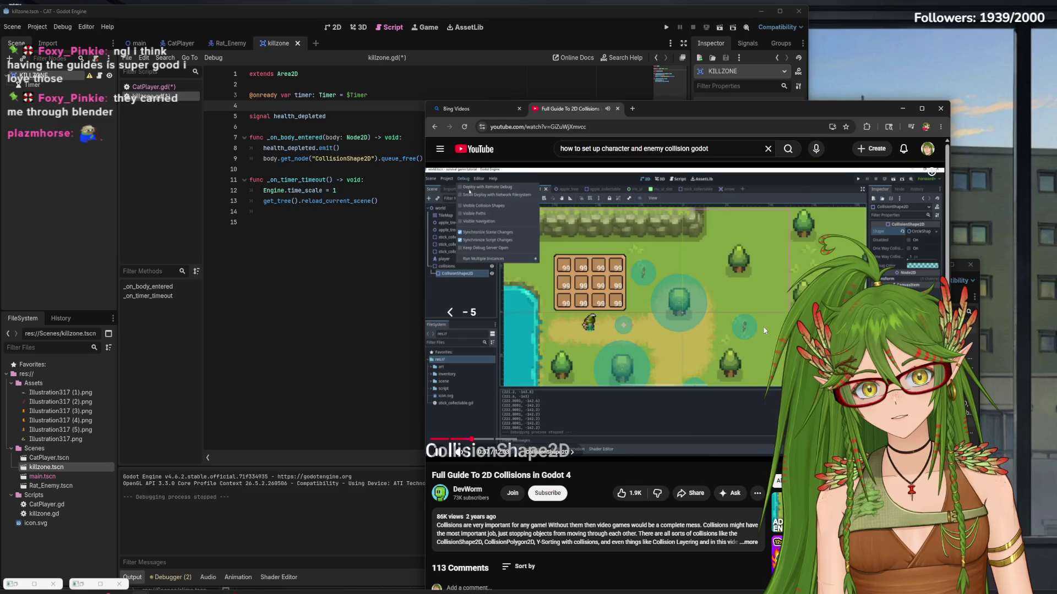
Turn on Debug > Visible Collision Shapes in the Godot editor.
left_click(773, 322)
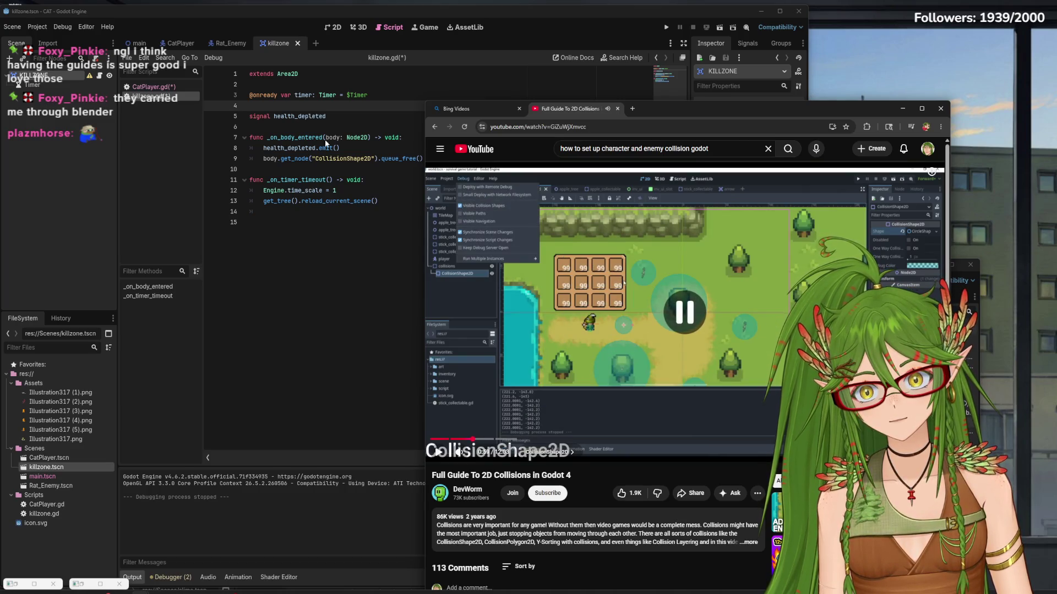
left_click(63, 27)
left_click(90, 64)
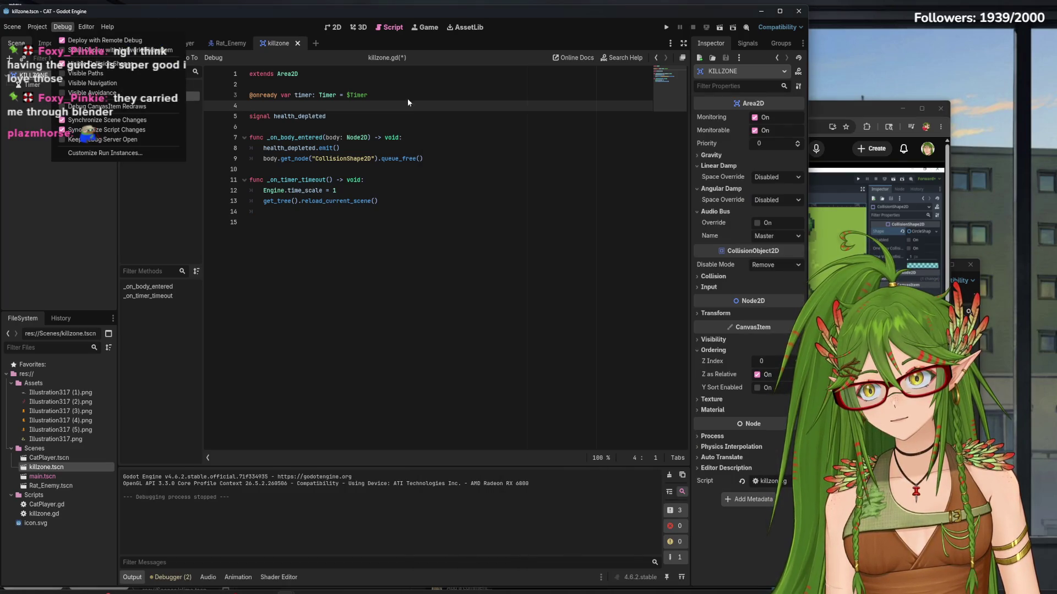
Run the game with F5, walk the cat right toward the rat, then stop and return to the tutorial.
key("F5")
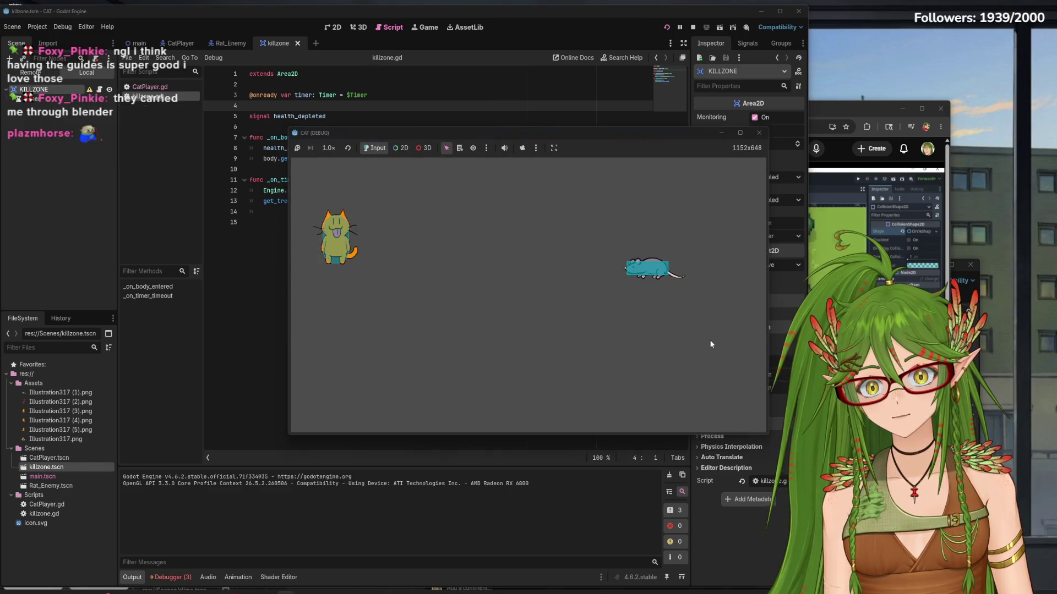
key("Right")
key("Right")
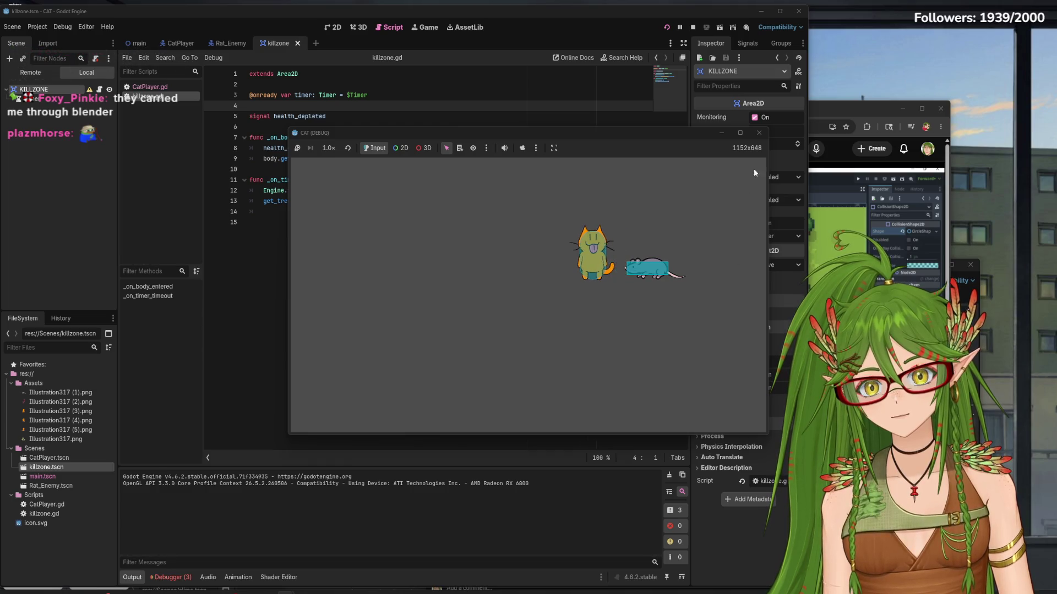
left_click(759, 133)
left_click(835, 127)
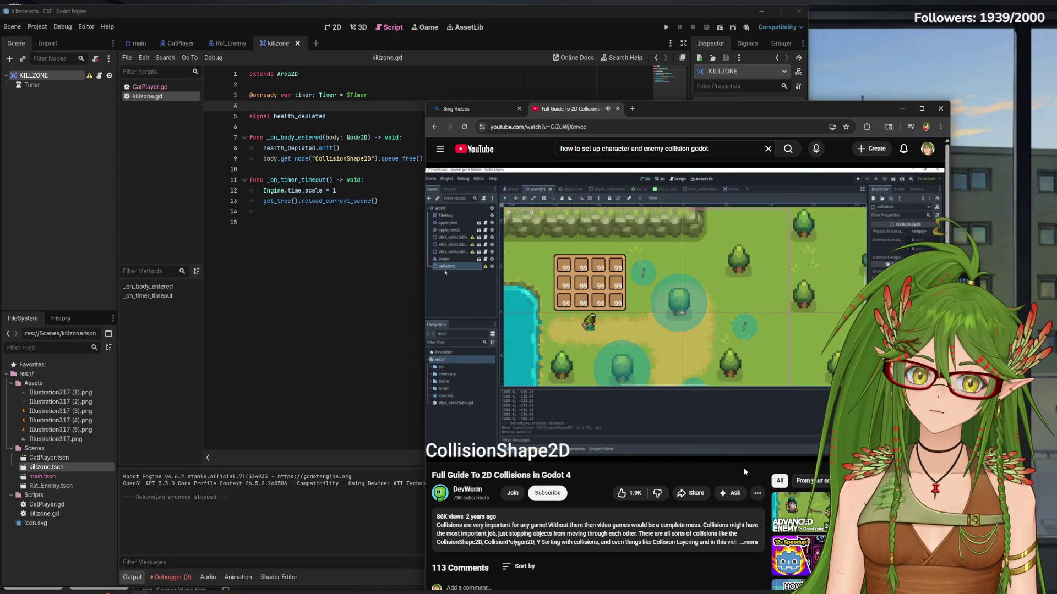
Pause and resume the collisions tutorial, then jump ahead through 3:11, 4:41 and 5:37 to about 7:45.
mouse_move(763, 345)
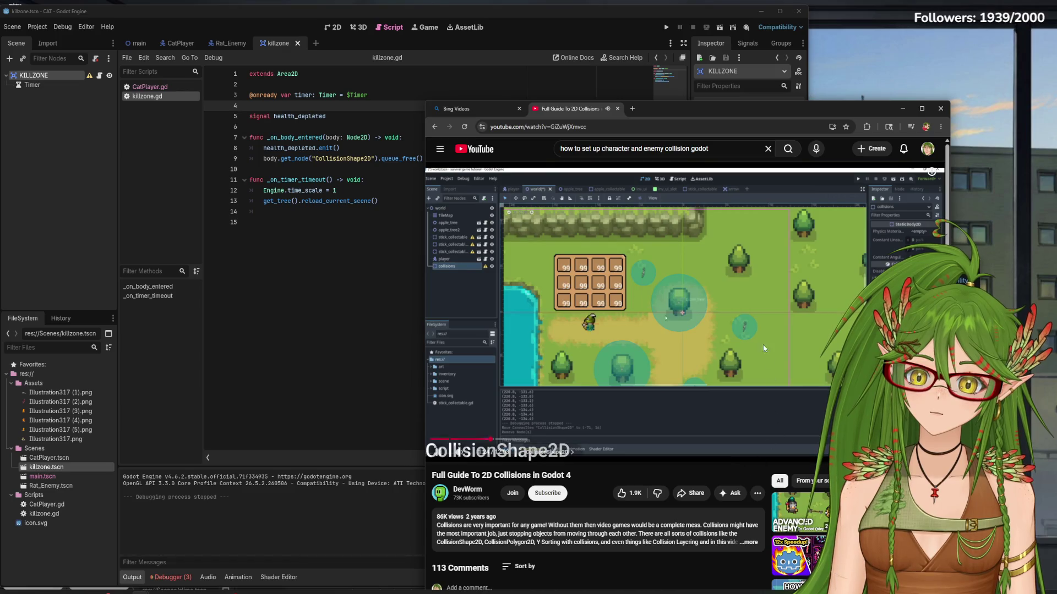
left_click(880, 386)
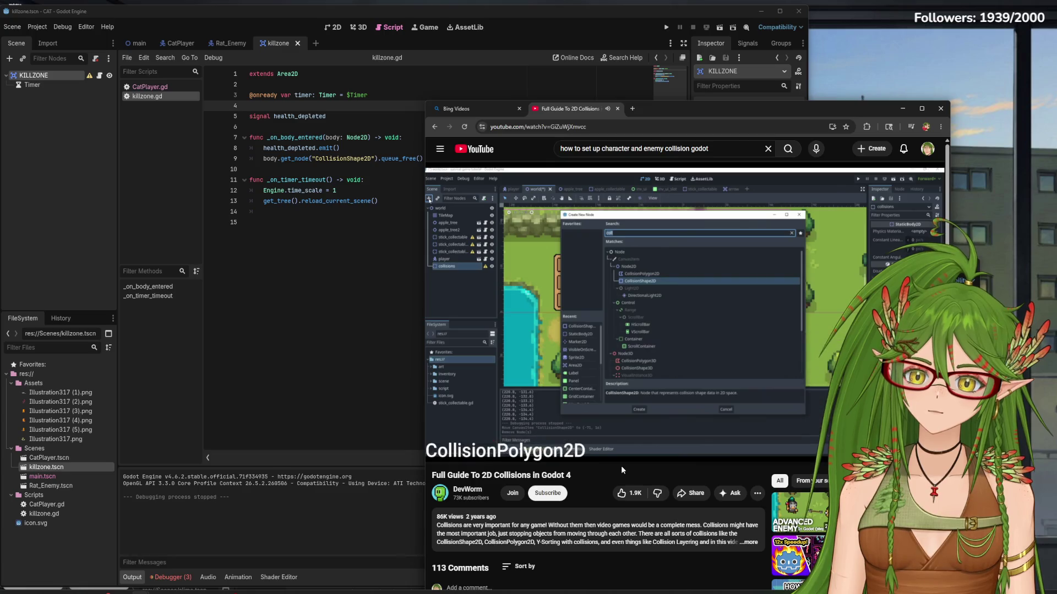
left_click(735, 345)
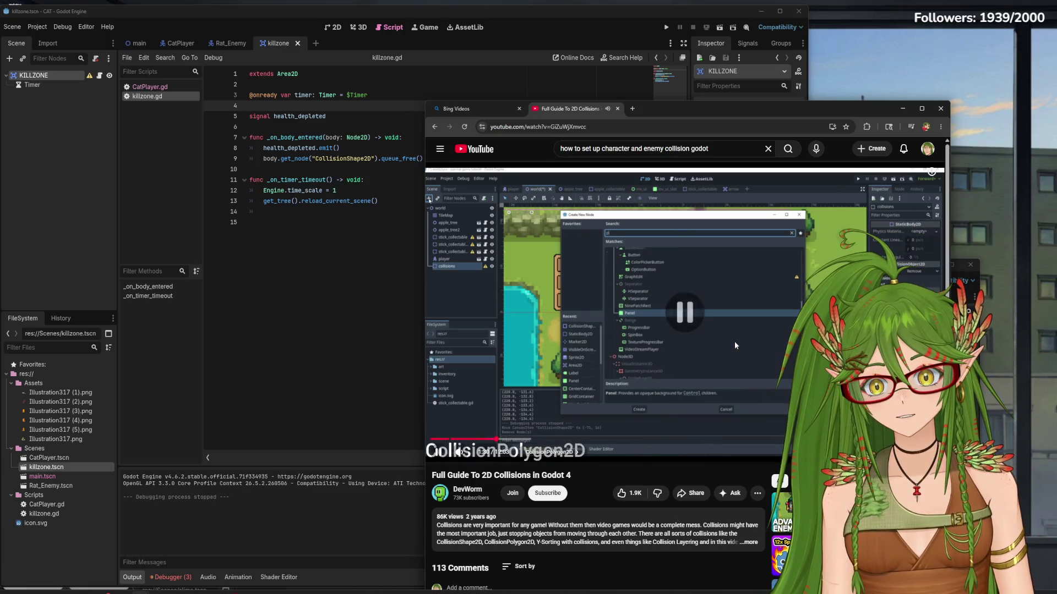
left_click(661, 368)
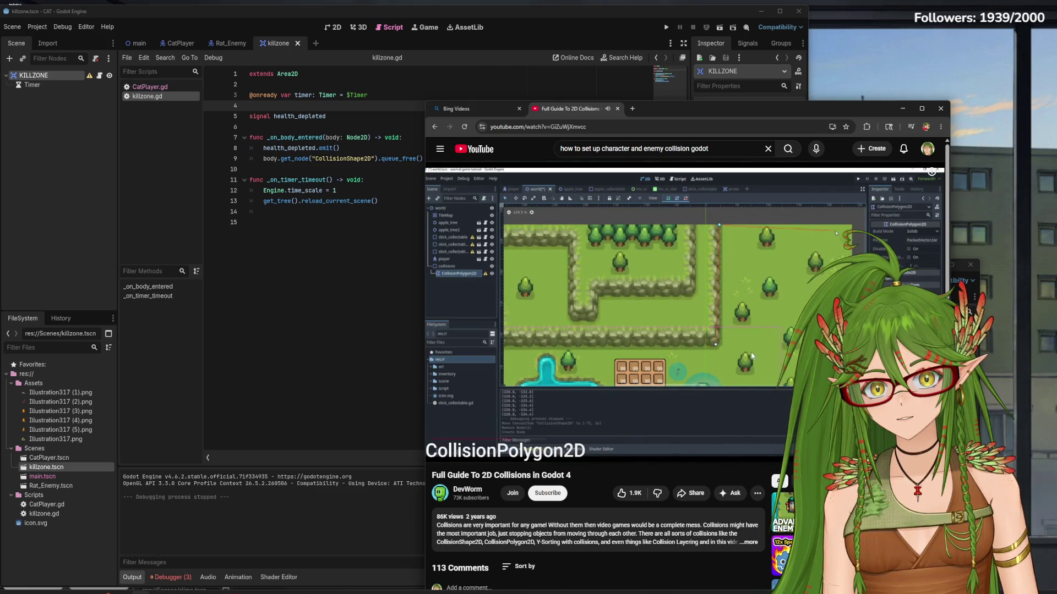
left_click(529, 419)
left_click(543, 438)
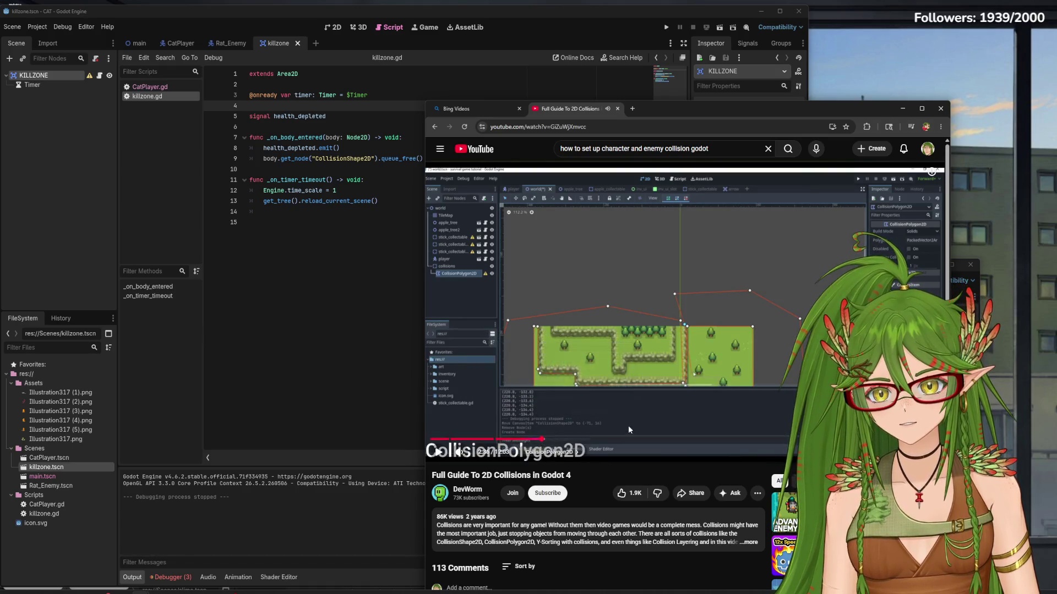
left_click(579, 439)
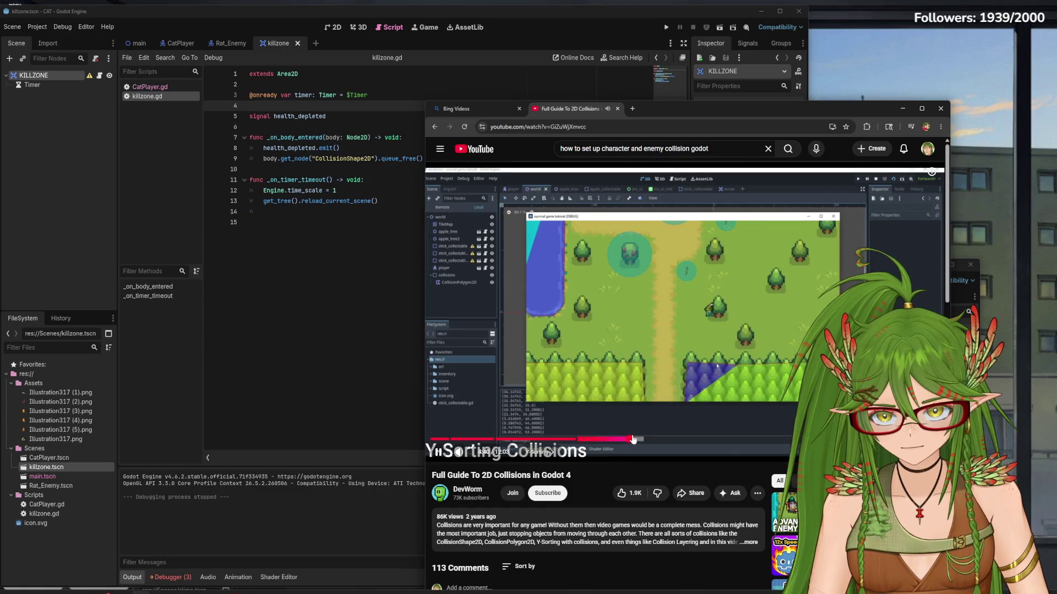
left_click(633, 439)
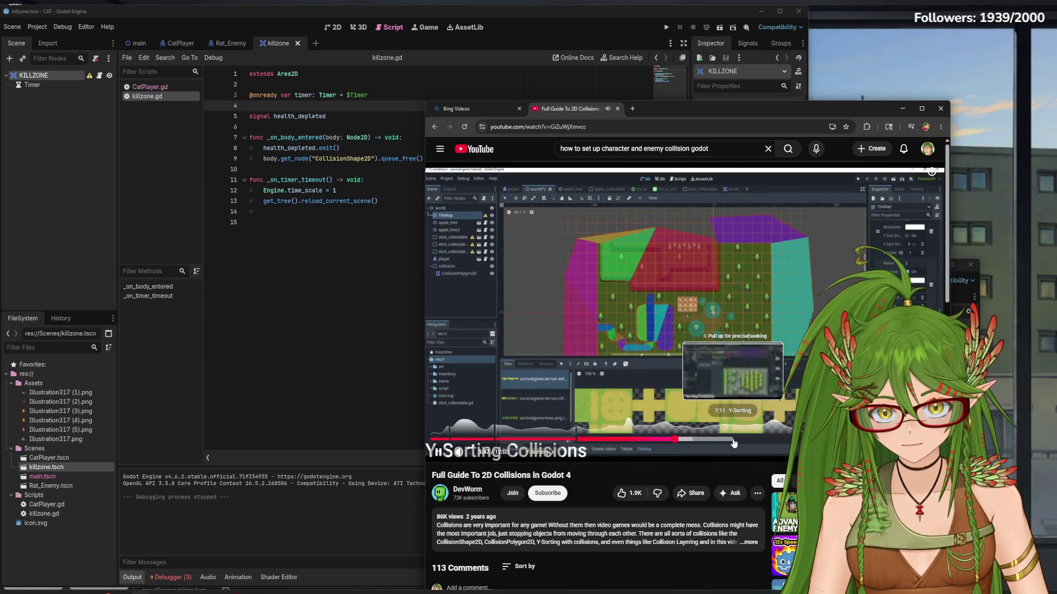
left_click(674, 439)
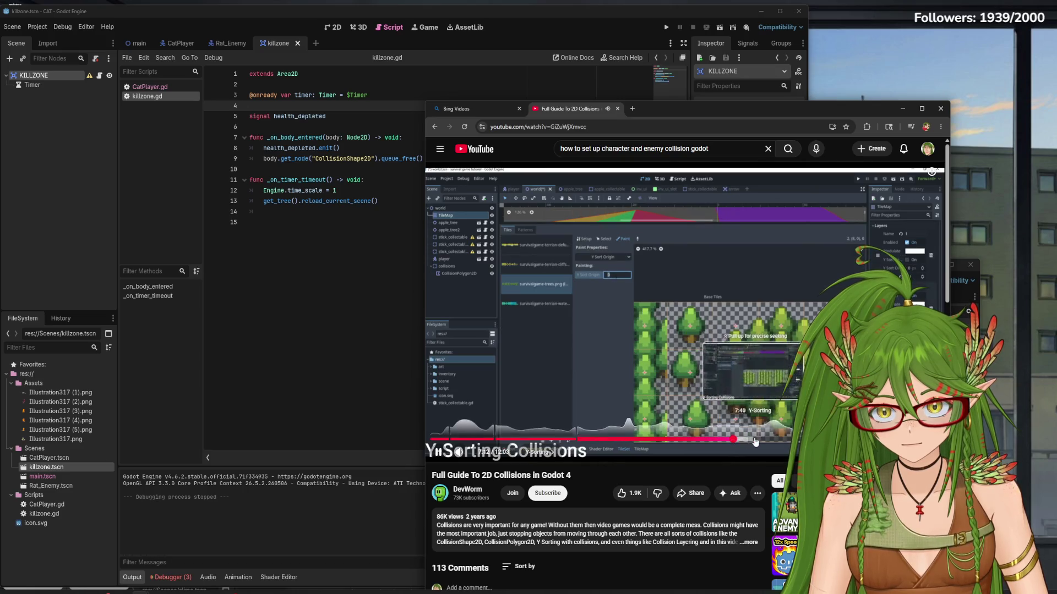
left_click(757, 439)
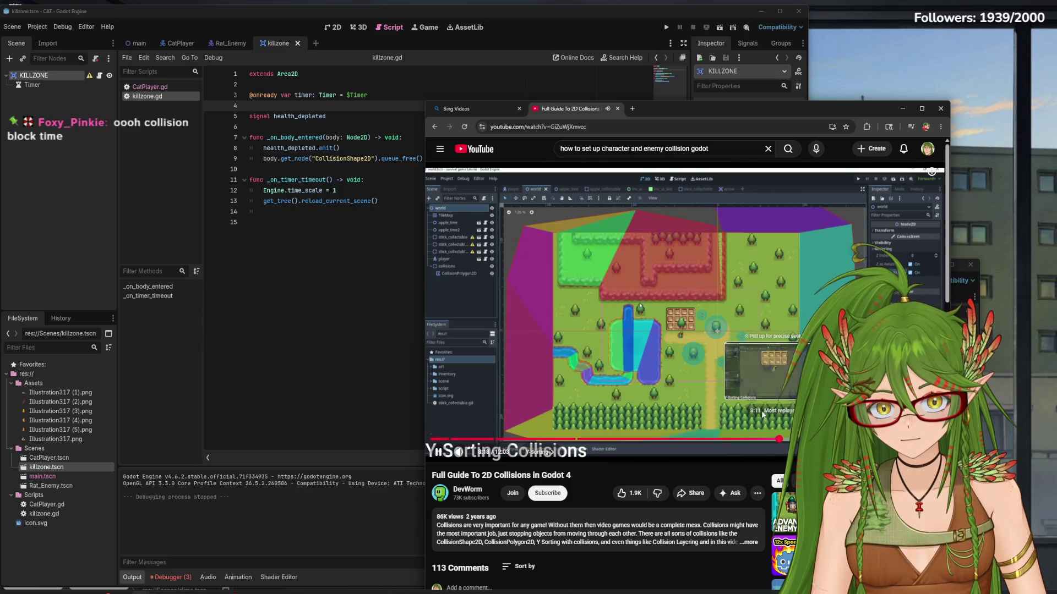
Pause the video, rerun the search with 'godot' in place of 'collision', and browse the results.
left_click(696, 272)
left_click(723, 148)
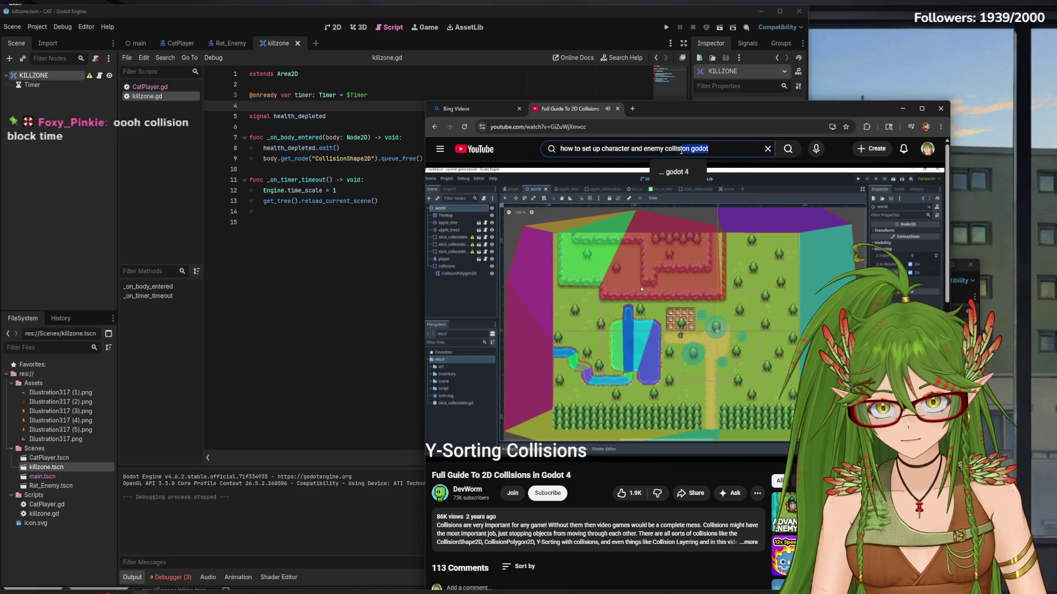
key("BackSpace")
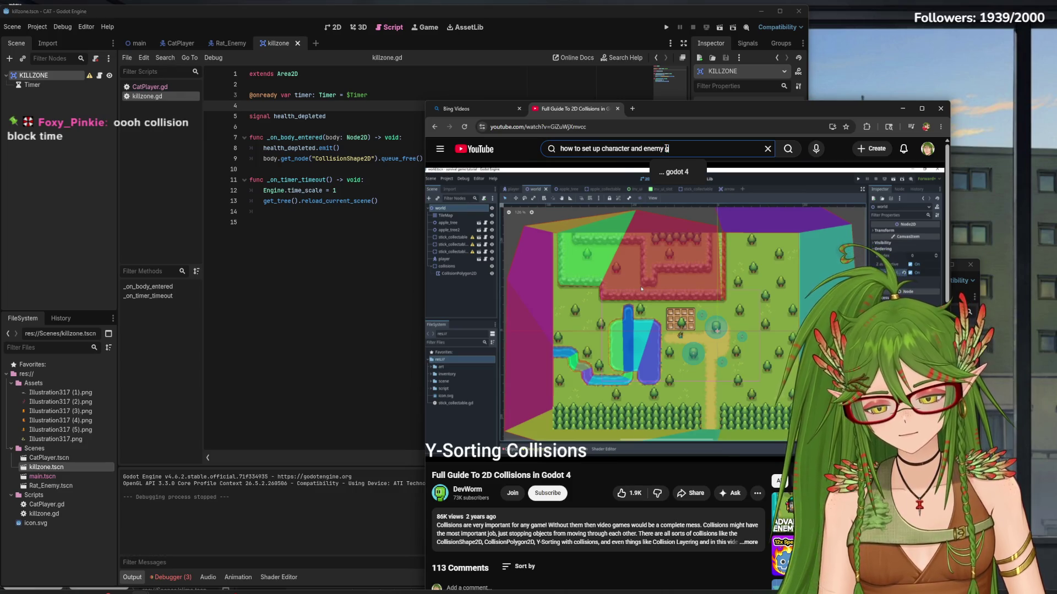
type("godot")
key("Return")
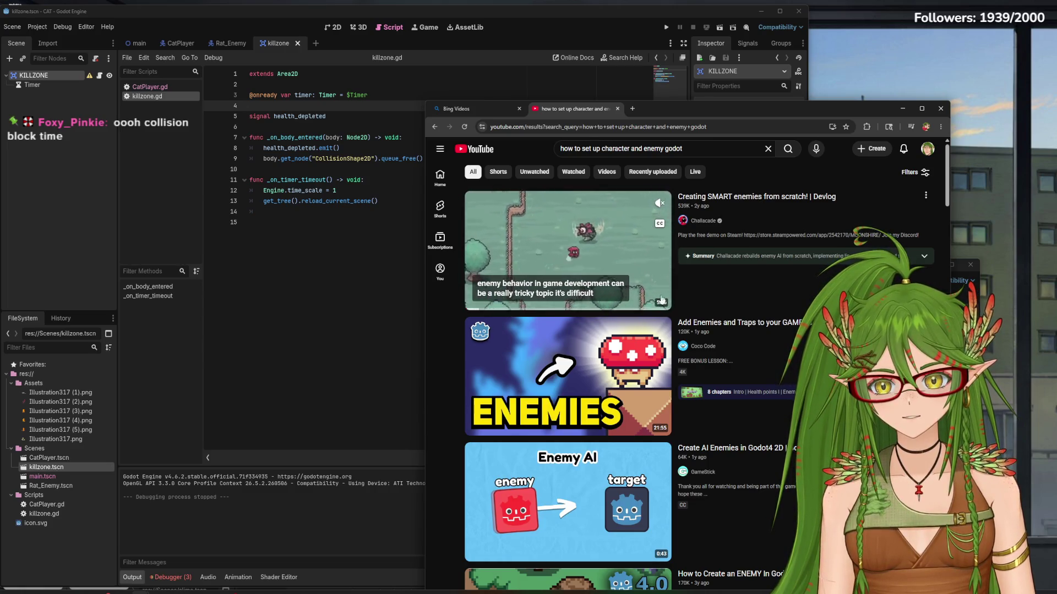
scroll(652, 276, "down", 2)
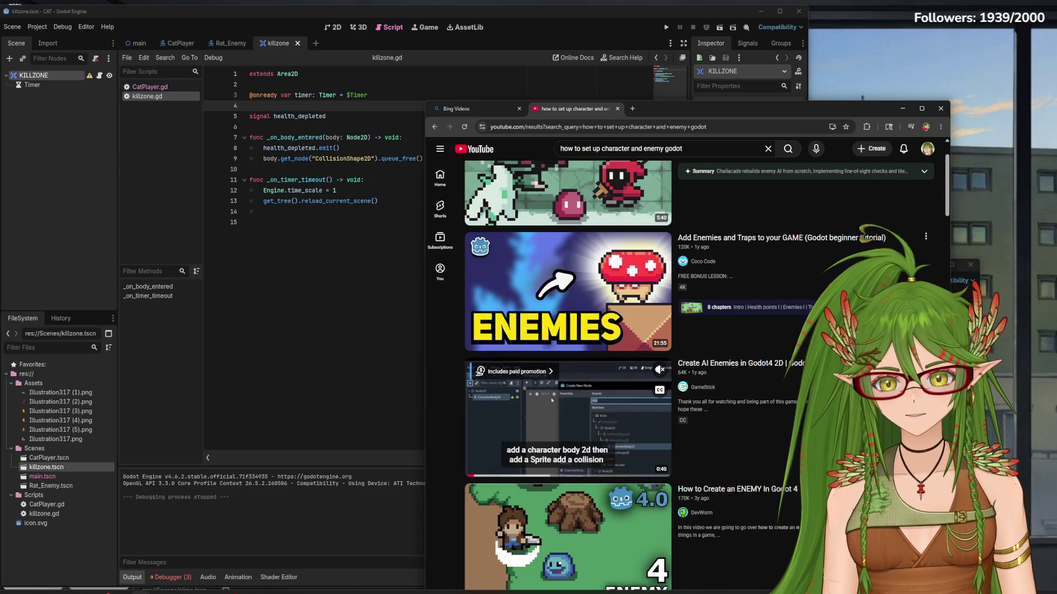
scroll(568, 416, "down", 4)
scroll(568, 357, "down", 3)
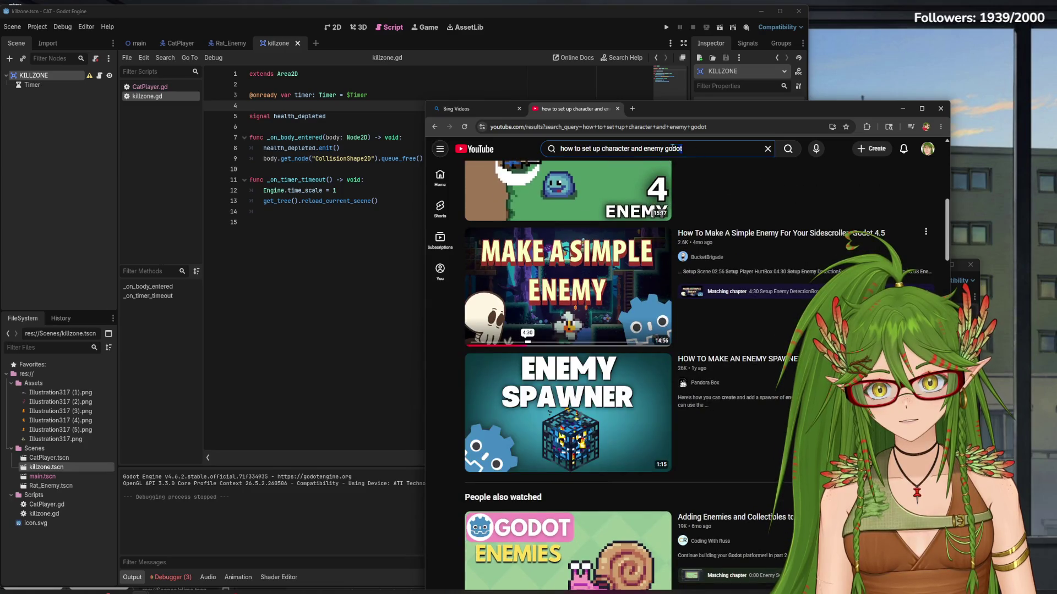
Search for 'how to set up character health godot' and scroll down to the health system videos.
left_click_drag(682, 149, 630, 148)
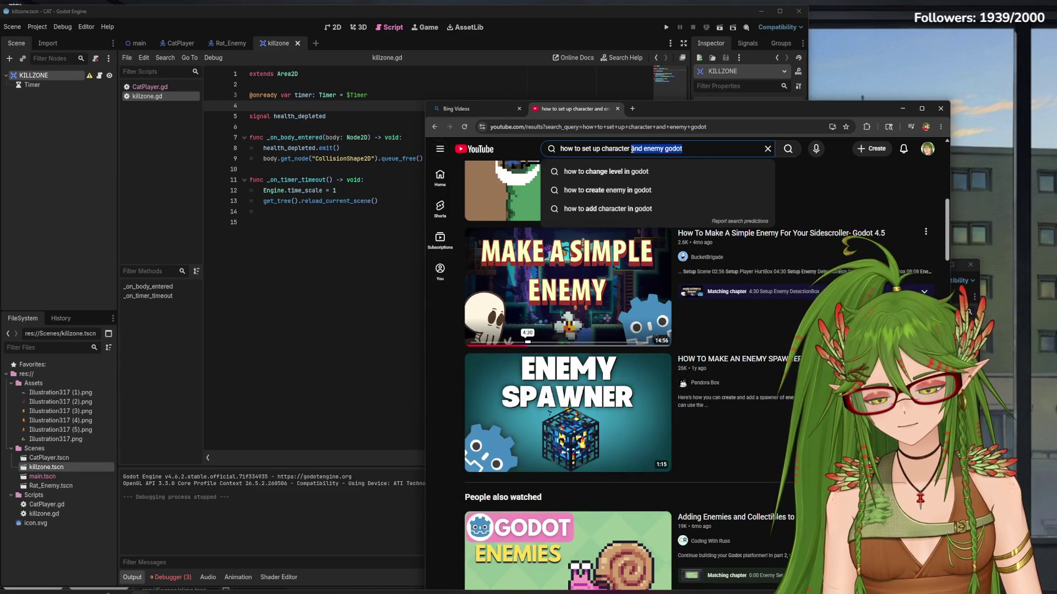
type("health godot")
key("Return")
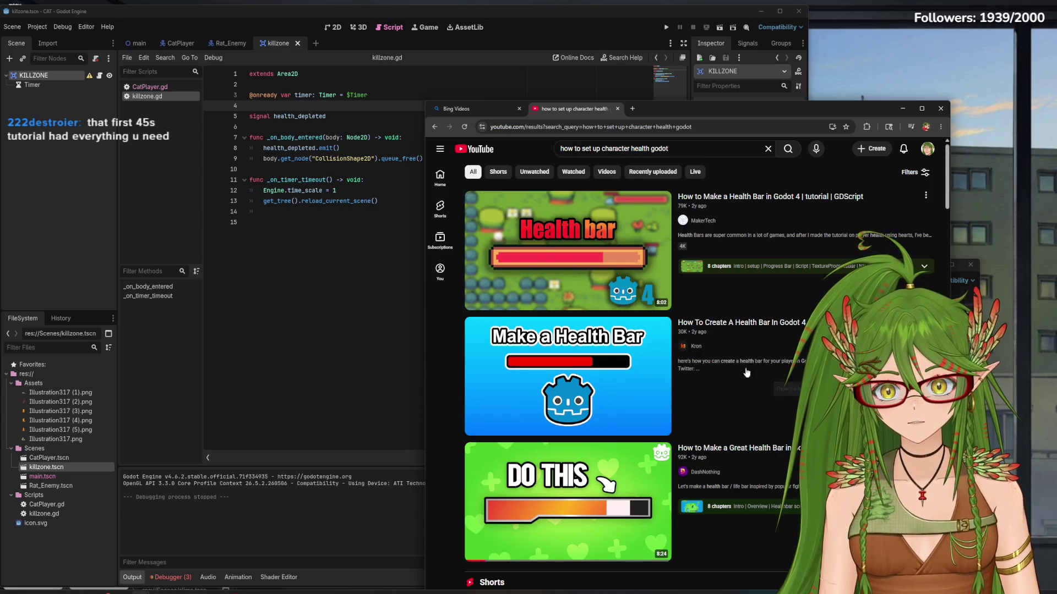
mouse_move(567, 380)
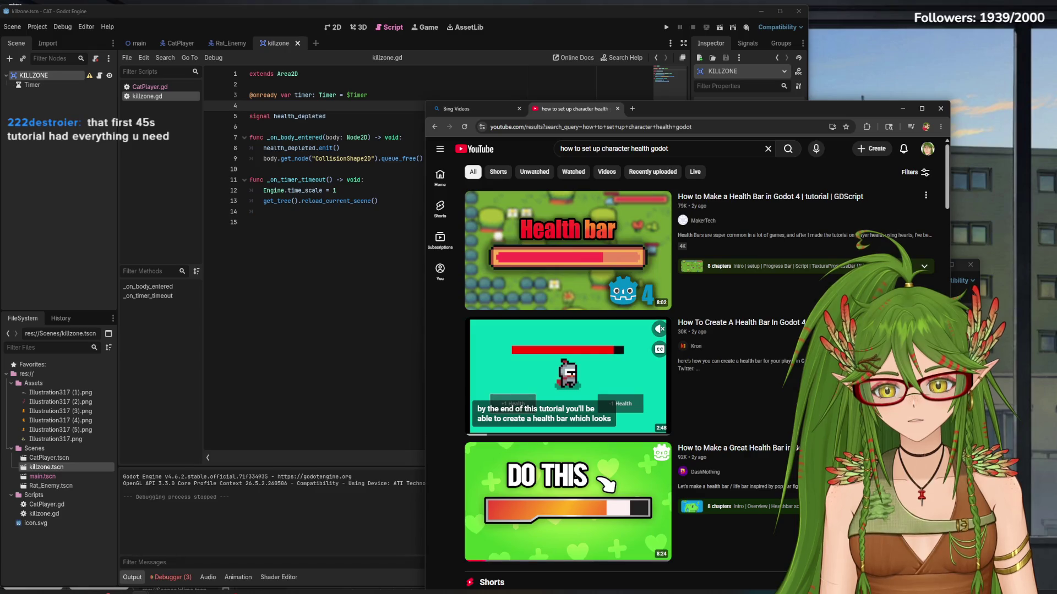
scroll(567, 380, "down", 3)
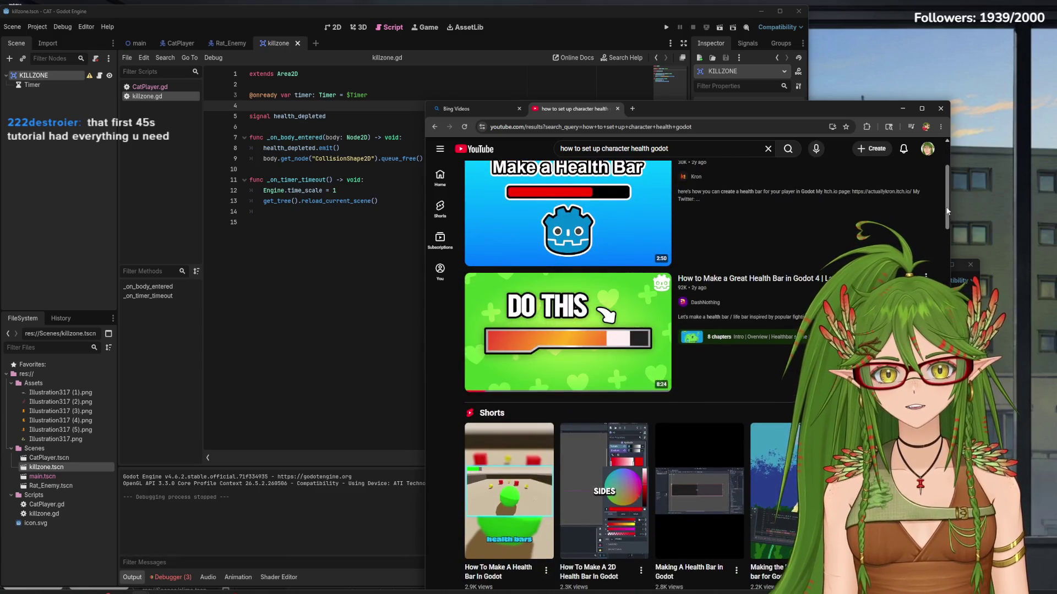
mouse_move(947, 210)
left_mouse_down()
mouse_move(934, 297)
mouse_move(934, 282)
left_mouse_up()
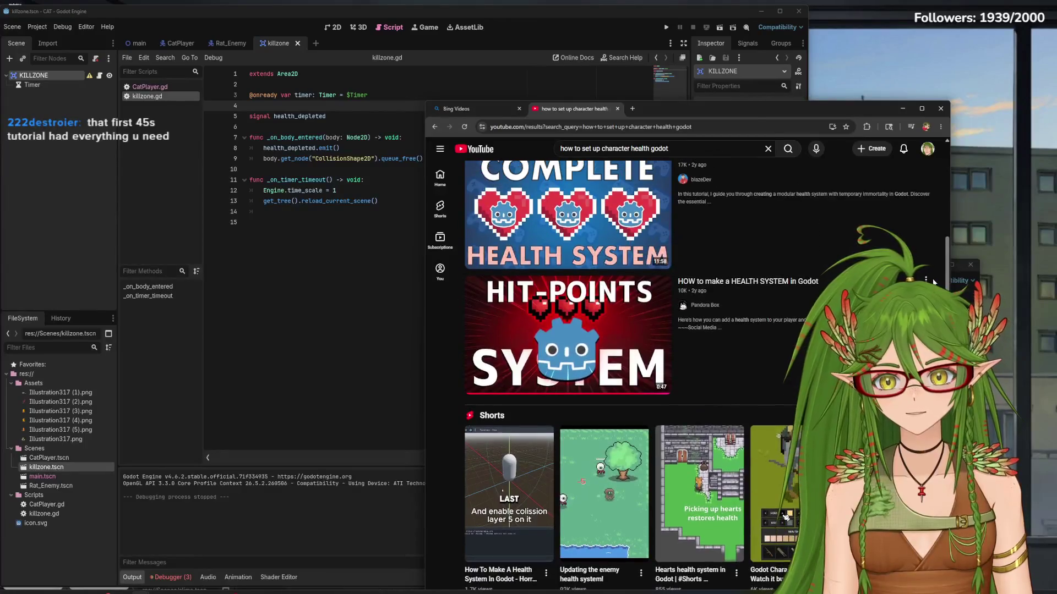
Play HOW to make a HEALTH SYSTEM in Godot up to its damage(attack) function.
left_click(567, 386)
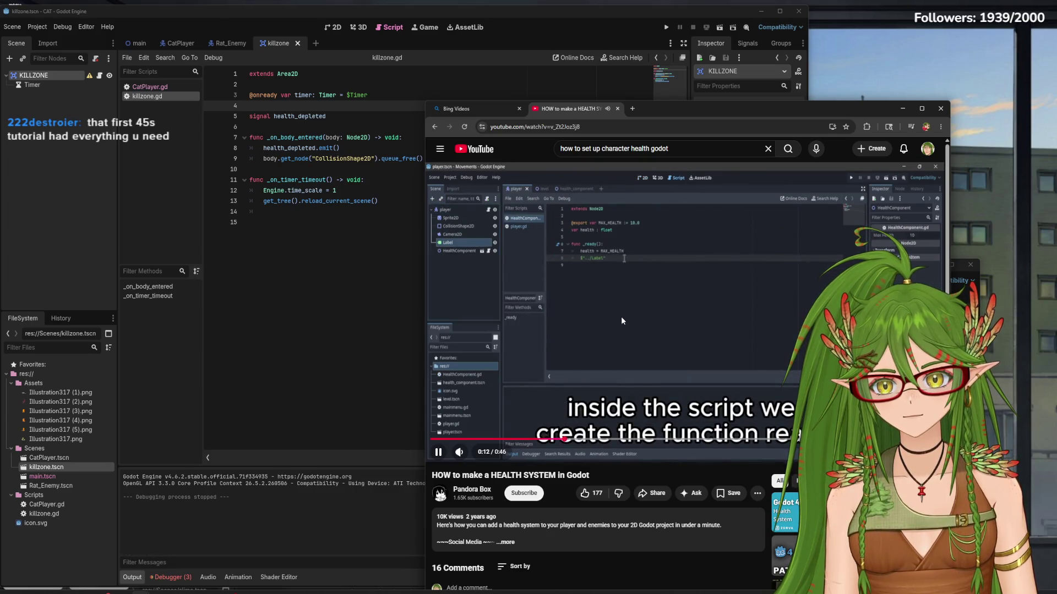
left_click(621, 316)
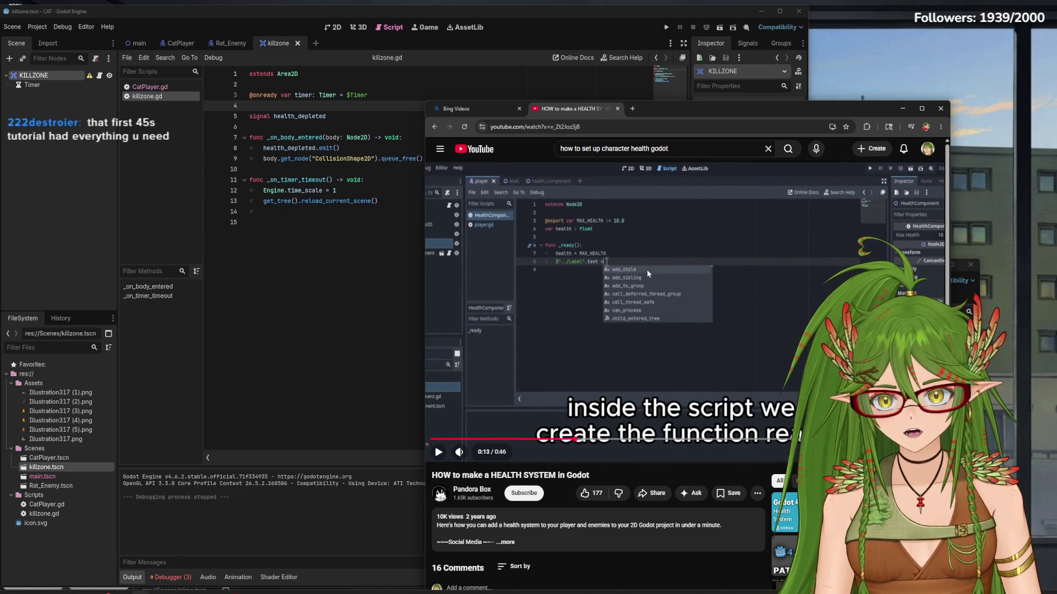
left_click(647, 269)
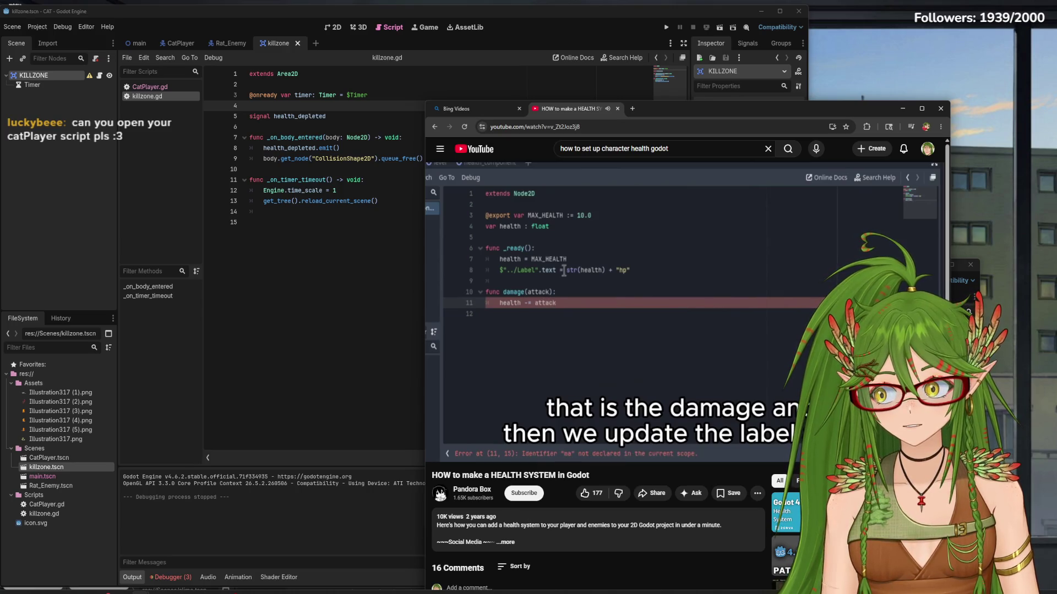
left_click(606, 308)
Open CatPlayer.gd and position and narrow the tutorial browser beside the code, resuming the video.
left_click(157, 89)
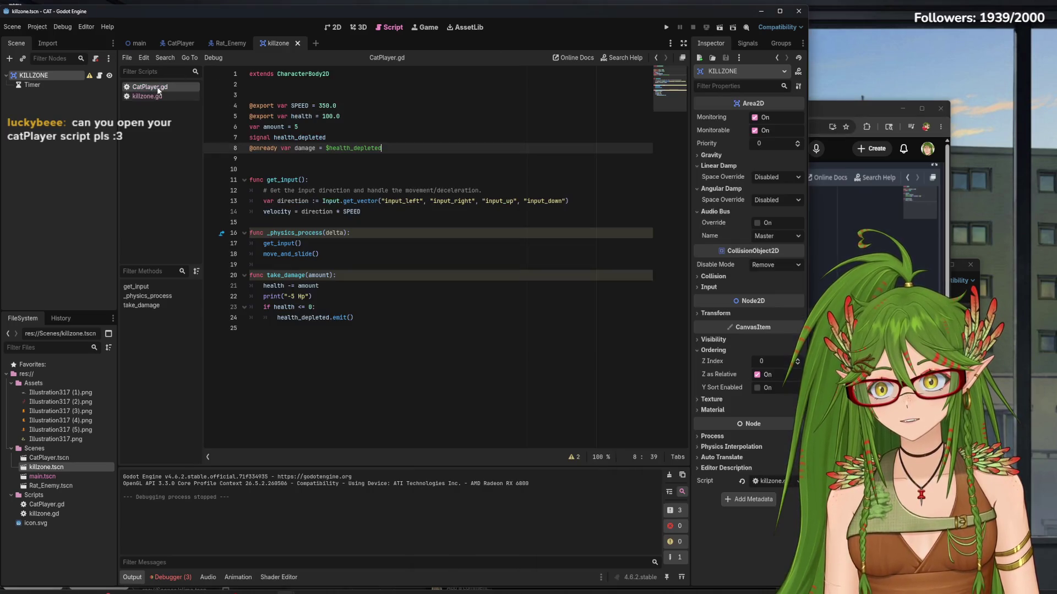
left_click(838, 111)
mouse_move(716, 109)
left_mouse_down()
mouse_move(849, 108)
mouse_move(818, 107)
left_mouse_up()
left_click_drag(523, 257, 598, 257)
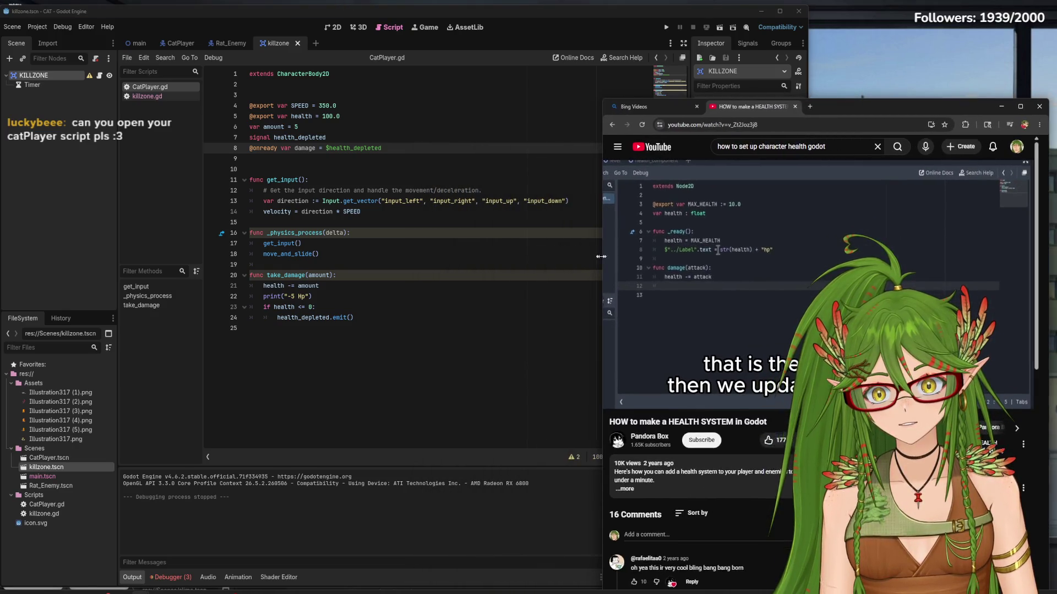
left_click(719, 266)
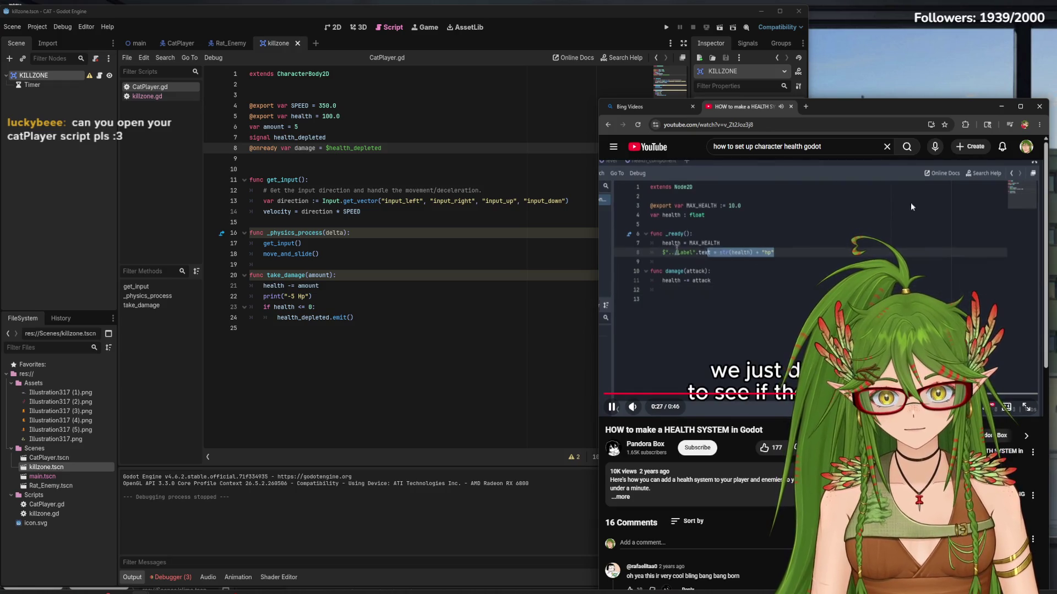
left_click_drag(854, 104, 818, 98)
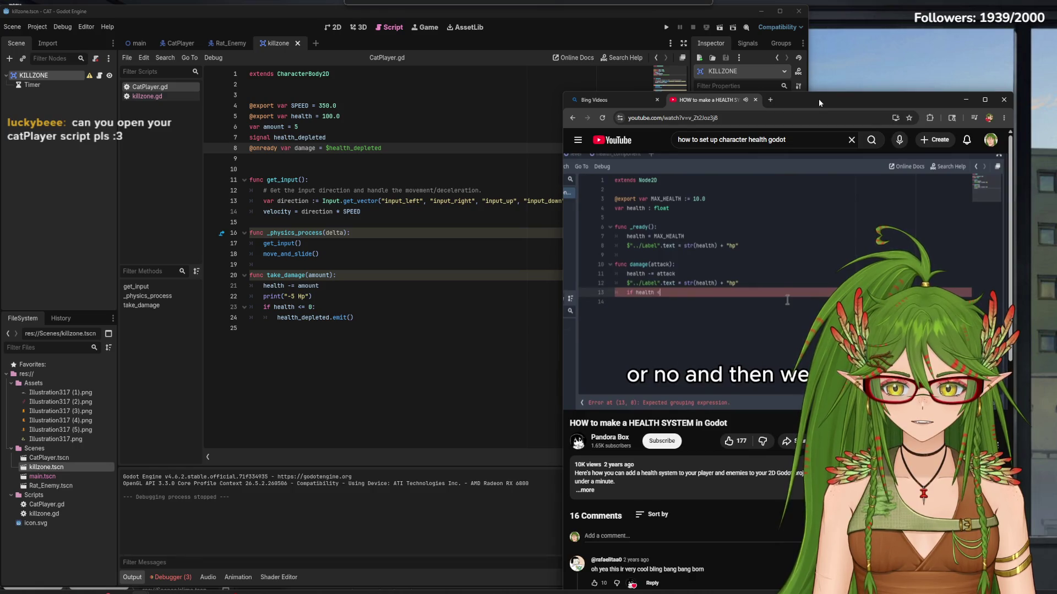
Scrub the health tutorial, replay it from the start to 0:35, then put the browser away.
mouse_move(793, 268)
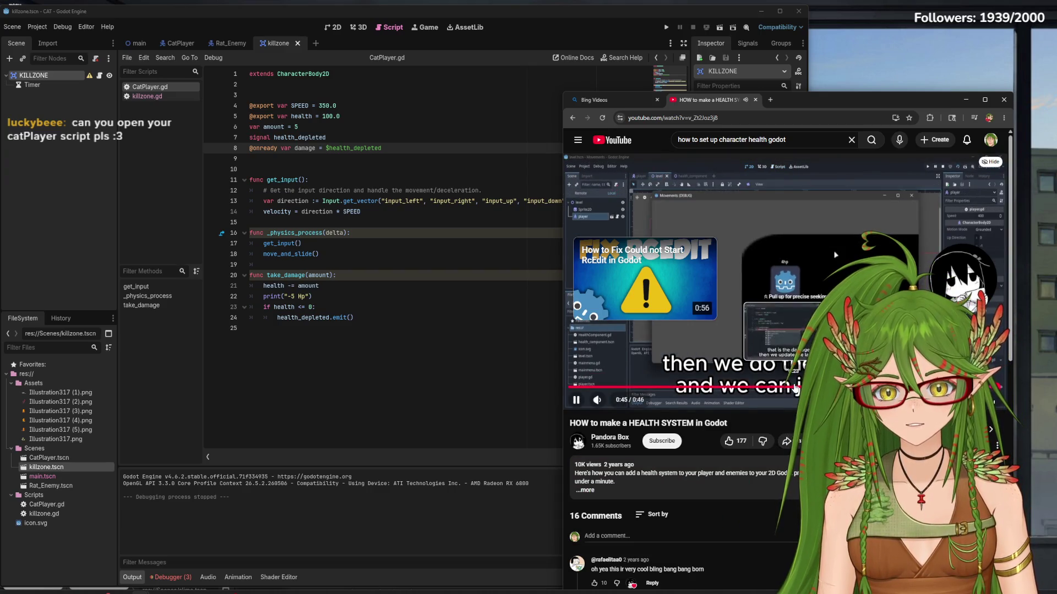
mouse_move(792, 388)
left_mouse_down()
mouse_move(587, 391)
mouse_move(574, 379)
left_mouse_up()
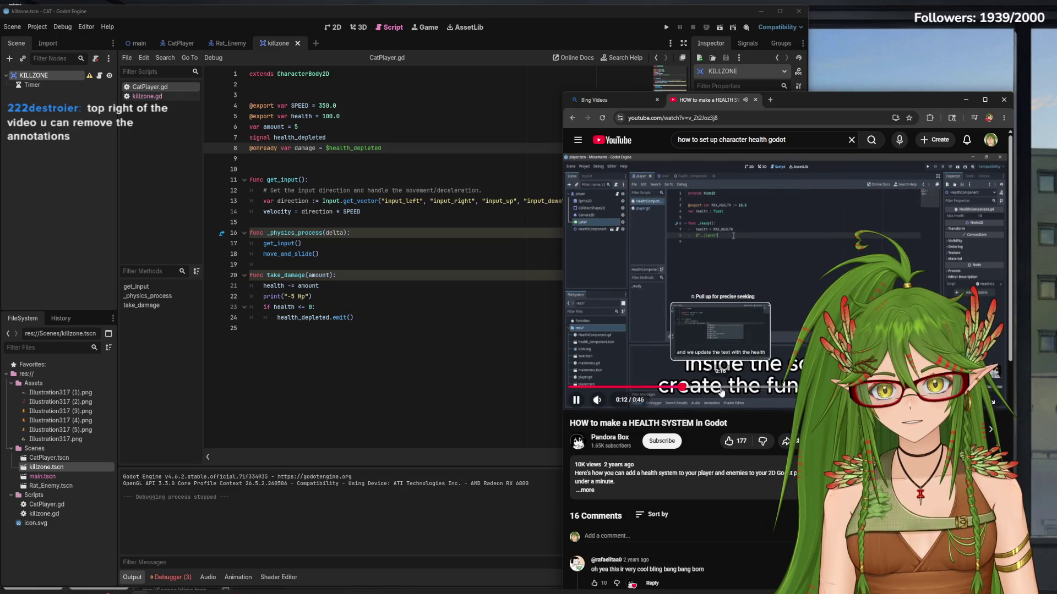
left_click(738, 297)
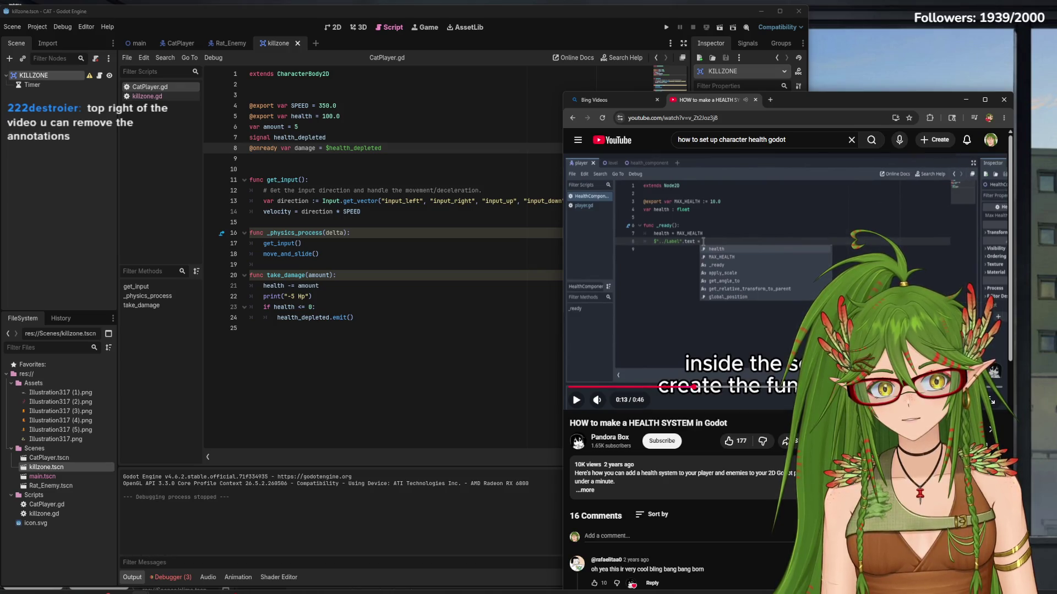
left_click(788, 396)
left_click(788, 396)
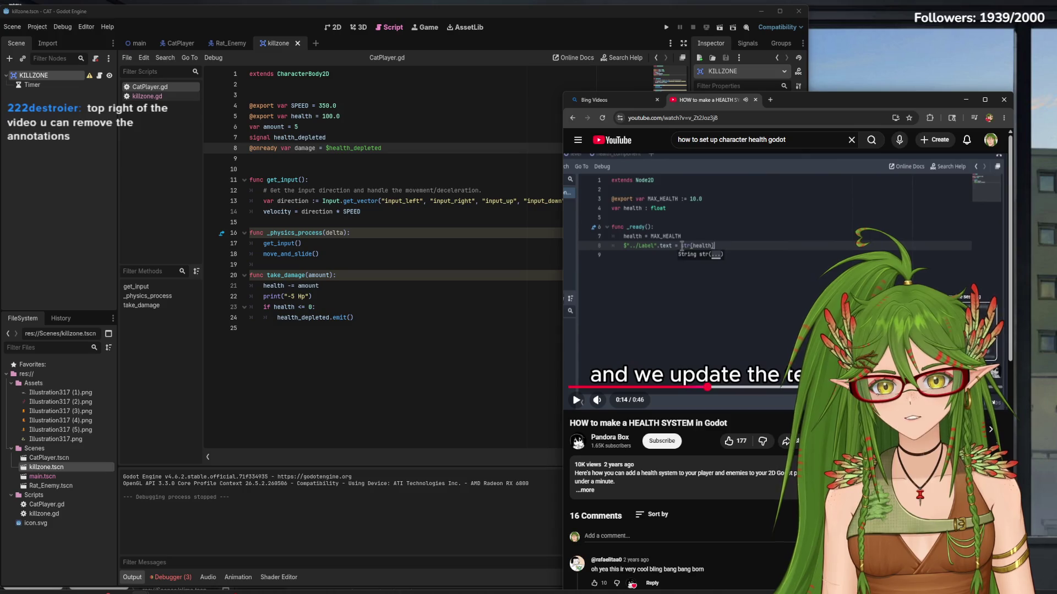
left_click_drag(789, 388, 982, 387)
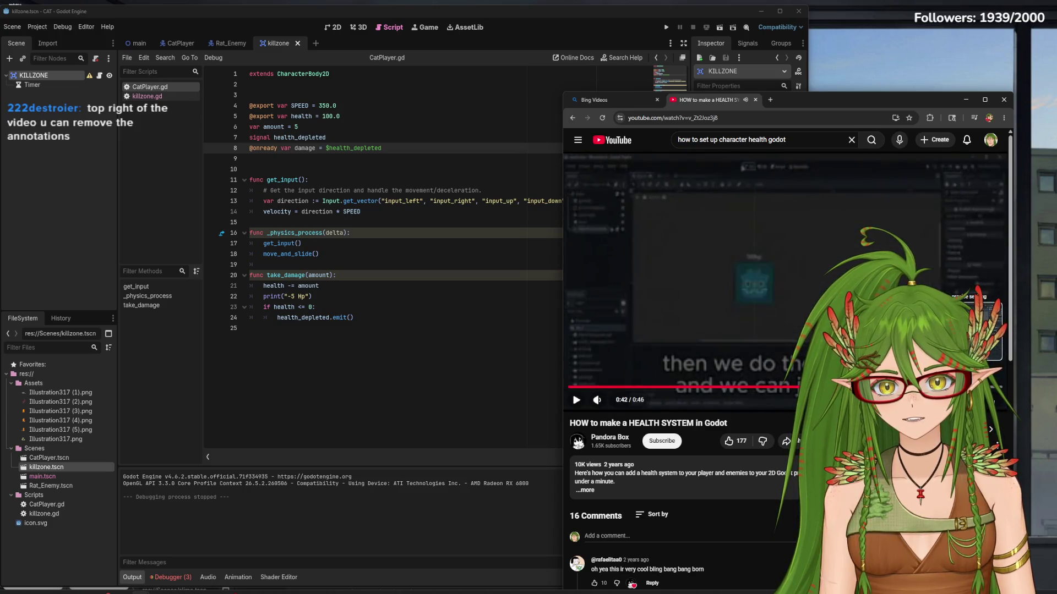
left_click(991, 161)
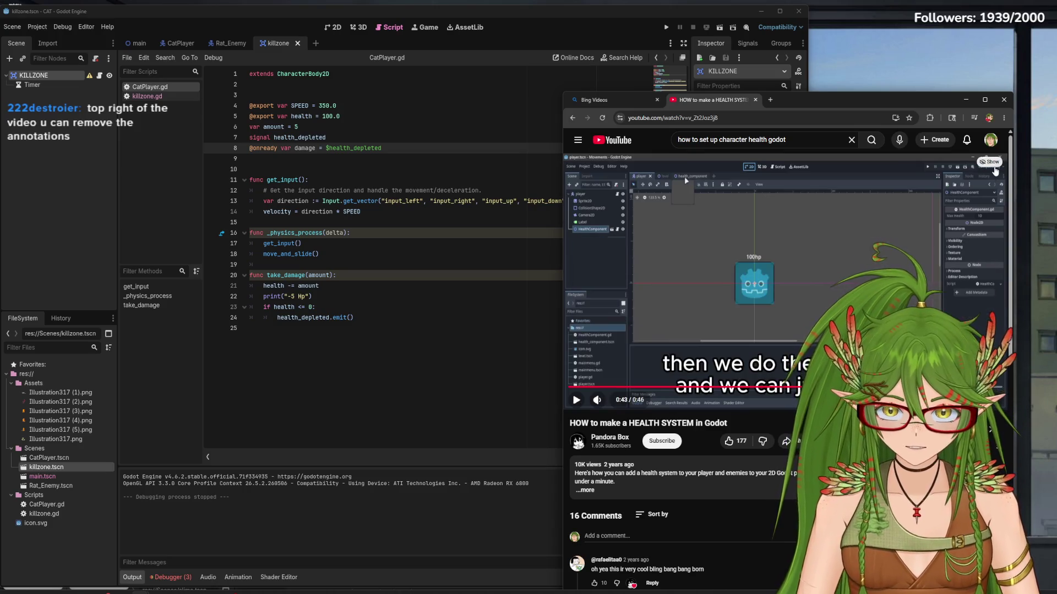
mouse_move(726, 388)
left_mouse_down()
mouse_move(764, 388)
mouse_move(587, 387)
left_mouse_up()
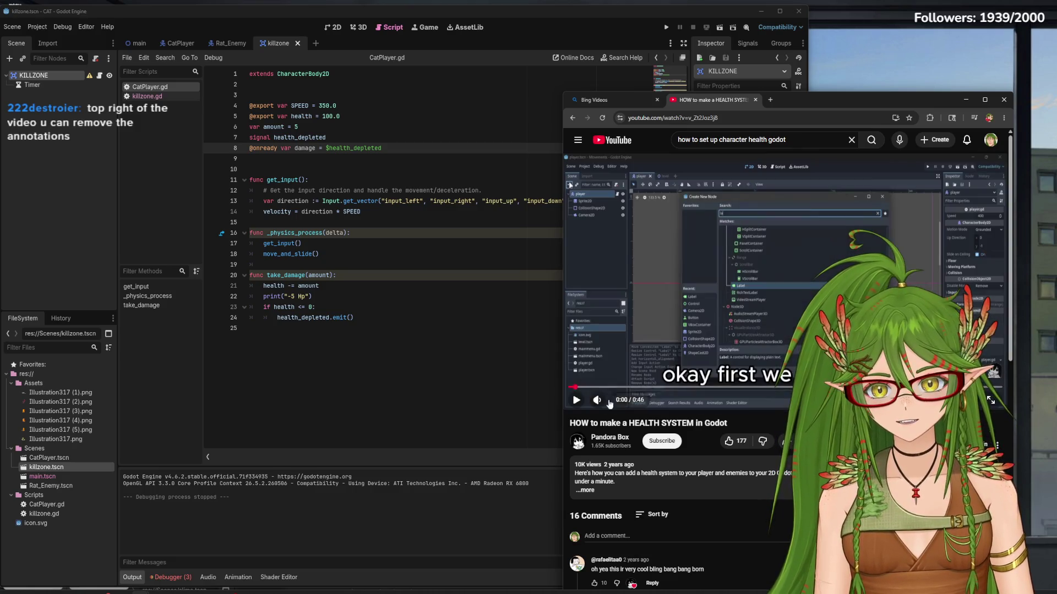
left_click(577, 401)
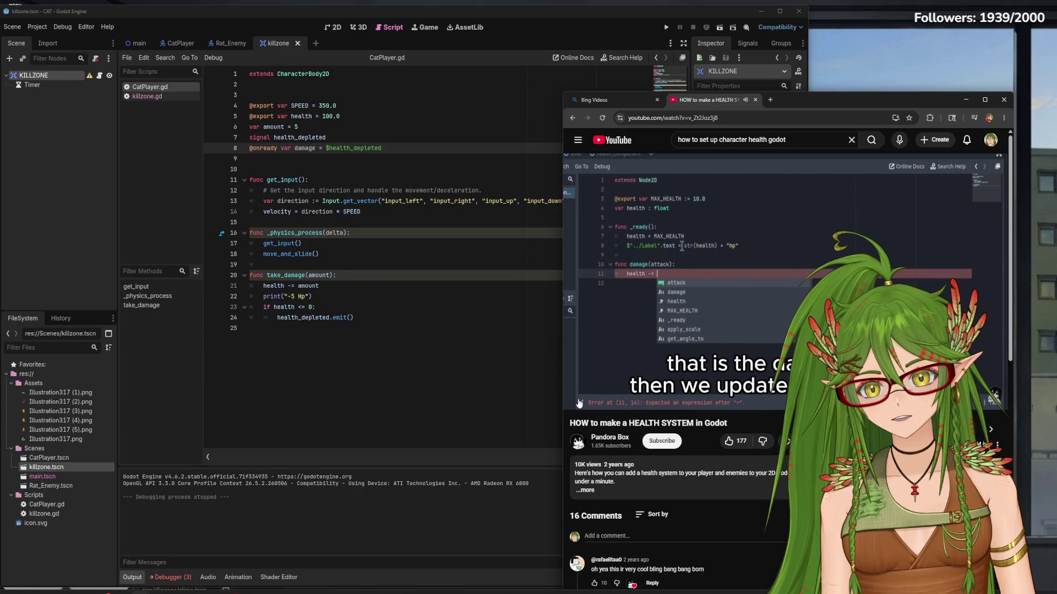
mouse_move(582, 407)
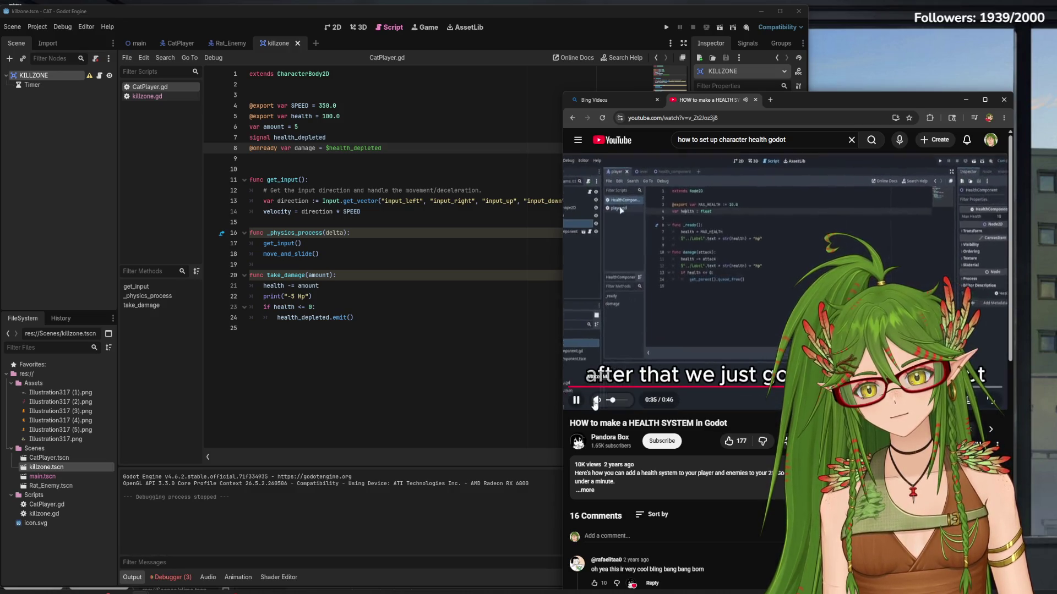
left_click(577, 401)
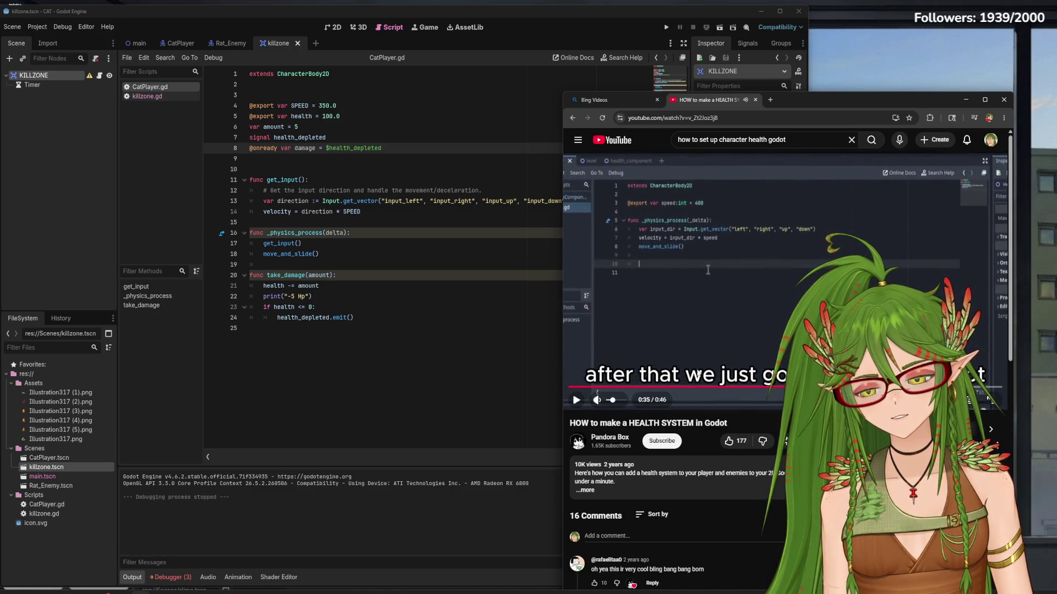
left_click(982, 104)
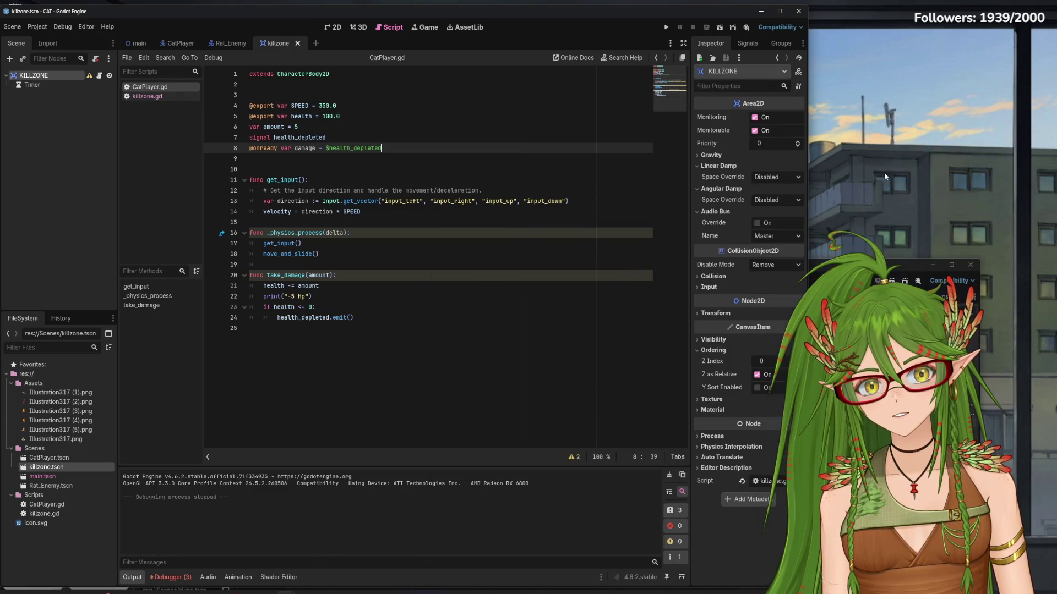
Put away the other practice project and show the CatPlayer scene in the 2D view.
left_click(372, 352)
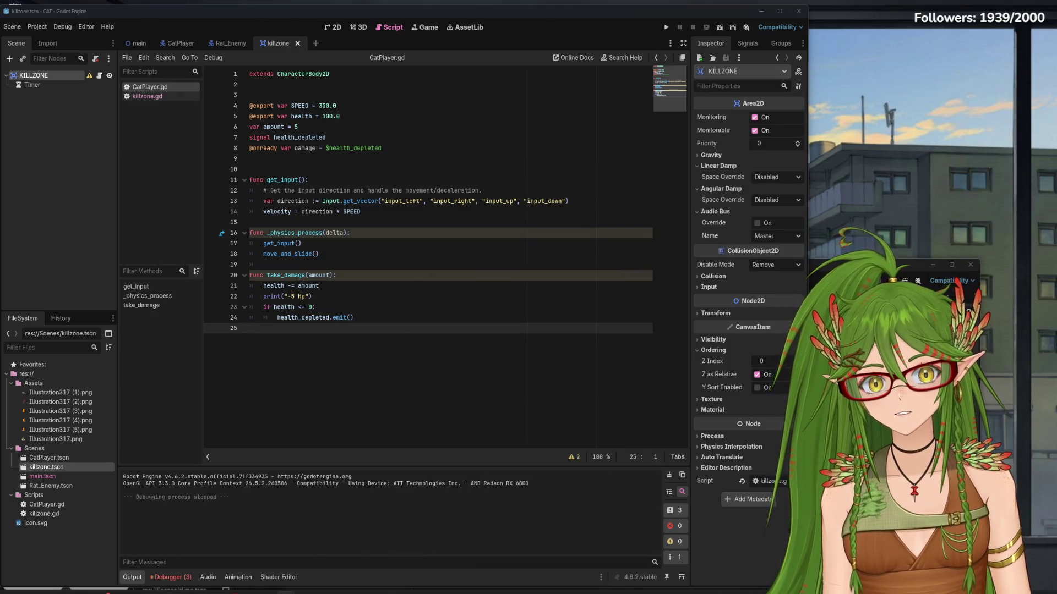
mouse_move(854, 265)
left_mouse_down()
mouse_move(854, 149)
mouse_move(839, 78)
left_mouse_up()
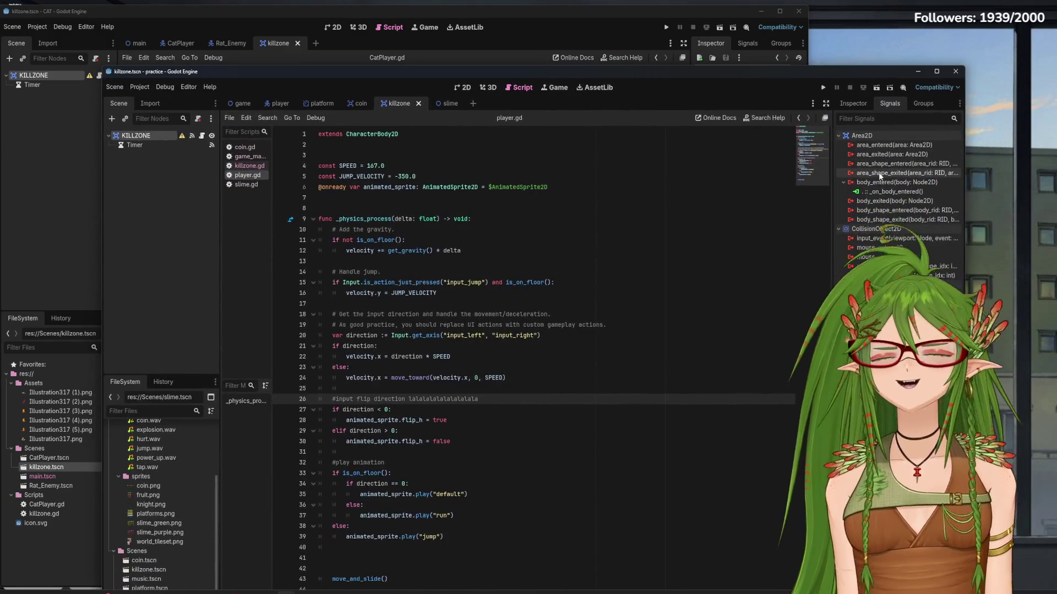
left_click(918, 67)
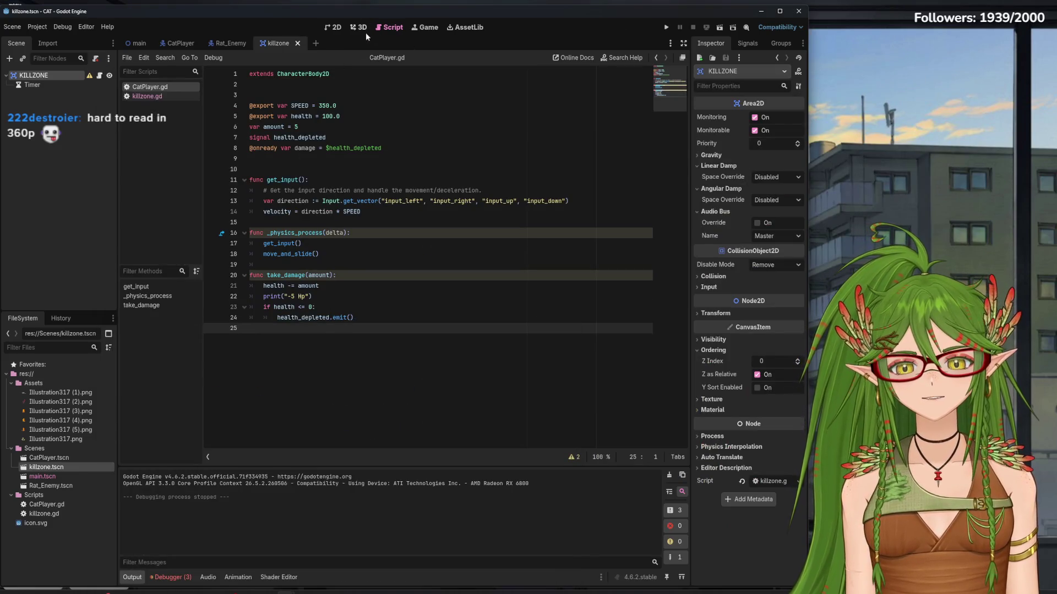
left_click(334, 27)
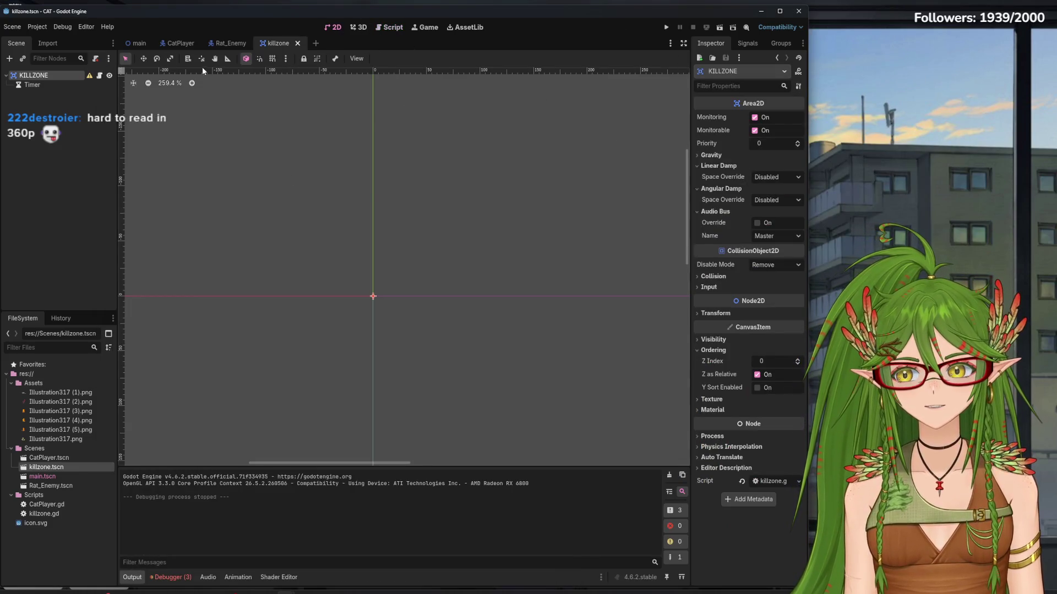
left_click(181, 43)
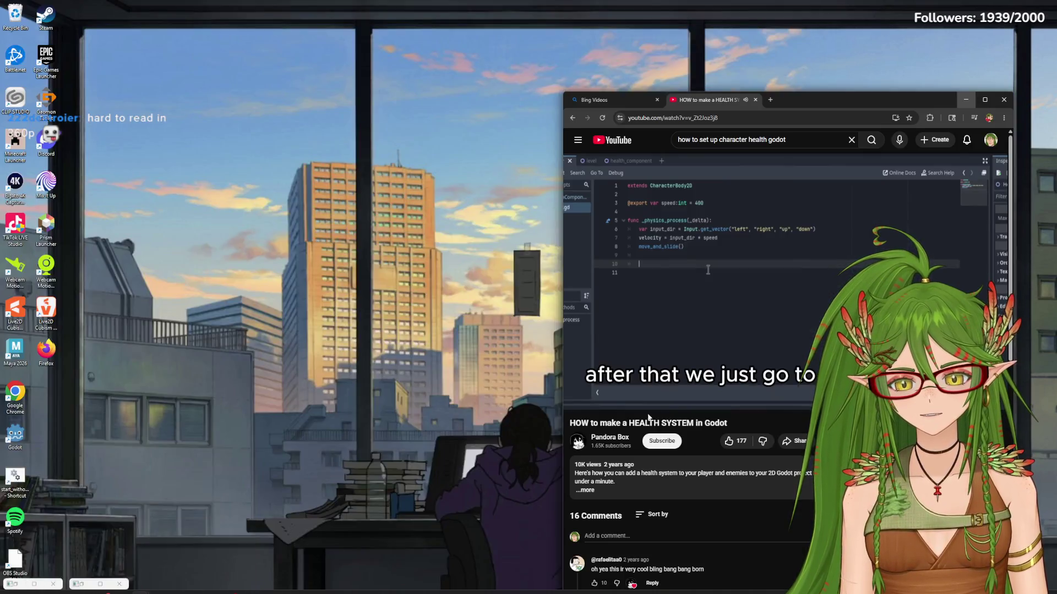
Bring the tutorial browser back and toggle its video fullscreen on and off.
left_click(181, 555)
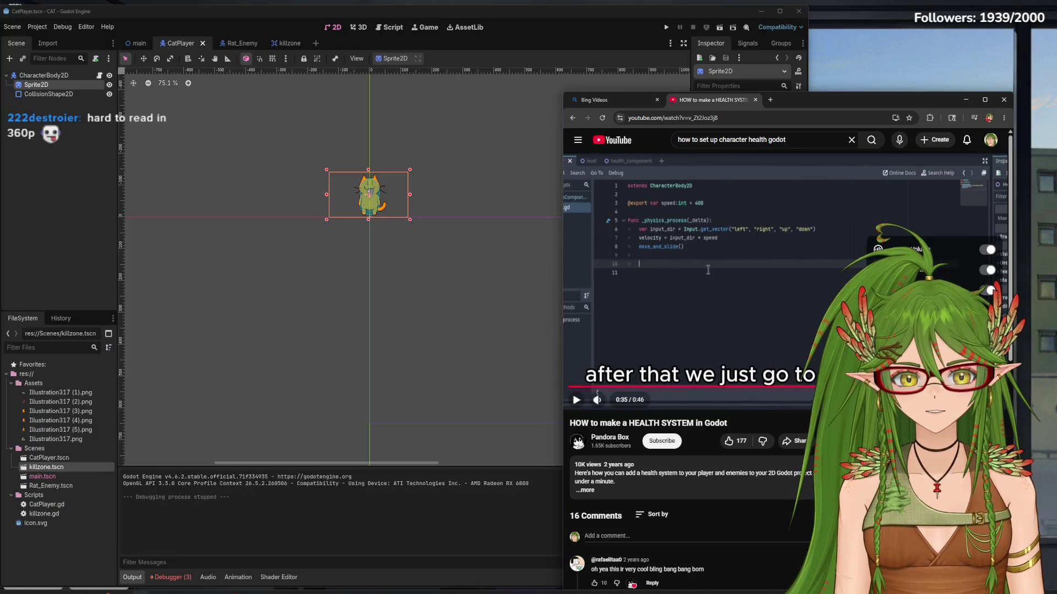
left_click(936, 369)
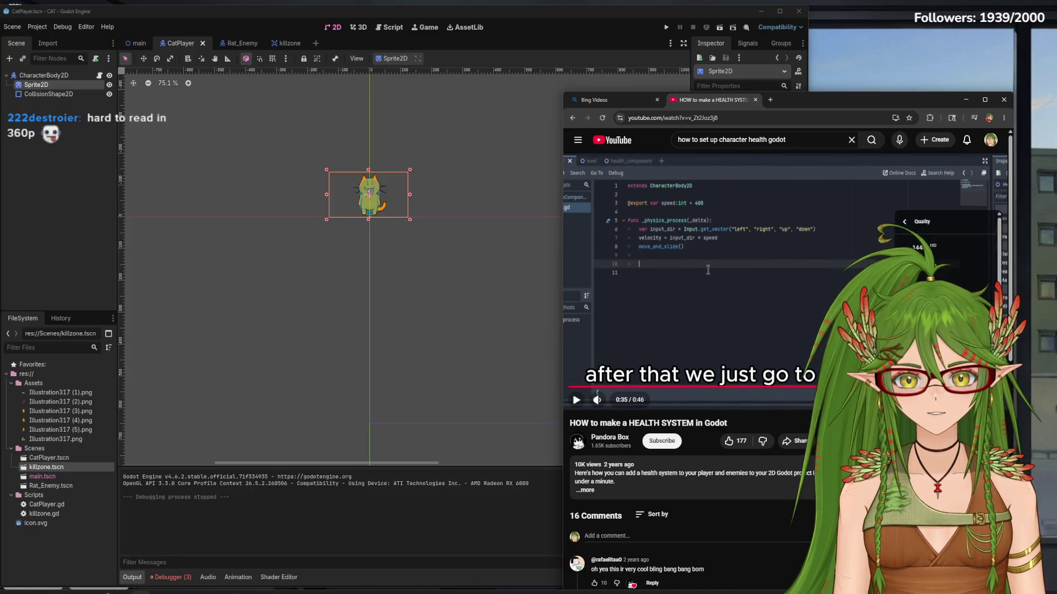
key("f")
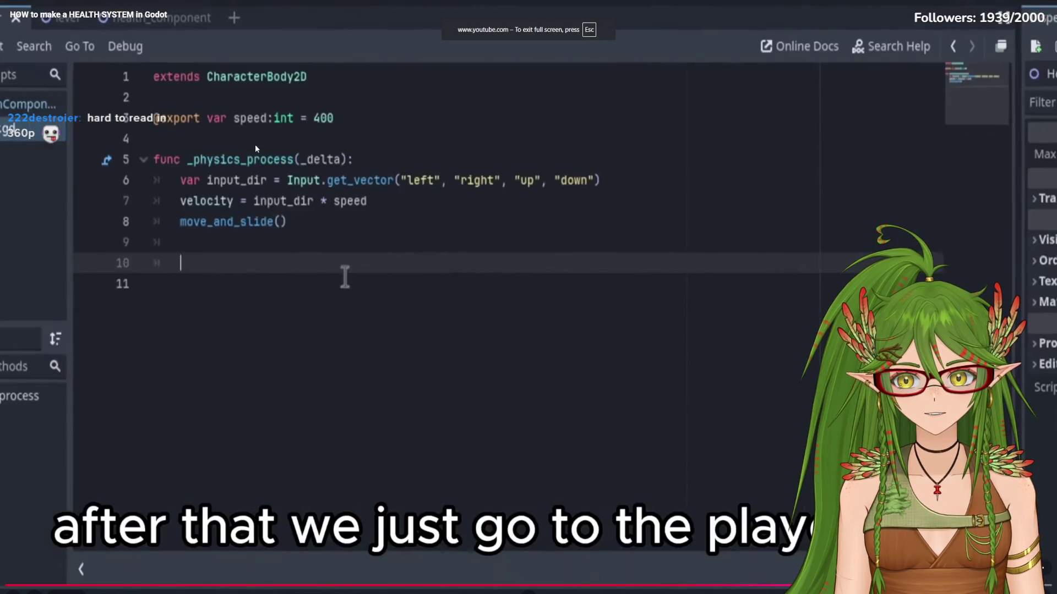
key("Escape")
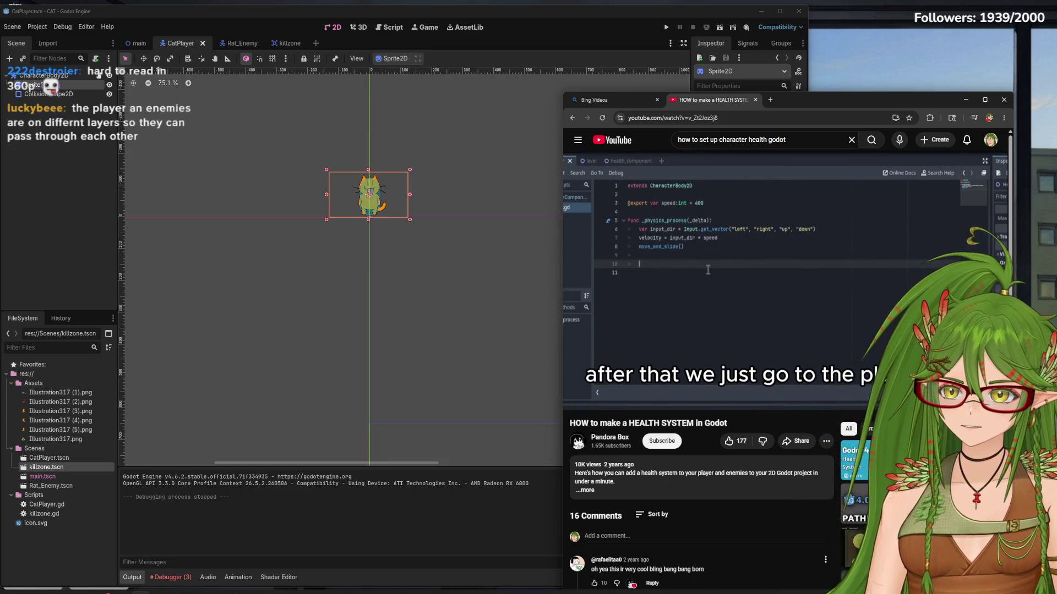
Run the game and walk the cat back and forth around the rat to check which draws on top.
left_click(966, 99)
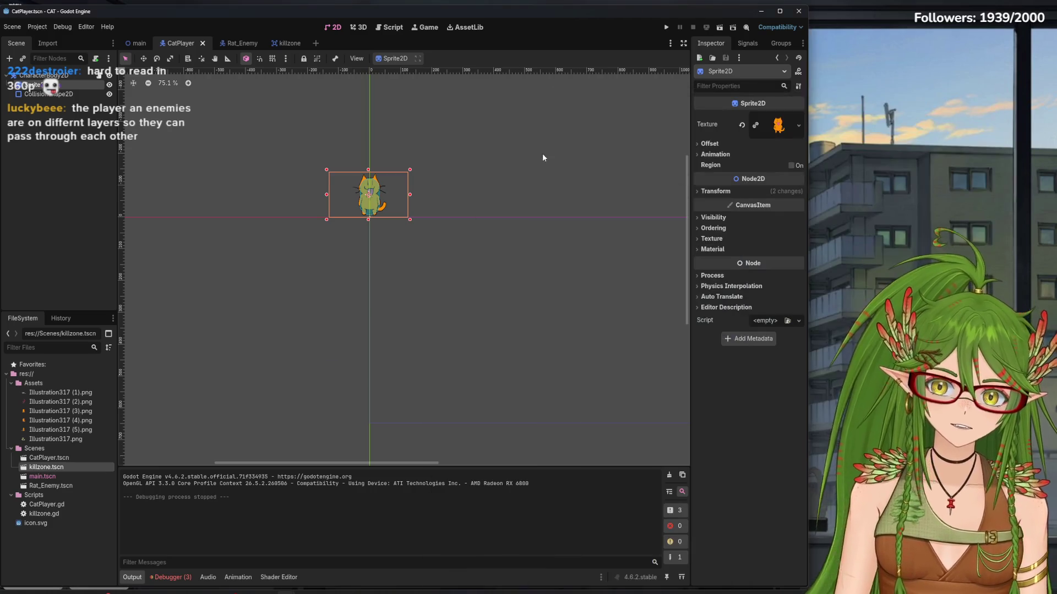
left_click(665, 27)
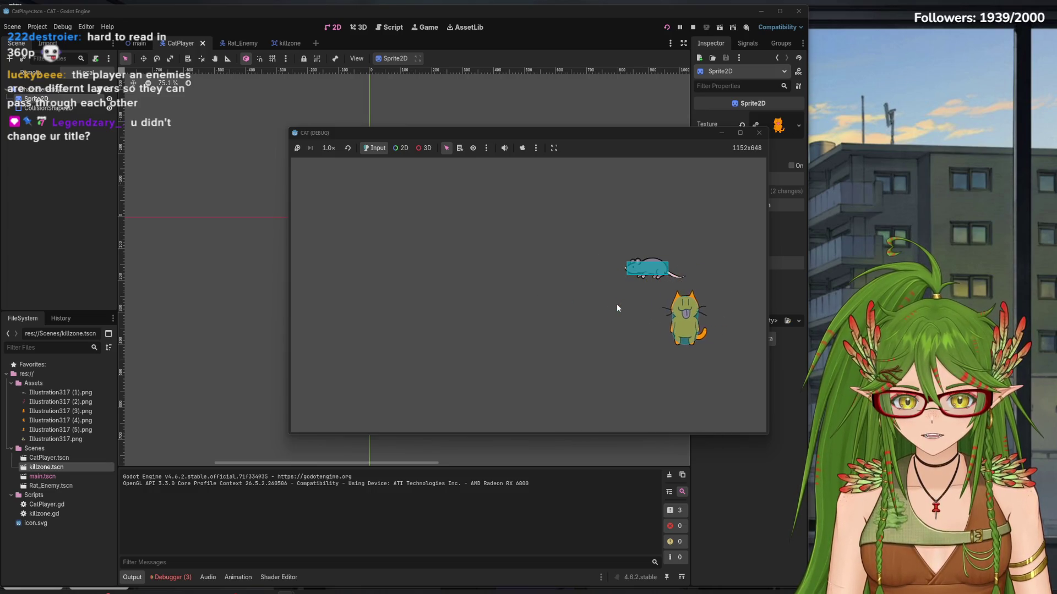
key("space")
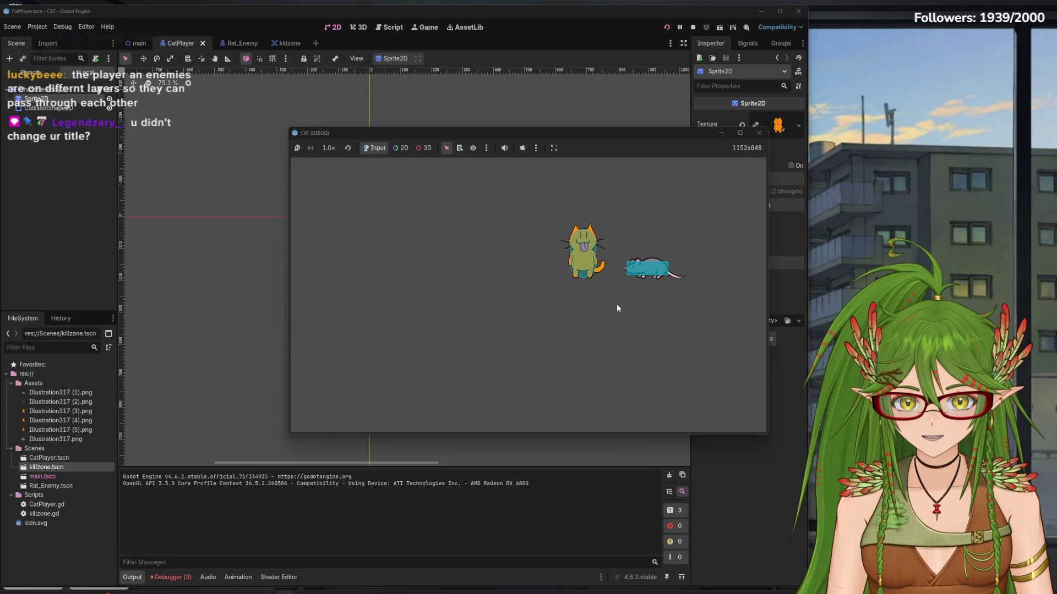
key("Left")
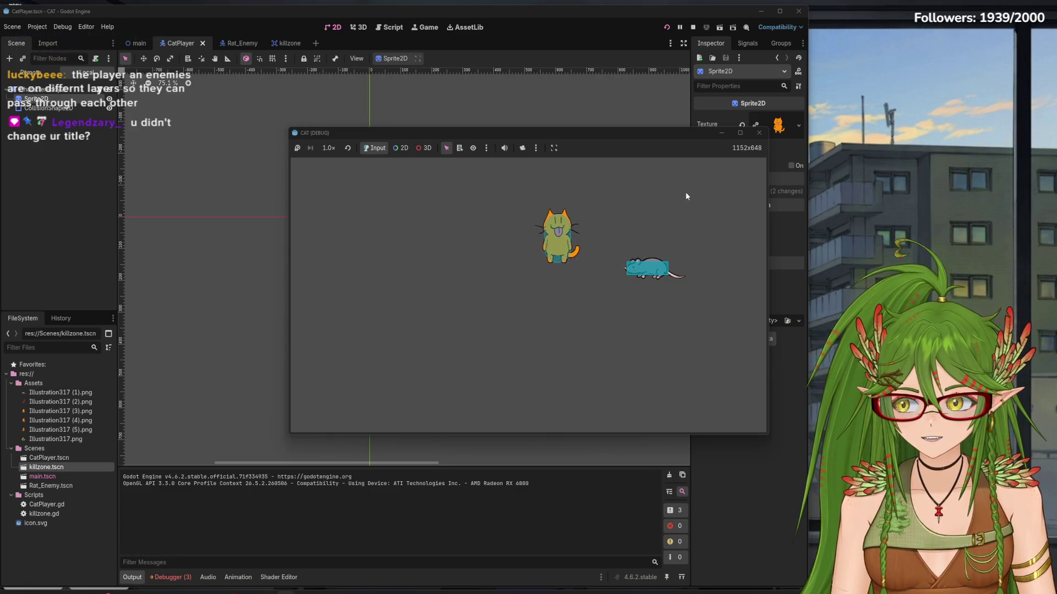
key("Right")
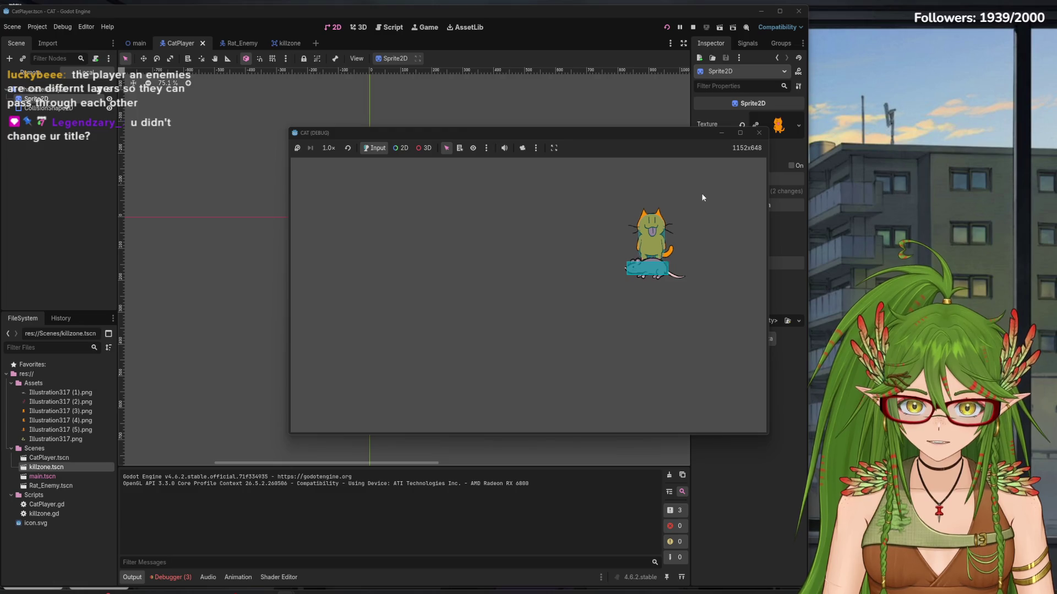
key("Left")
key("Right")
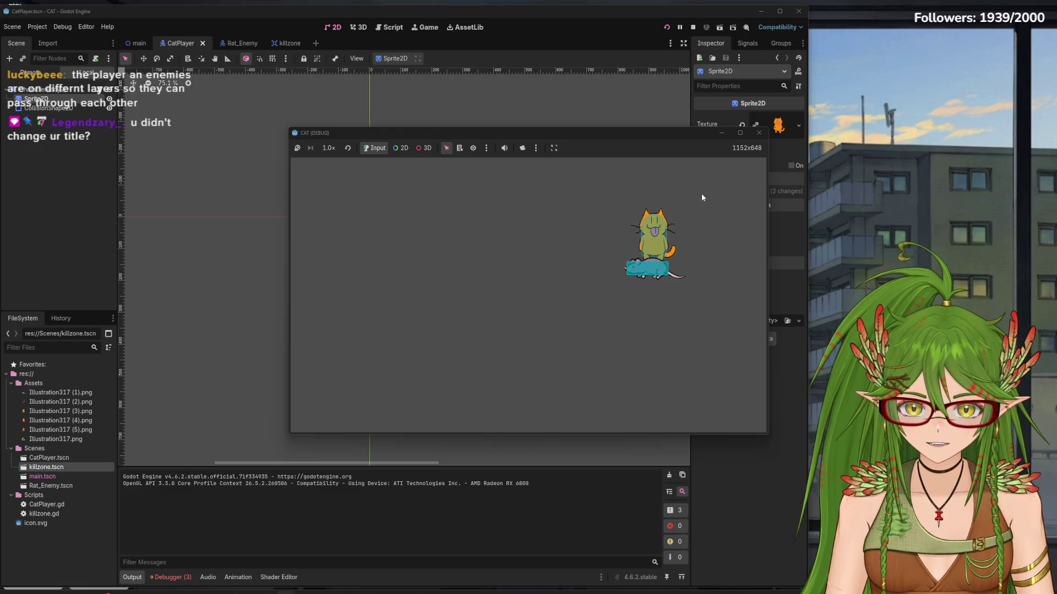
key("Left")
key("Right")
key("Left")
key("Right")
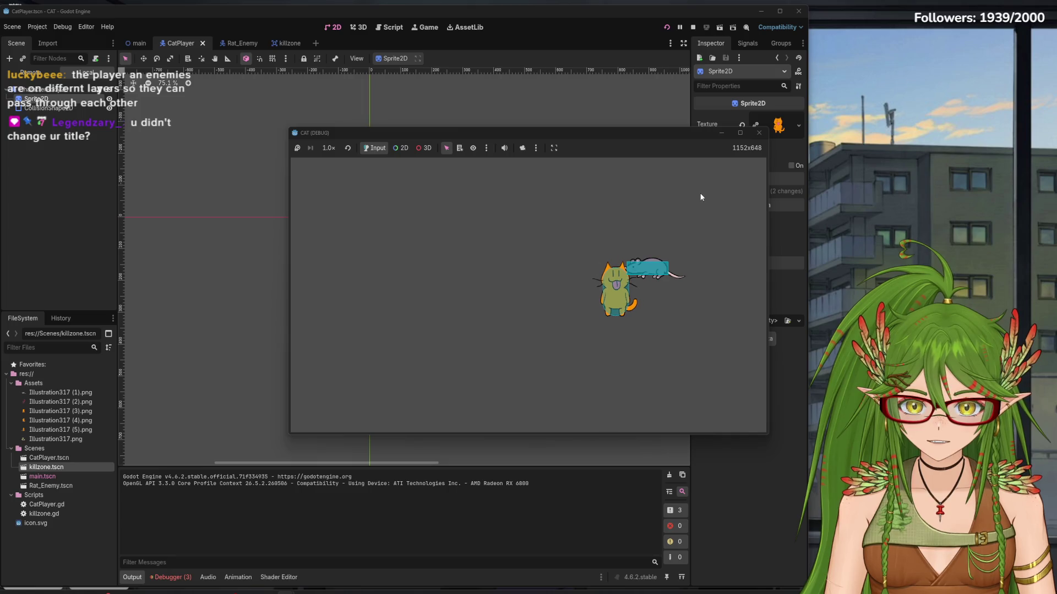
key("Right")
key("space")
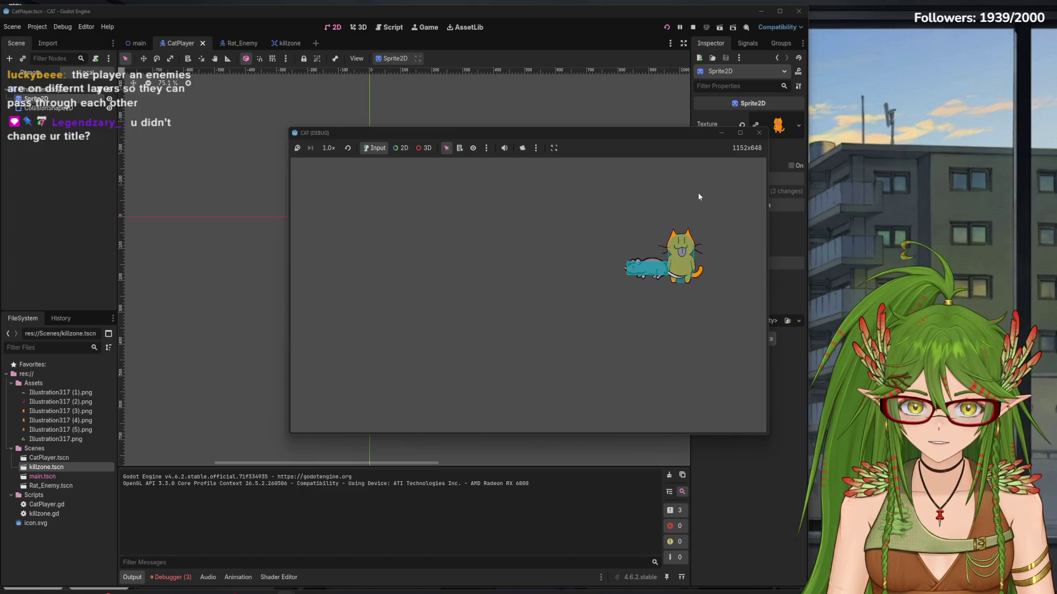
key("Left")
key("Left")
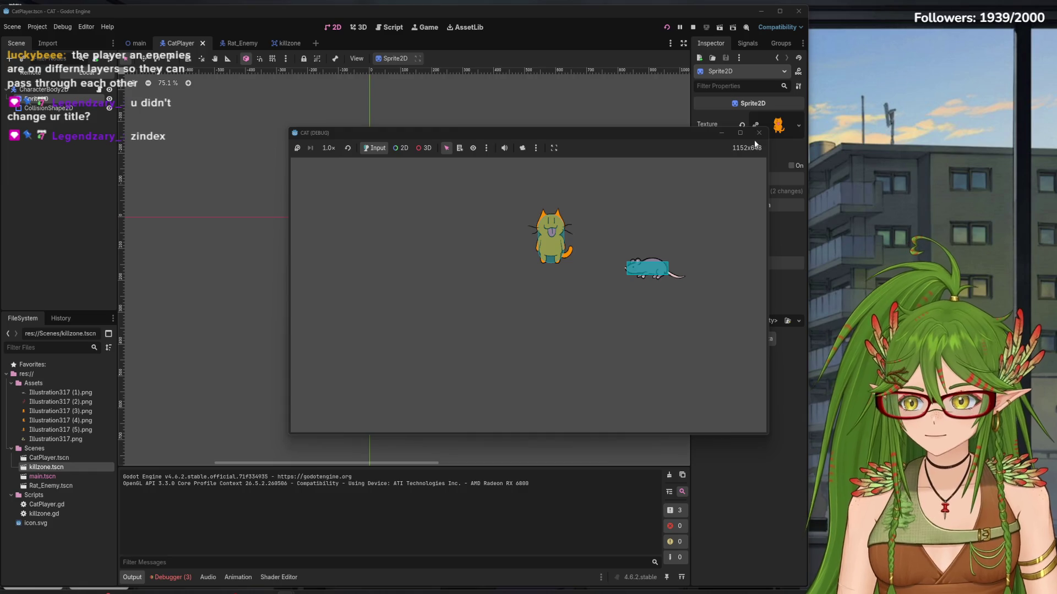
left_click(759, 134)
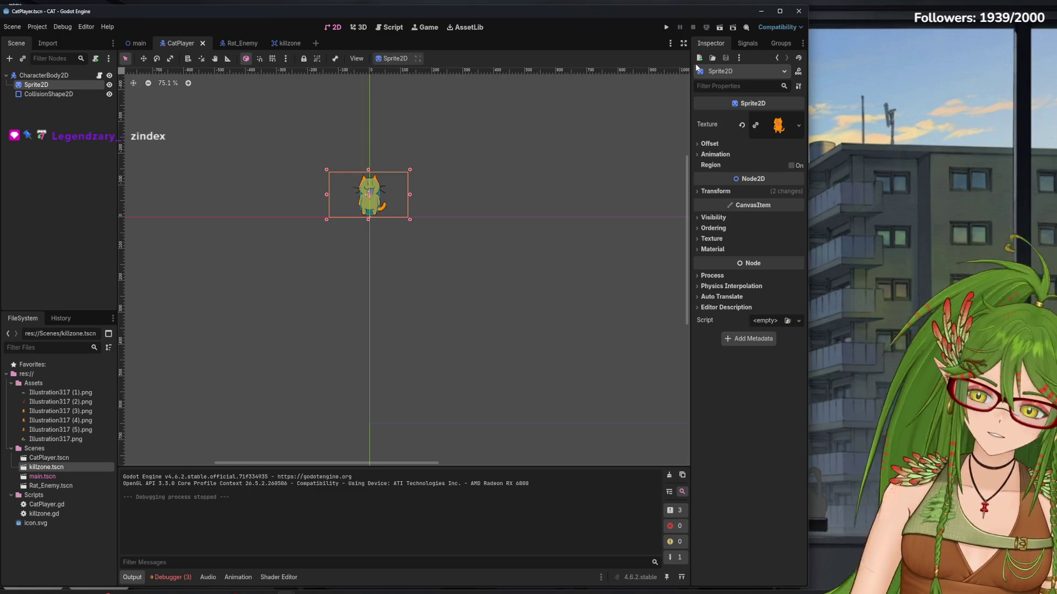
Look through the Rat_Enemy, killzone and CatPlayer scenes, then return to the main scene.
left_click(215, 45)
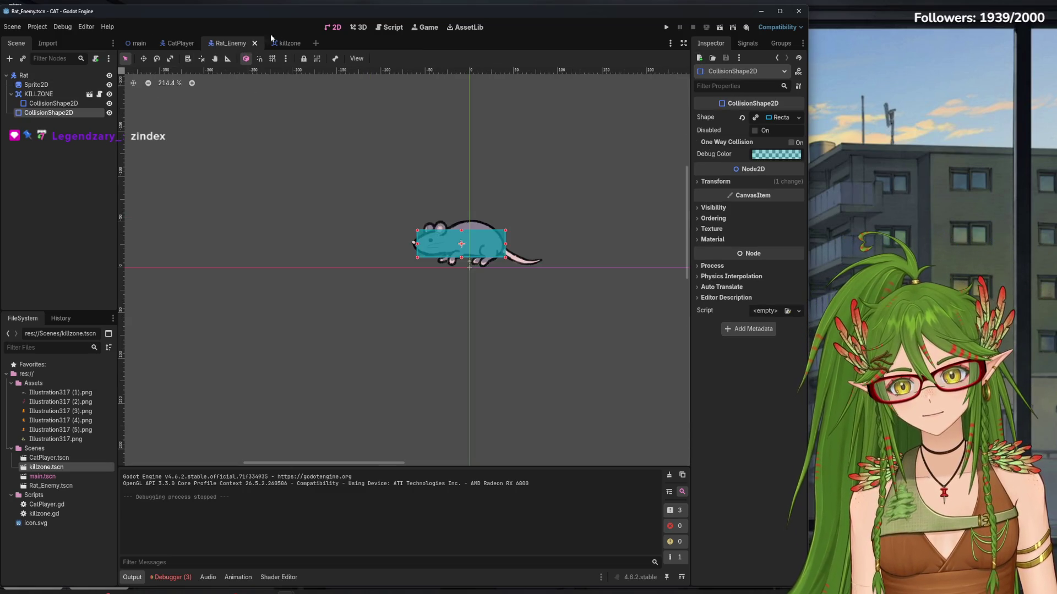
left_click(285, 42)
left_click(220, 42)
left_click(176, 44)
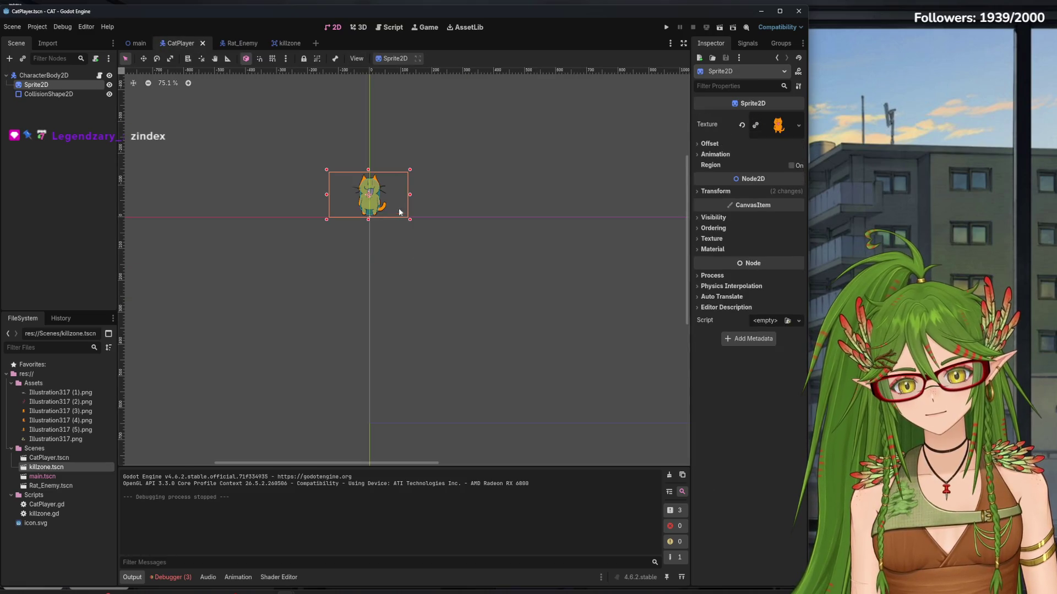
left_click_drag(385, 201, 461, 240)
left_click(238, 43)
left_click(137, 43)
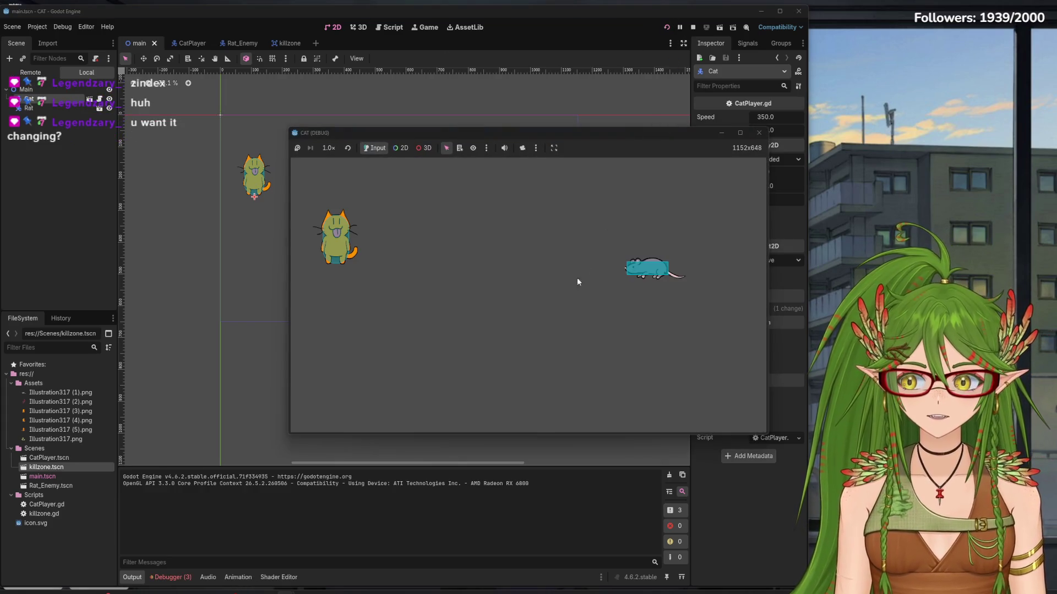
Test again, walking the cat under and above the rat, then stop the game.
key("Right")
key("Right")
key("Down")
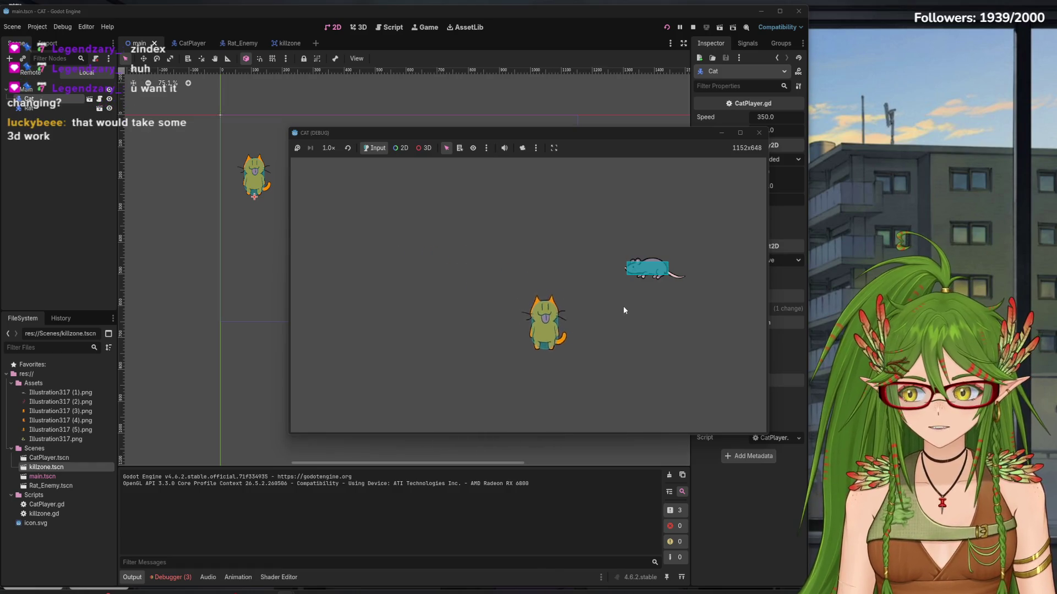
key("Left")
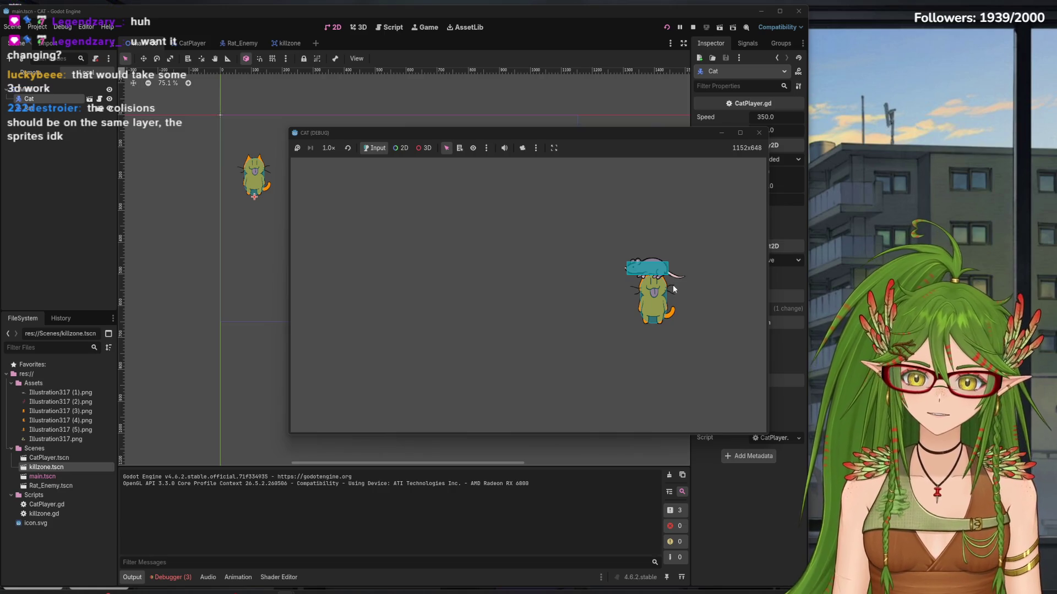
key("Left")
key("Up")
key("Right")
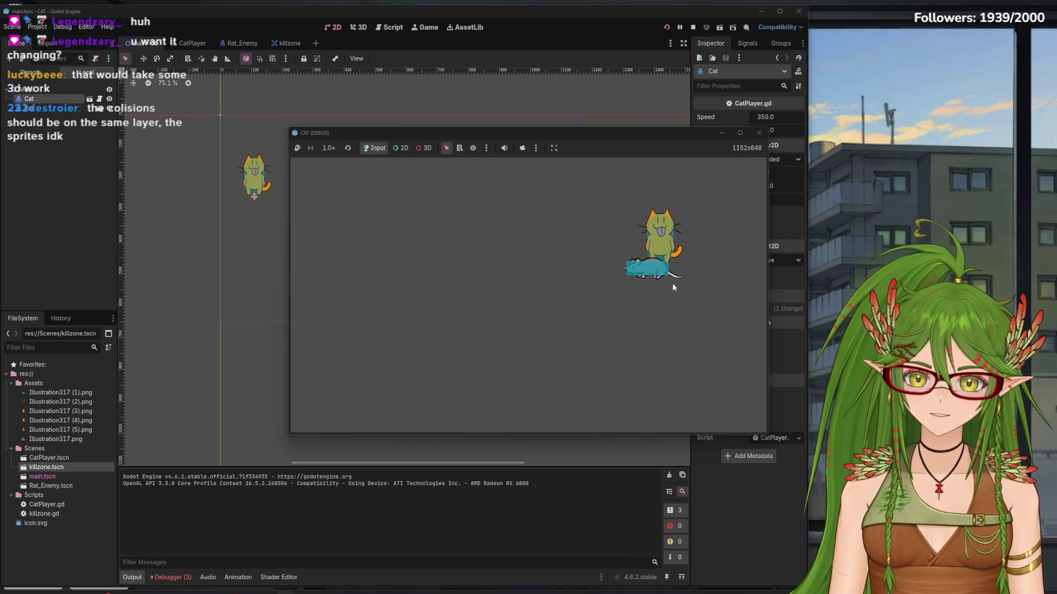
left_click(721, 133)
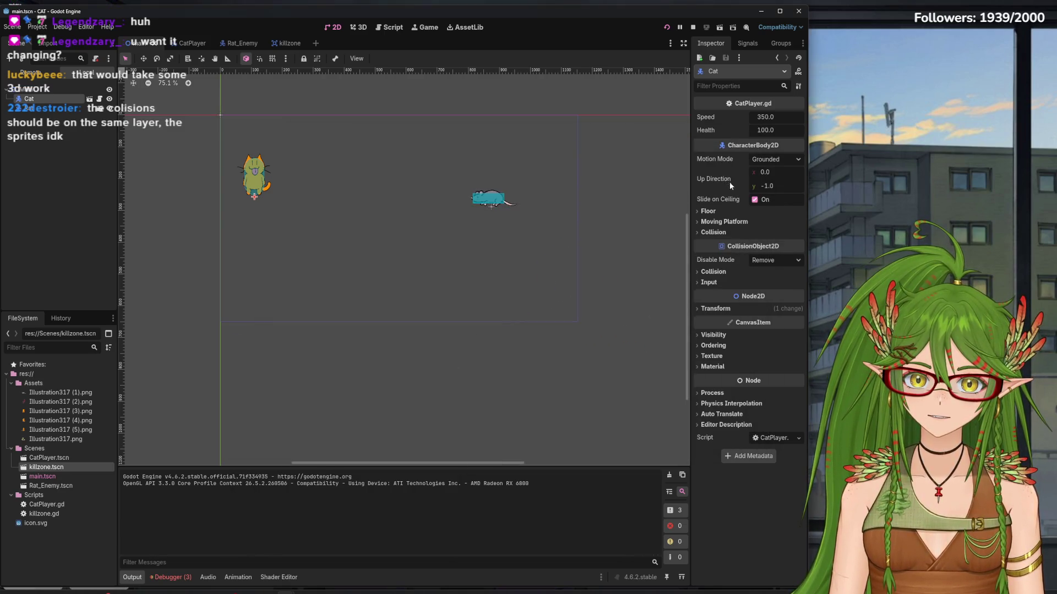
Disable the rat's second collision shape in Rat_Enemy and run the game.
left_click(231, 43)
left_click(754, 130)
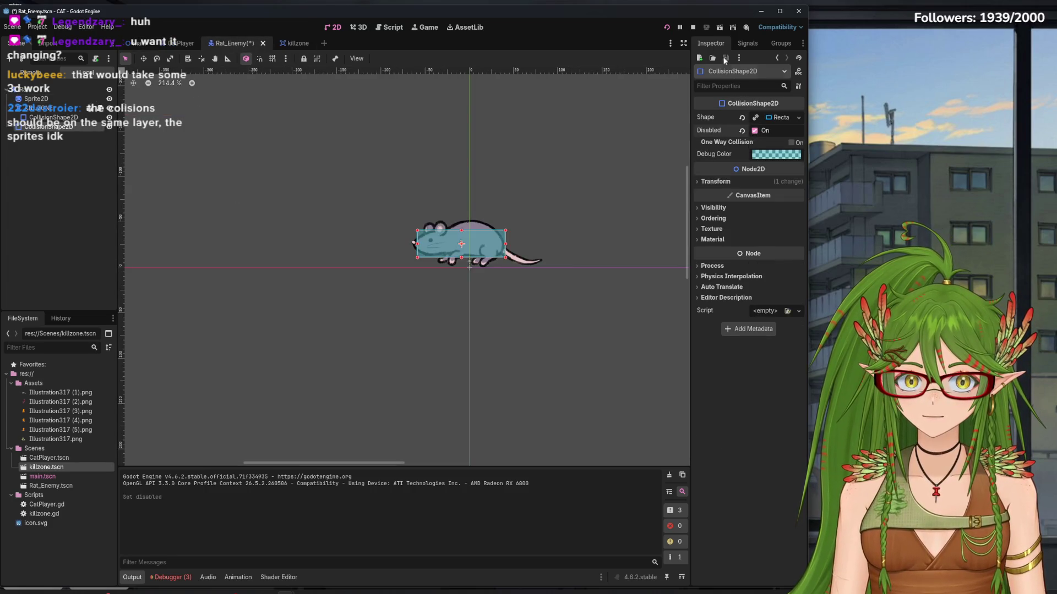
left_click(667, 27)
Walk and jump the cat back and forth over the rat to check the overlap.
key("Right")
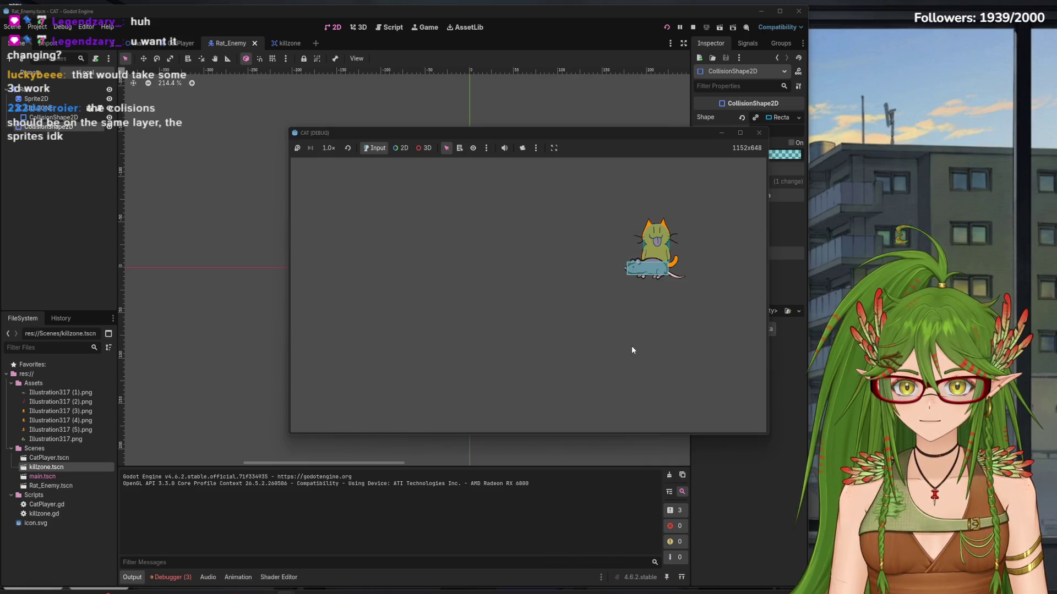
key("Down")
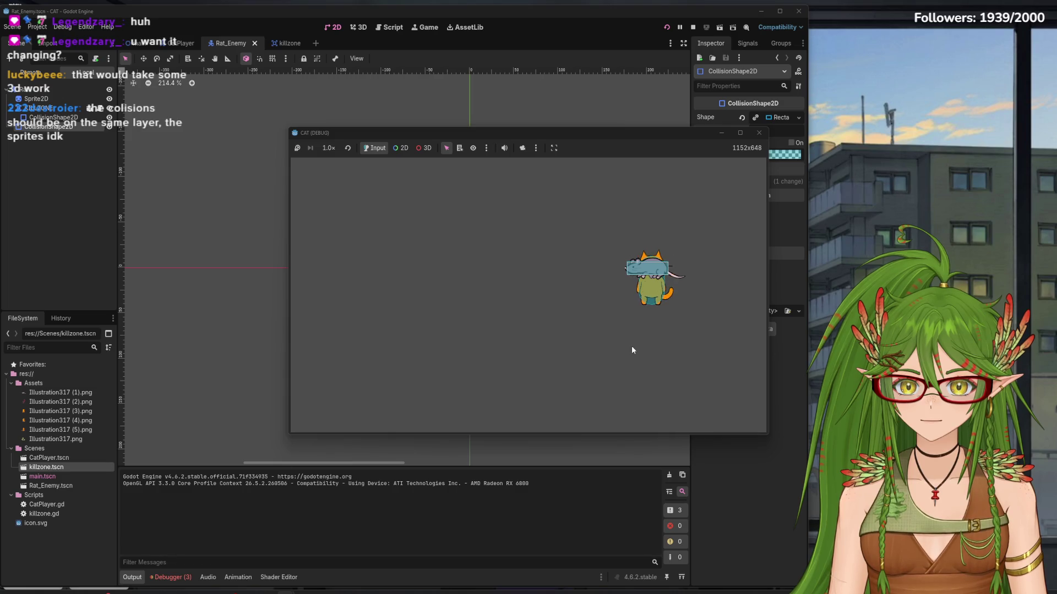
key("space")
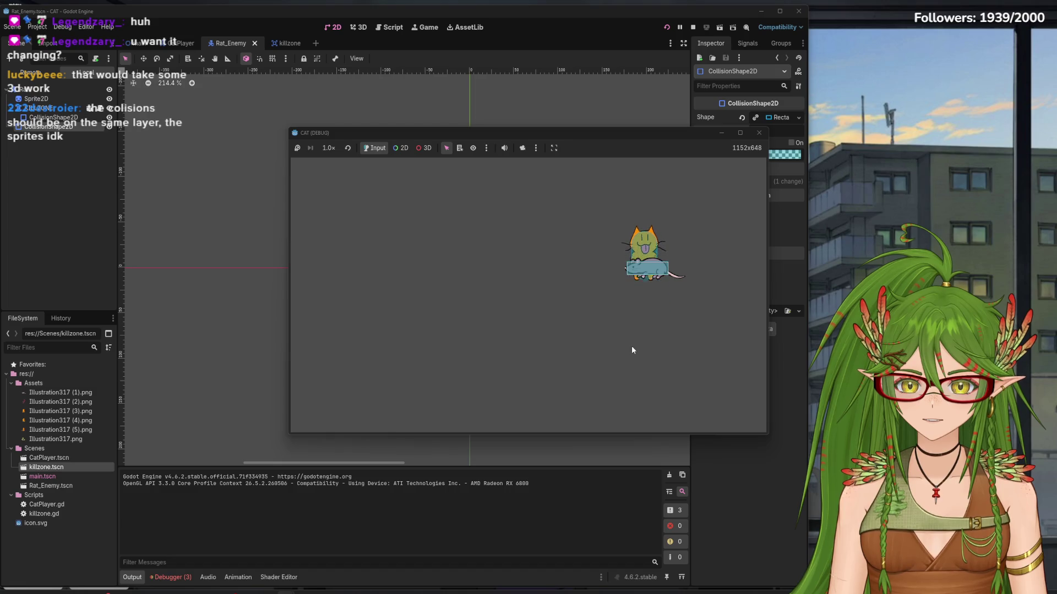
key("Left")
key("Right")
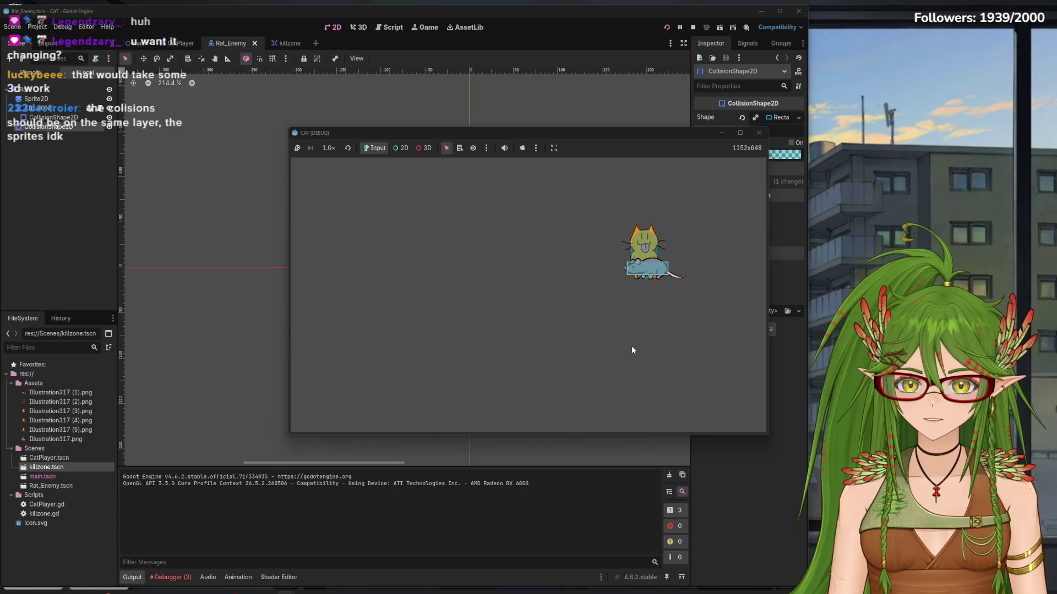
key("Left")
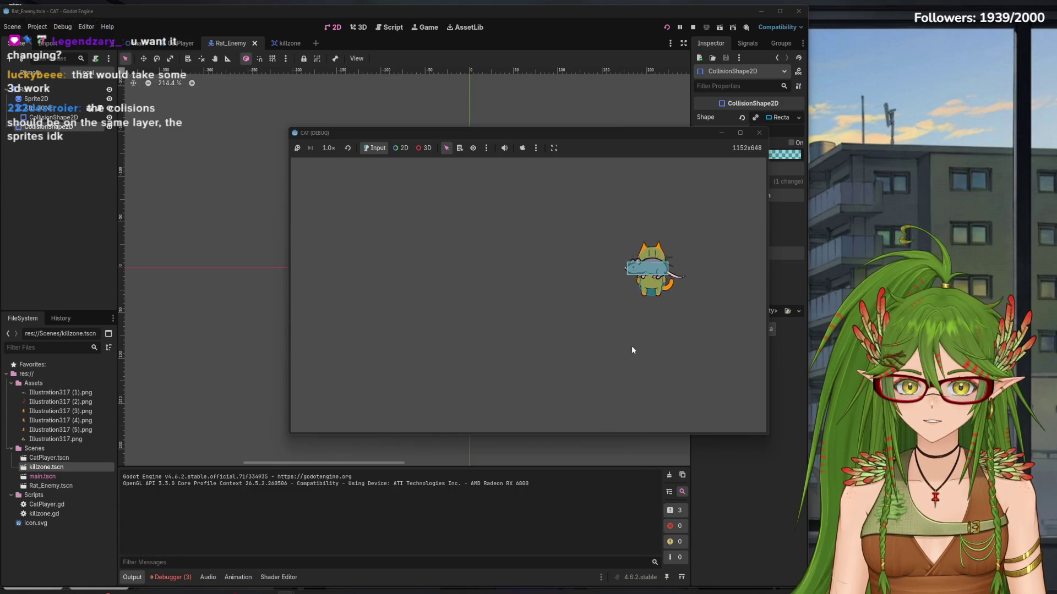
key("Left")
key("space")
key("Right")
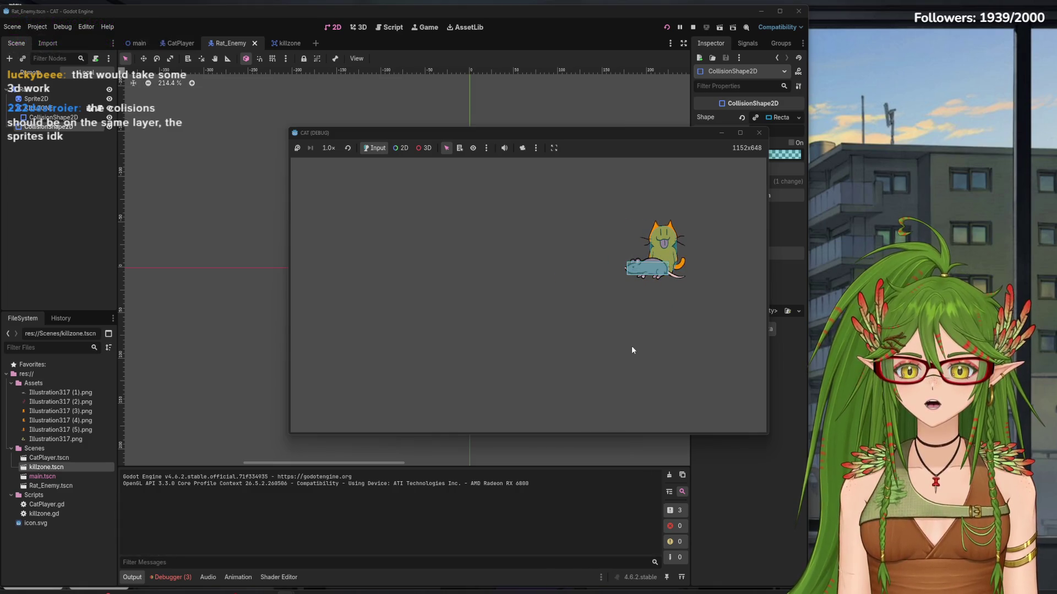
key("Left")
key("Right")
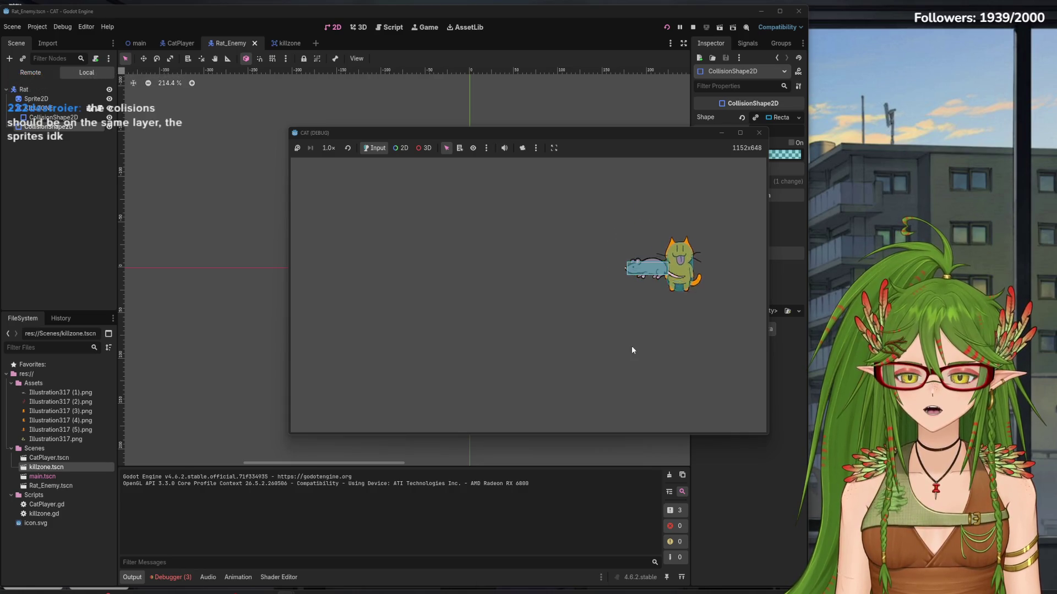
key("Left")
key("Right")
key("space")
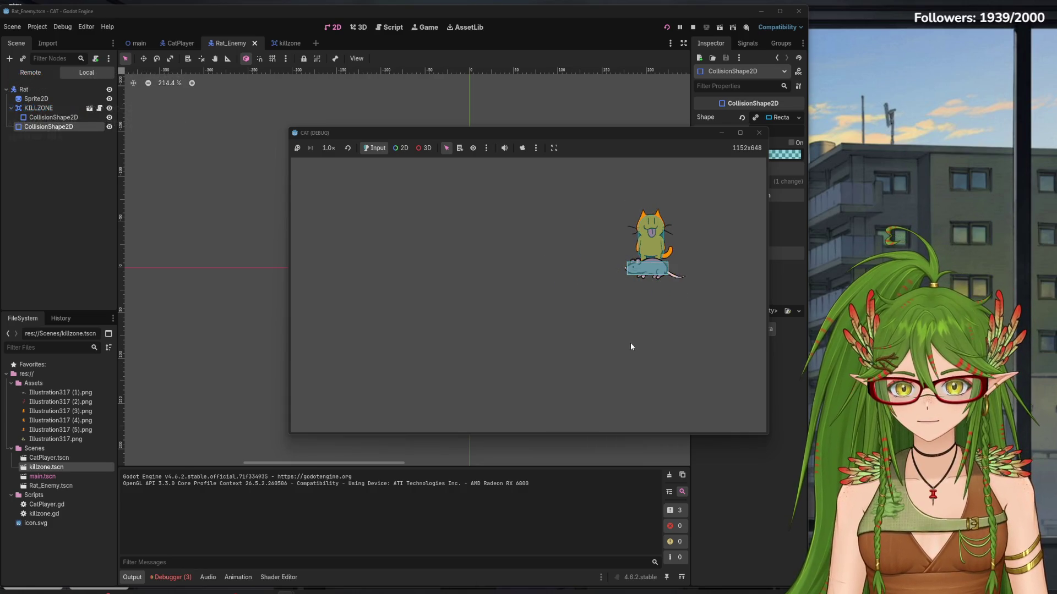
key("Left")
key("Right")
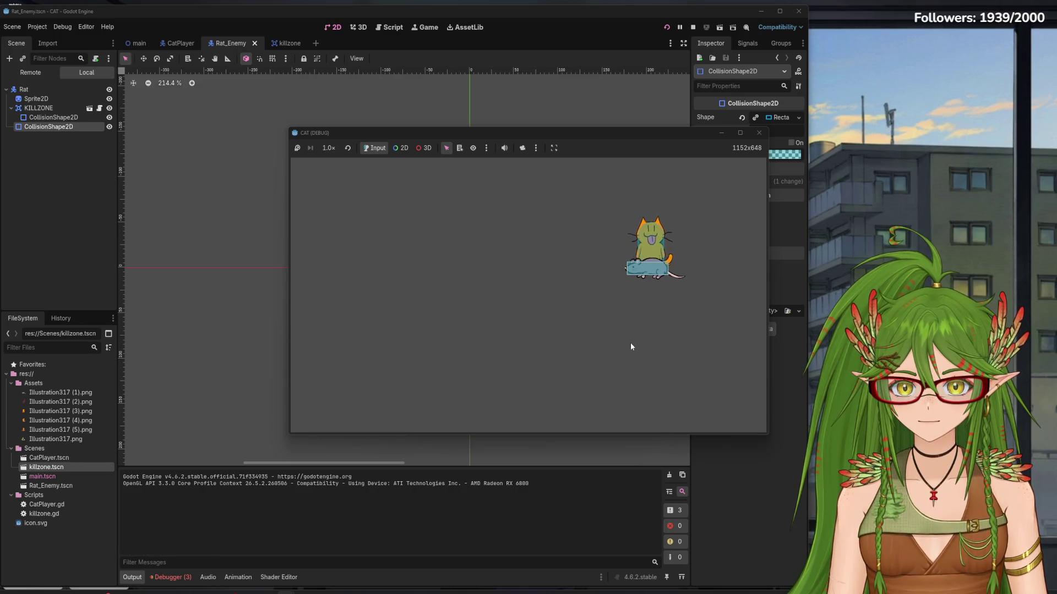
key("Left")
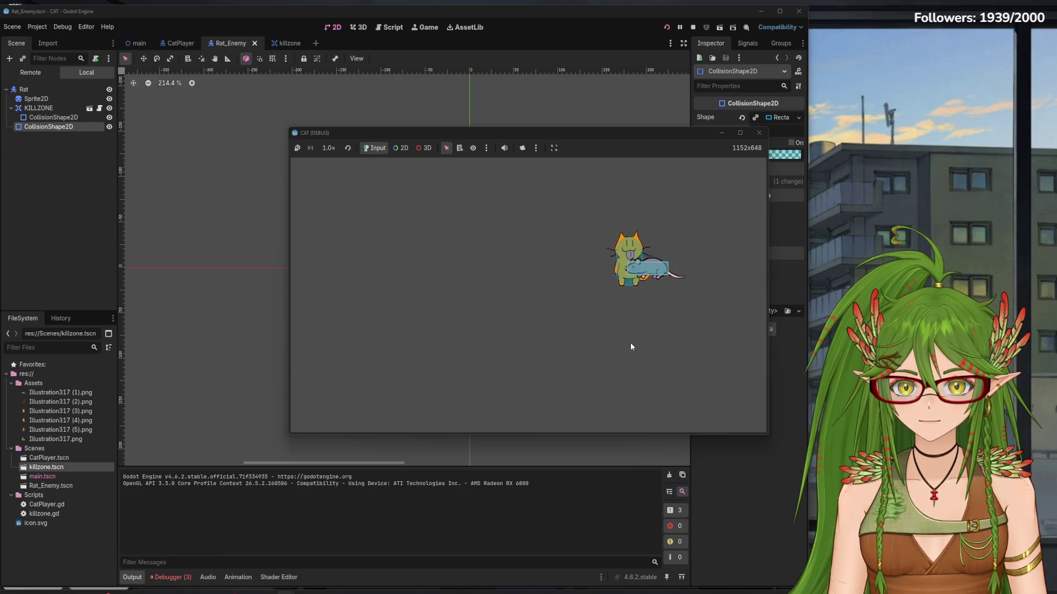
key("Right")
key("Left")
Stop the game and inspect the rat Sprite2D's Offset, Transform and Visibility sections before moving to CatPlayer.
left_click(759, 132)
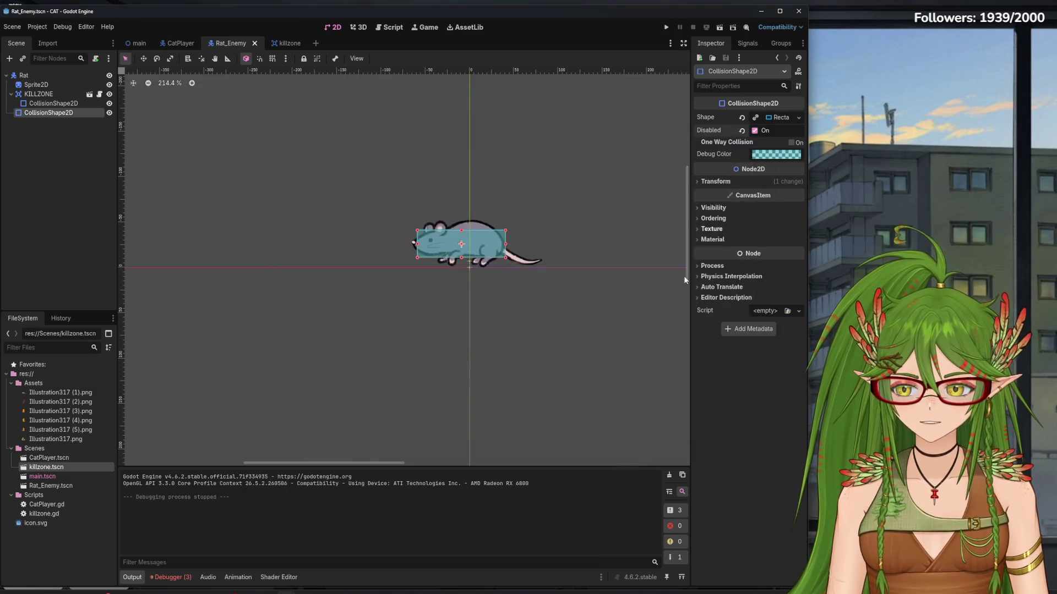
left_click(516, 330)
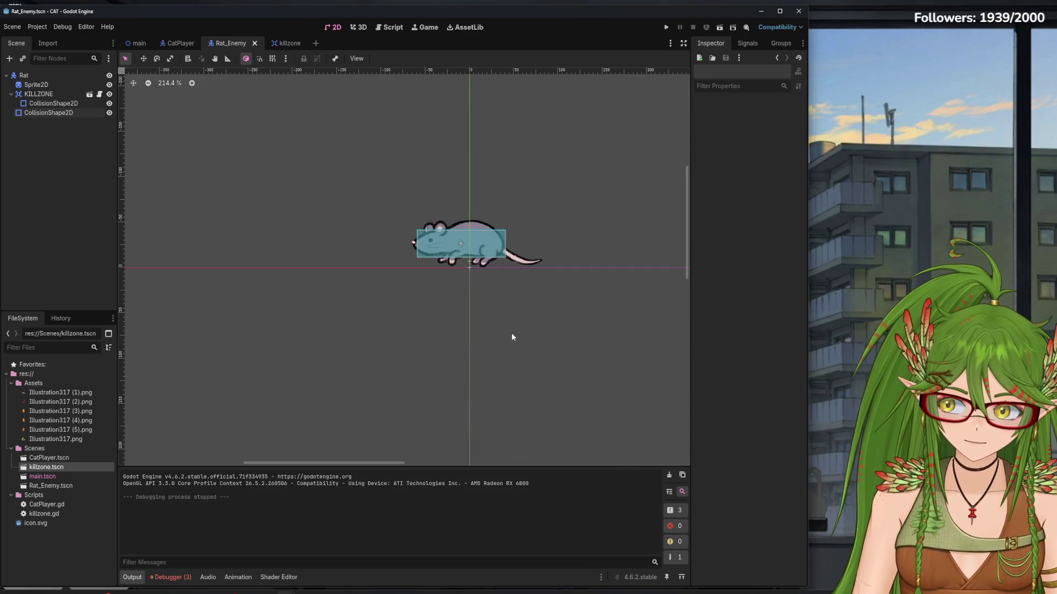
left_click(66, 84)
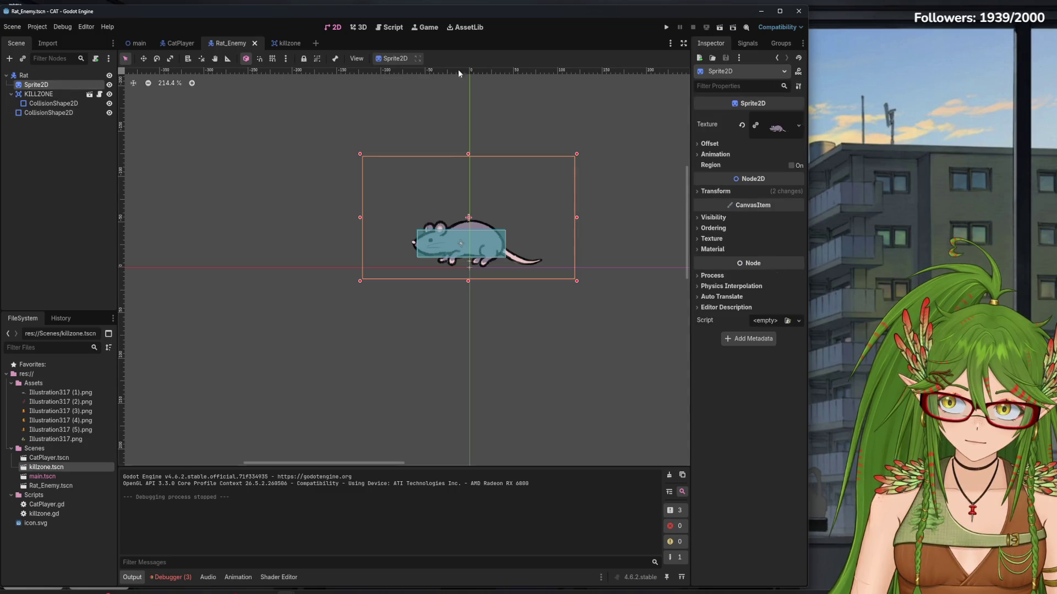
left_click(713, 144)
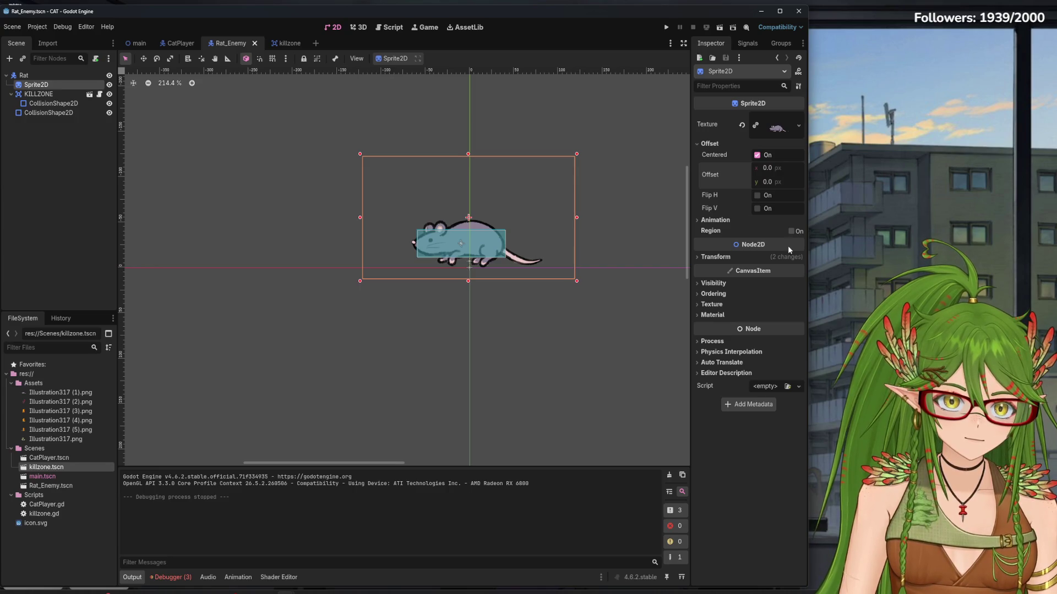
left_click(720, 262)
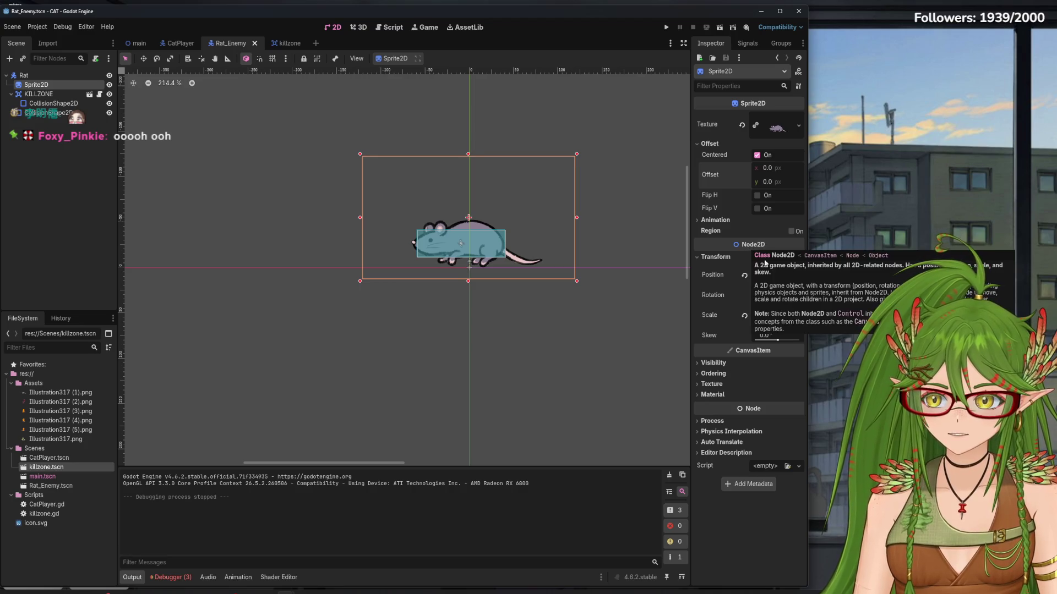
left_click(714, 363)
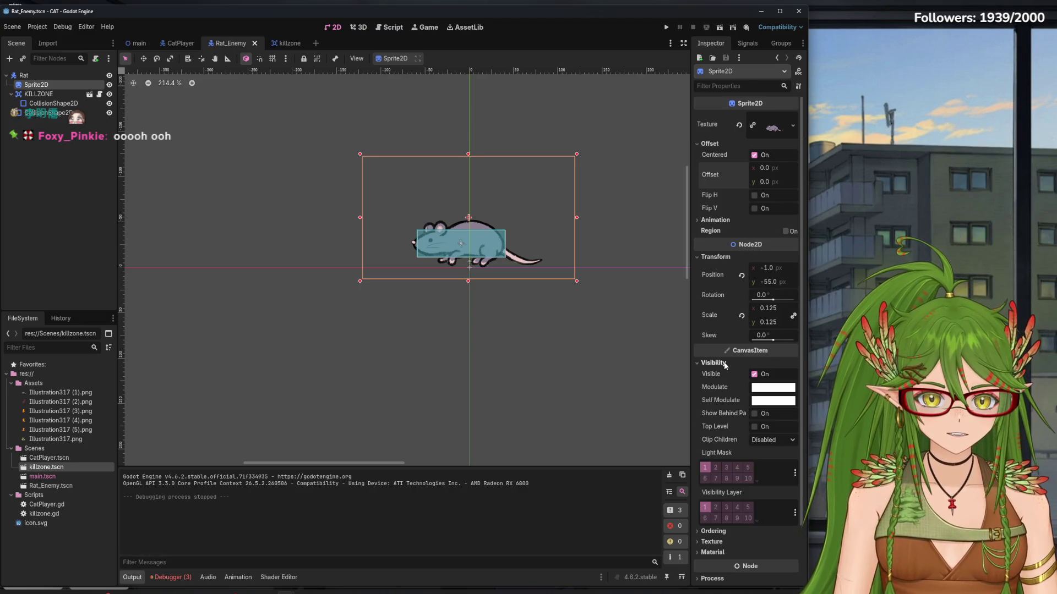
scroll(739, 452, "down", 2)
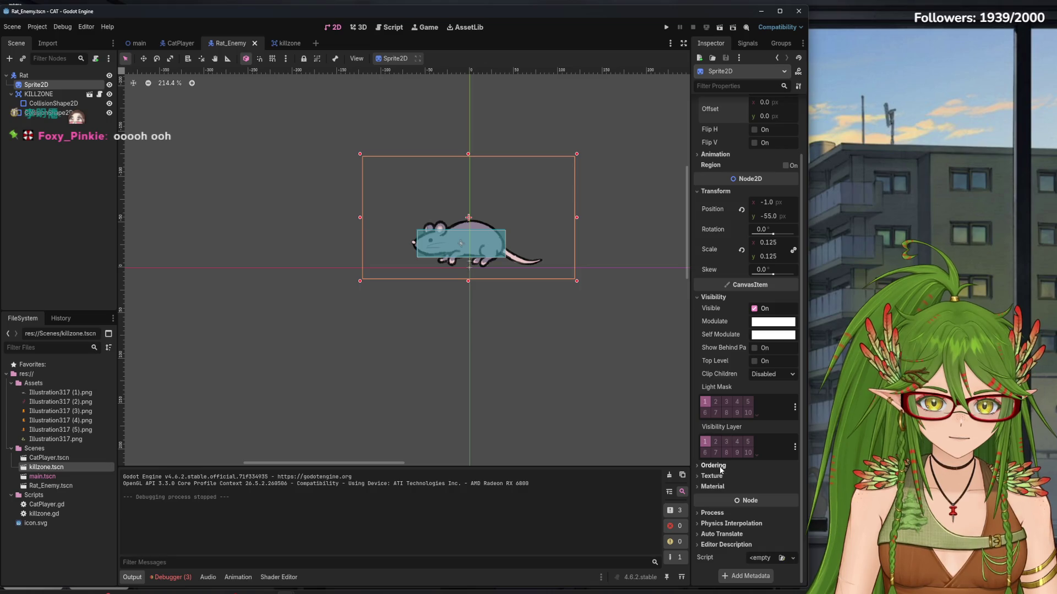
left_click(179, 43)
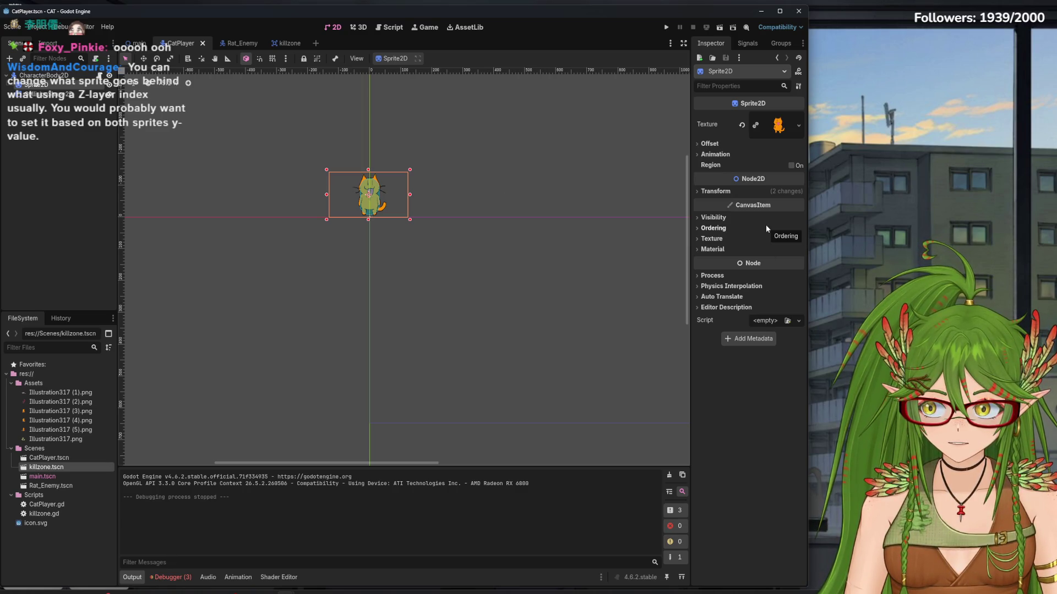
Expand the cat Sprite2D's Inspector sections and raise its Z Index to 1.
left_click(714, 218)
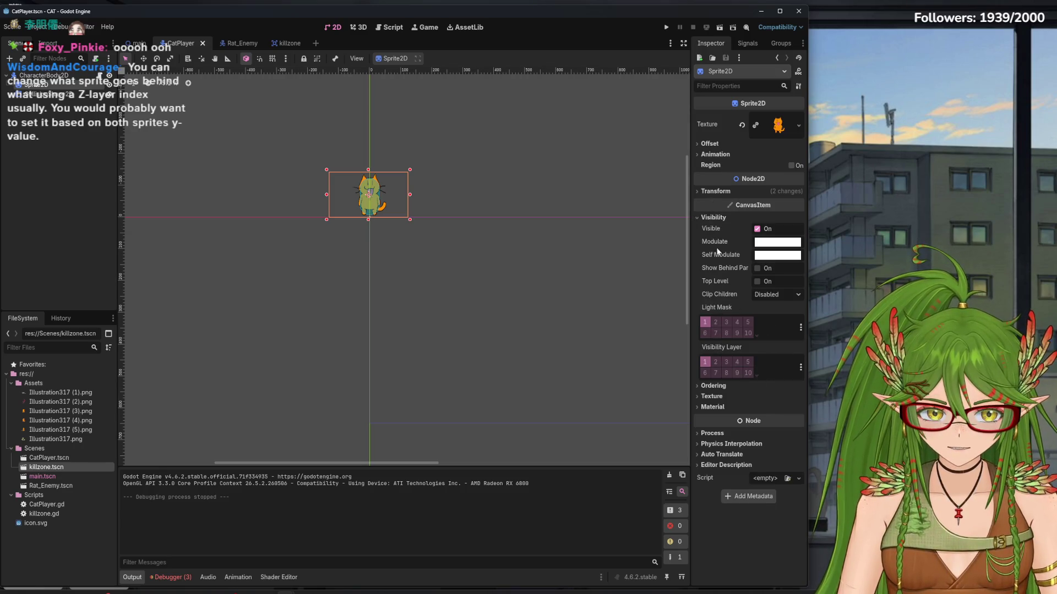
left_click(741, 195)
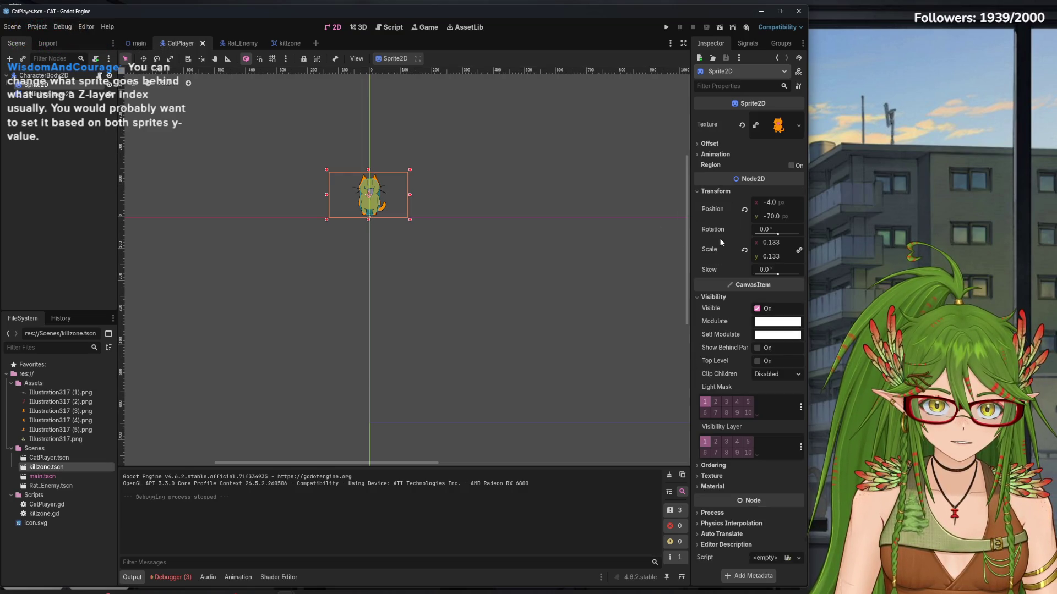
left_click(710, 154)
left_click(709, 155)
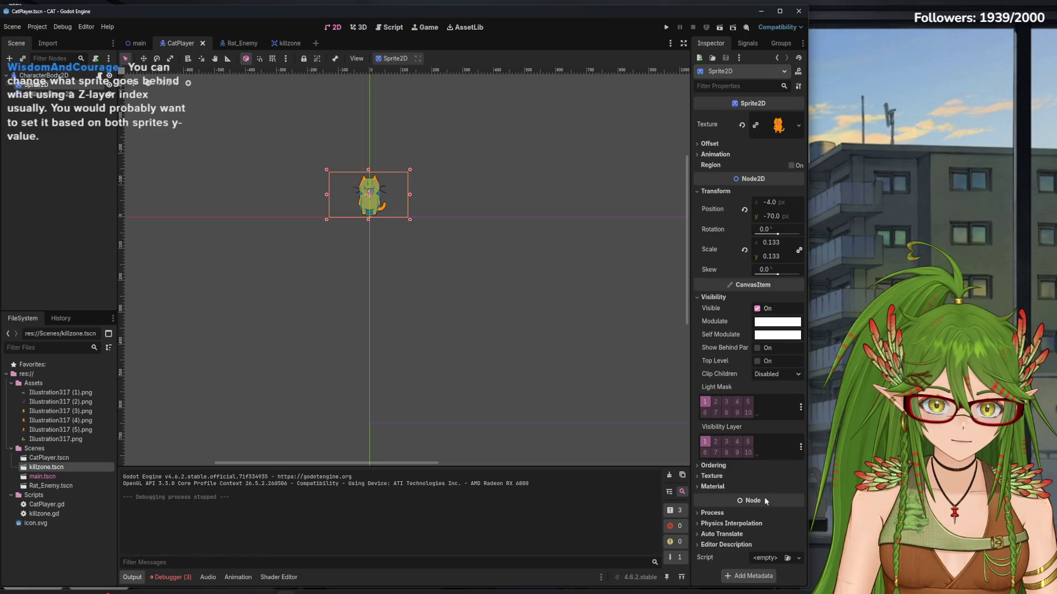
left_click(713, 465)
scroll(724, 455, "down", 1)
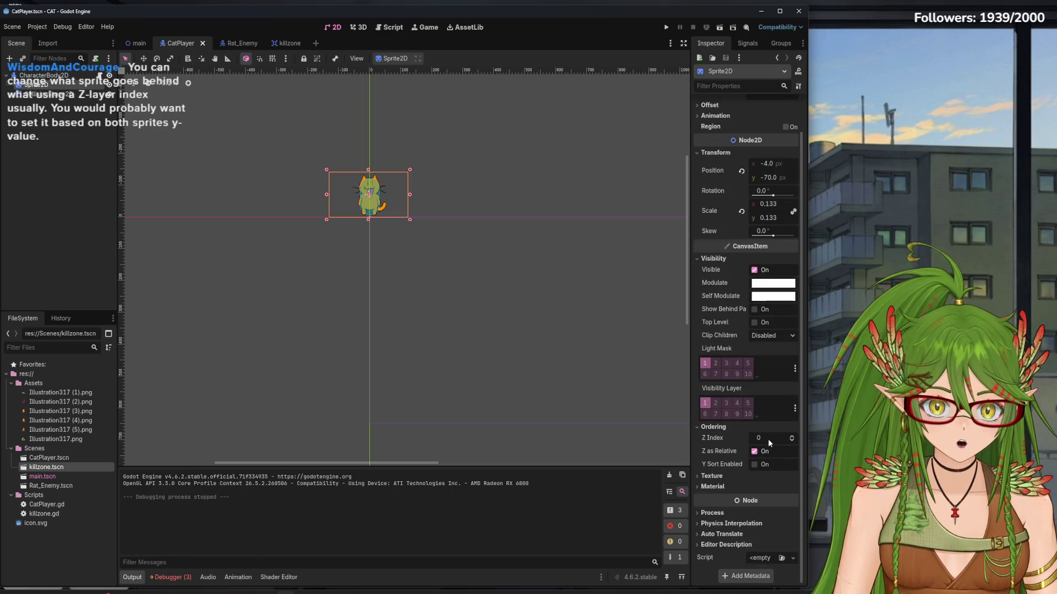
left_click(793, 437)
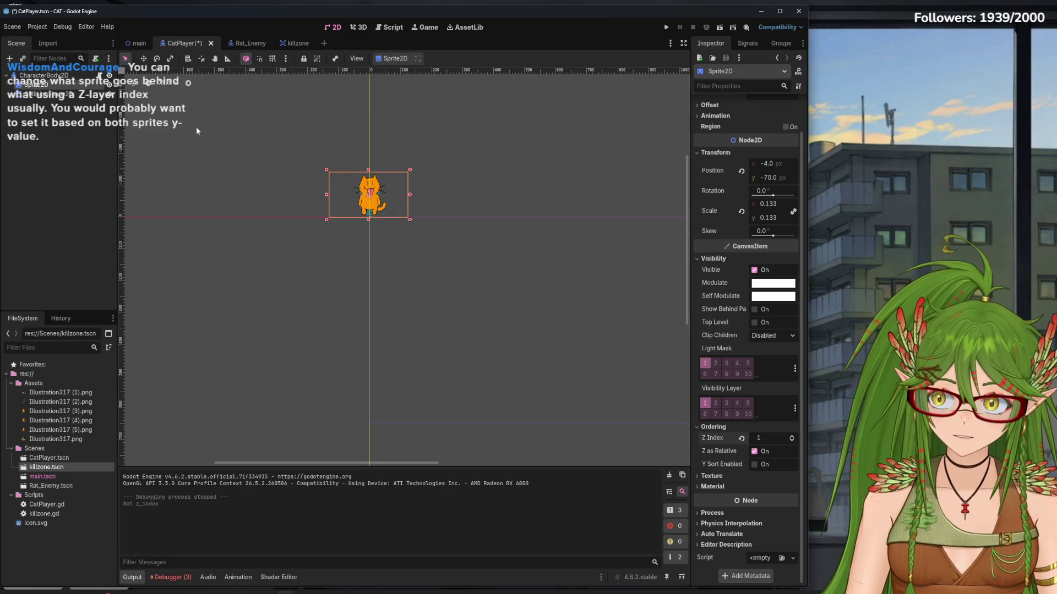
Set the cat's CharacterBody2D Z Index to 1 under Ordering.
left_click(63, 75)
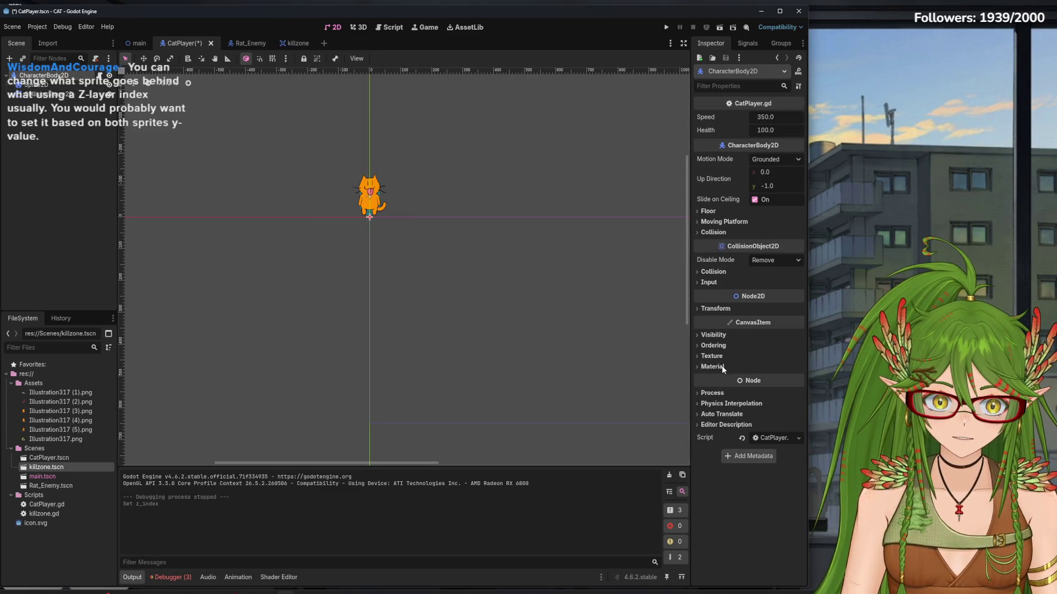
scroll(714, 338, "up", 2)
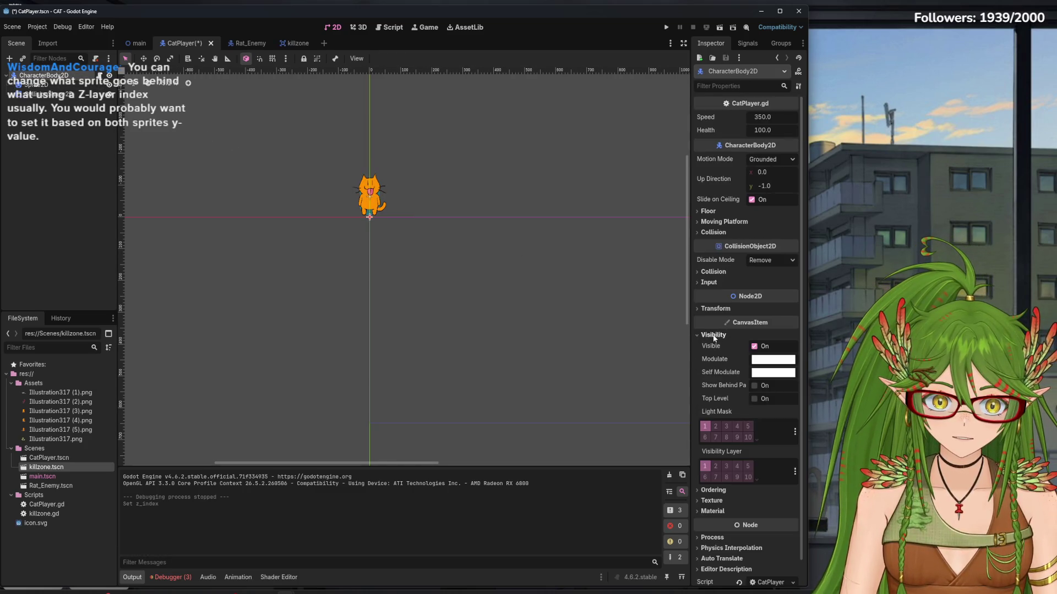
left_click(716, 490)
scroll(733, 483, "down", 2)
left_click(791, 434)
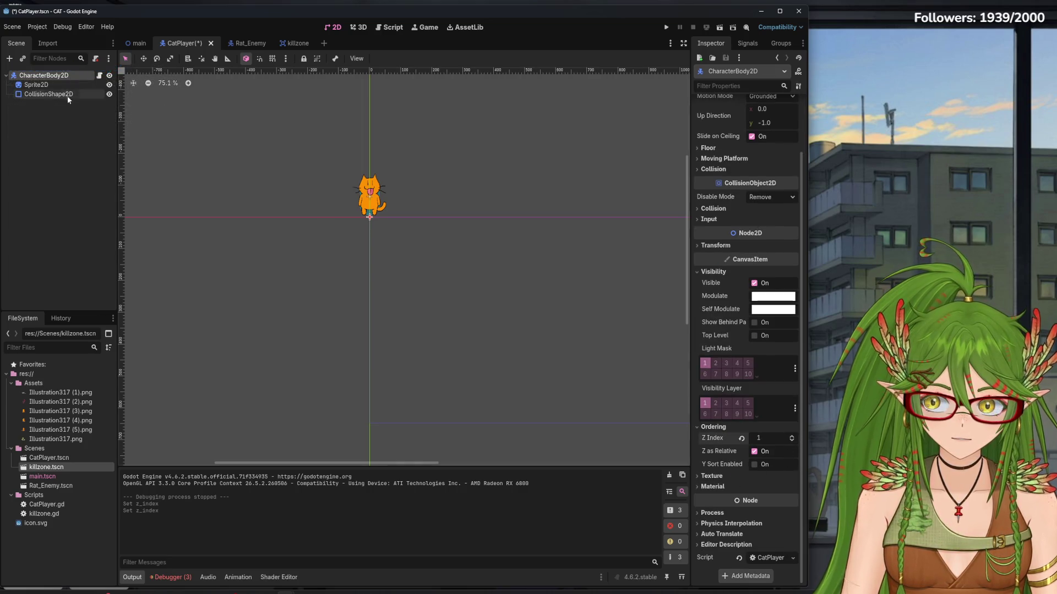
Return the cat Sprite2D's Z Index to 0 after briefly trying 2.
left_click(53, 85)
left_click(791, 436)
left_click(791, 441)
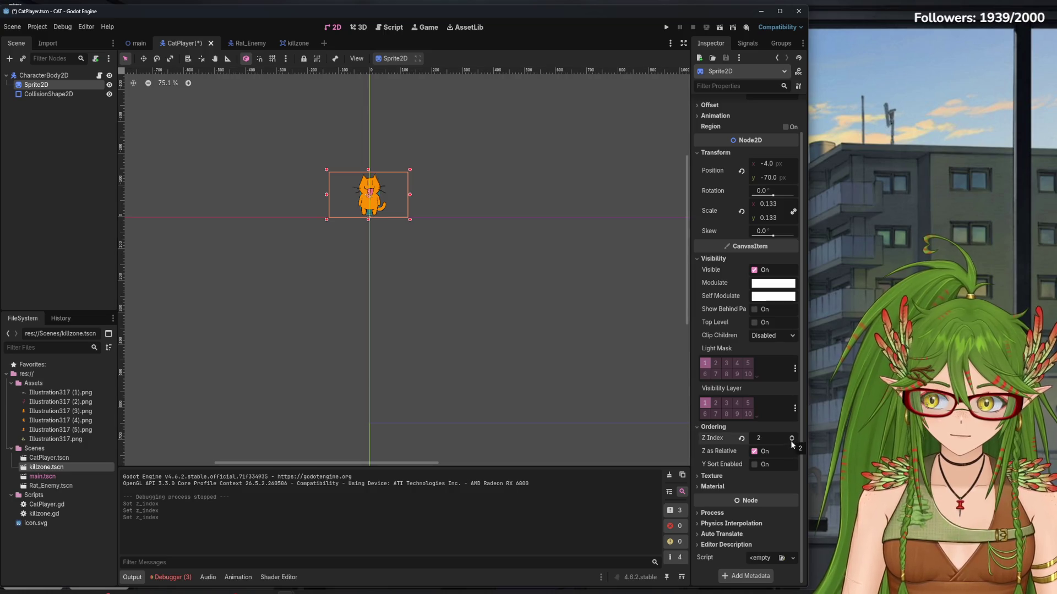
left_click(791, 441)
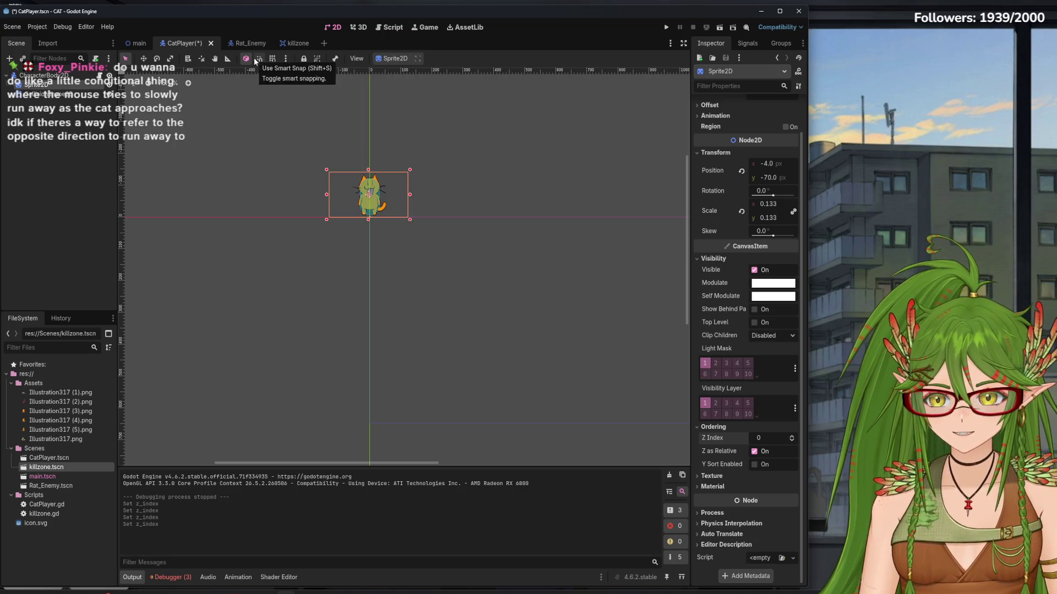
Run the game from the Rat_Enemy scene and stop it right away.
left_click(232, 43)
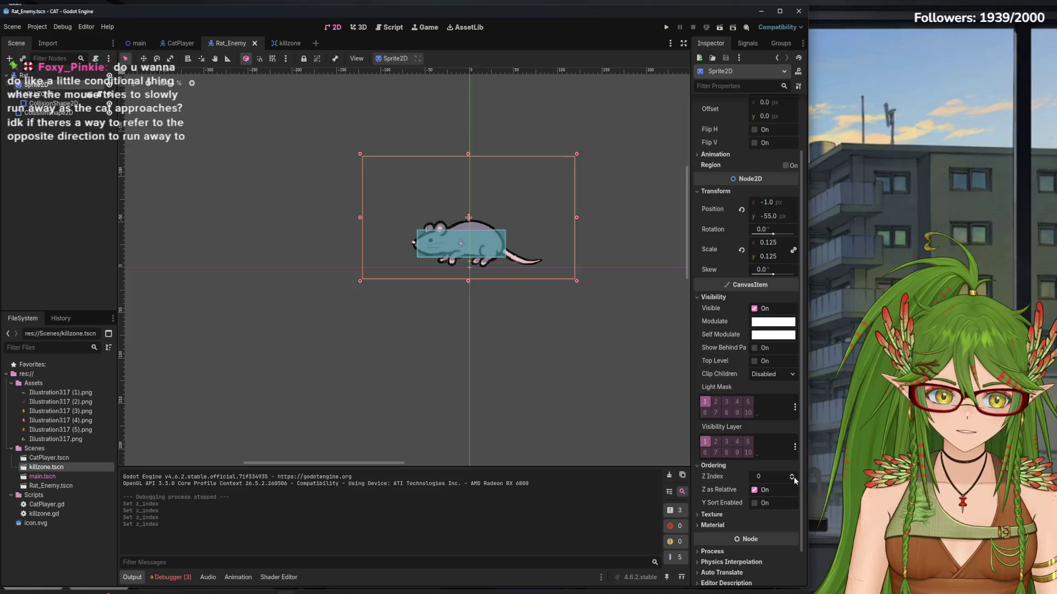
left_click(666, 27)
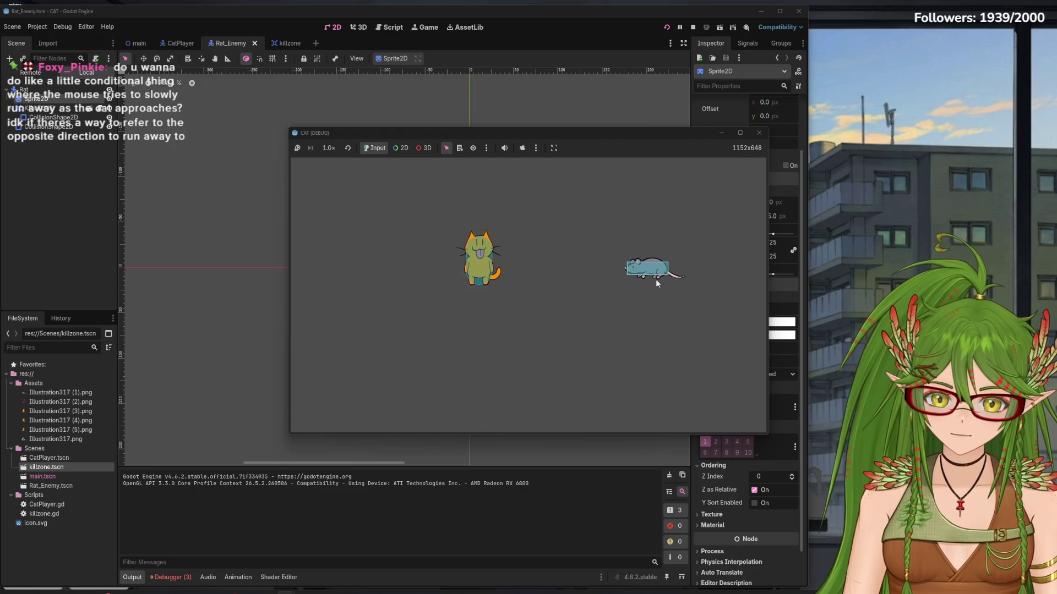
left_click(759, 133)
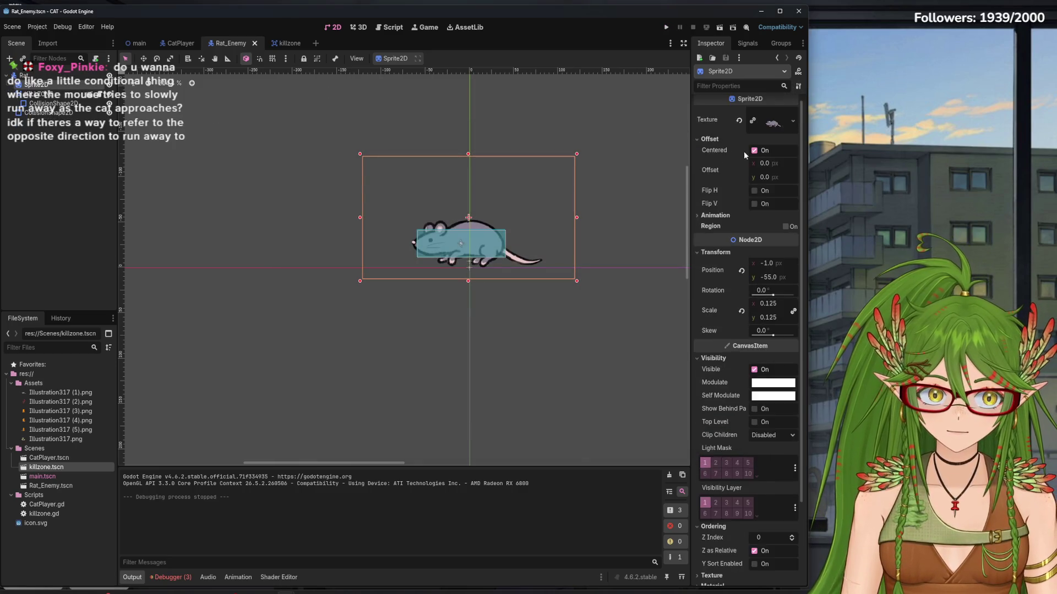
Re-enable the rat's CollisionShape2D and retest, walking the cat right to the rat.
scroll(743, 140, "up", 2)
left_click(49, 112)
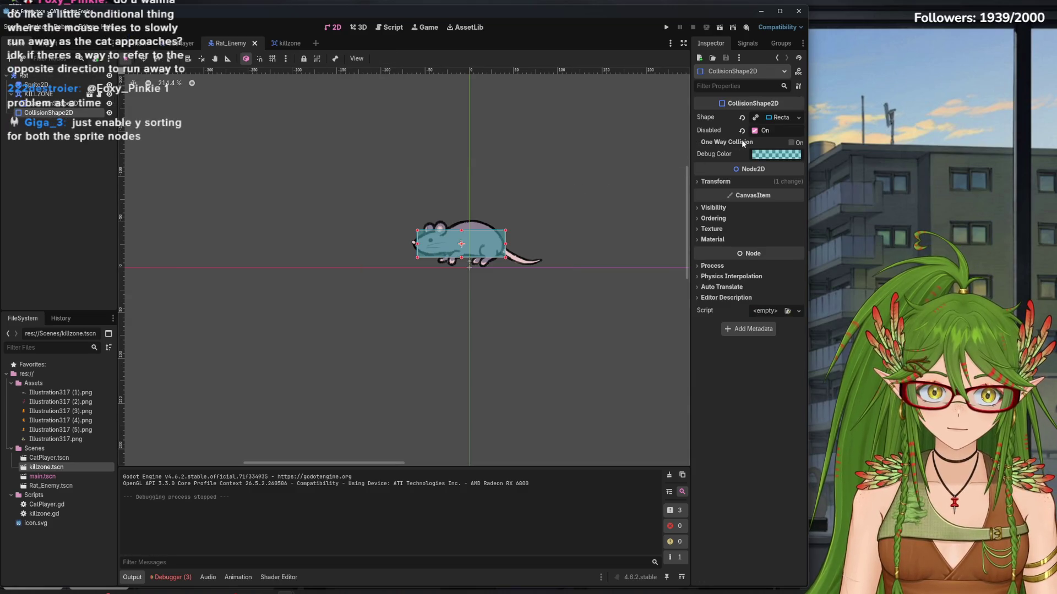
left_click(743, 130)
left_click(666, 27)
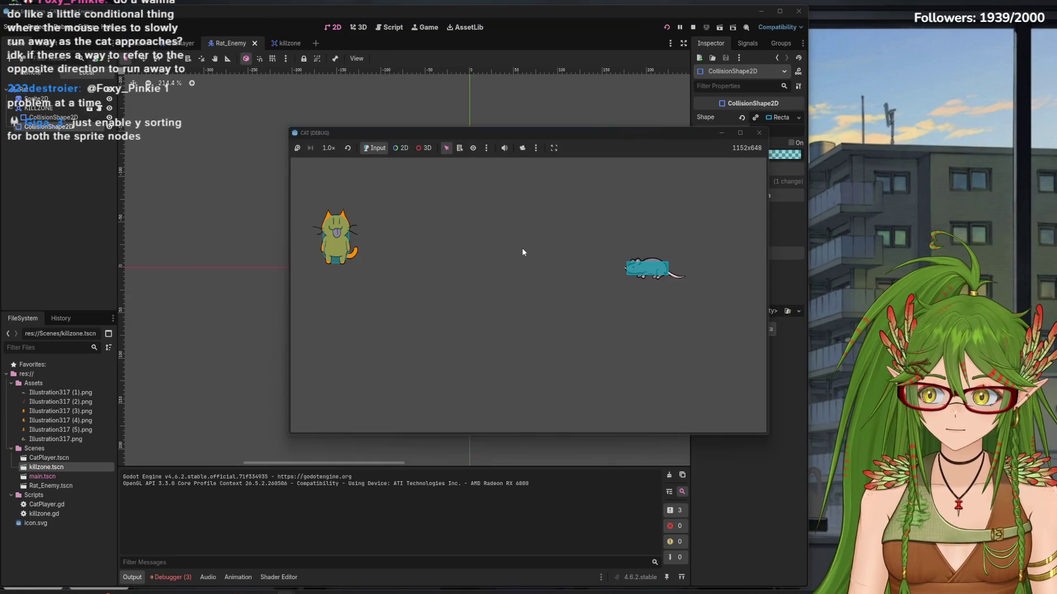
key("Right")
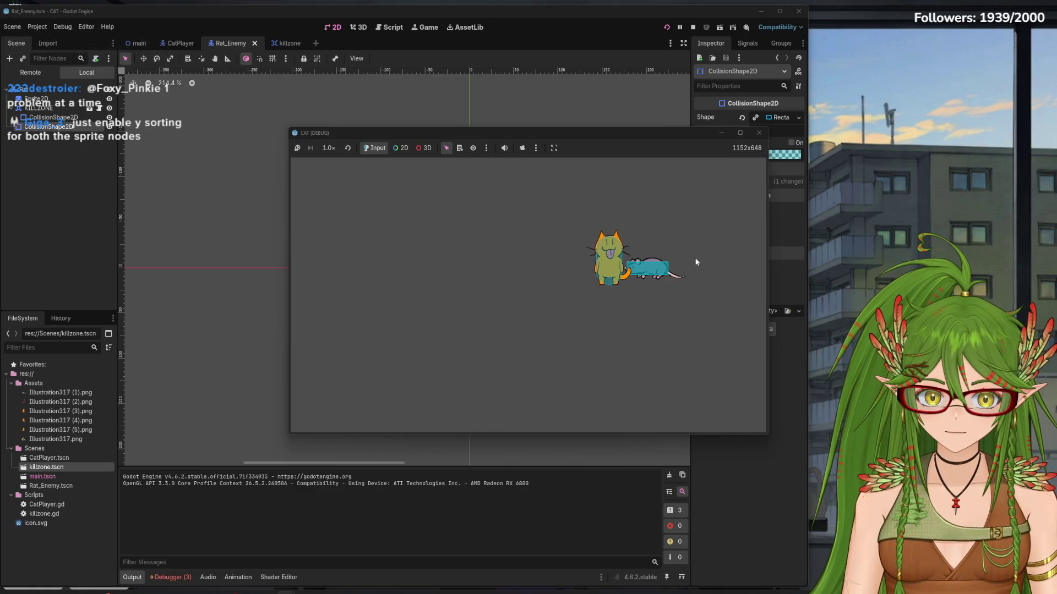
left_click(760, 134)
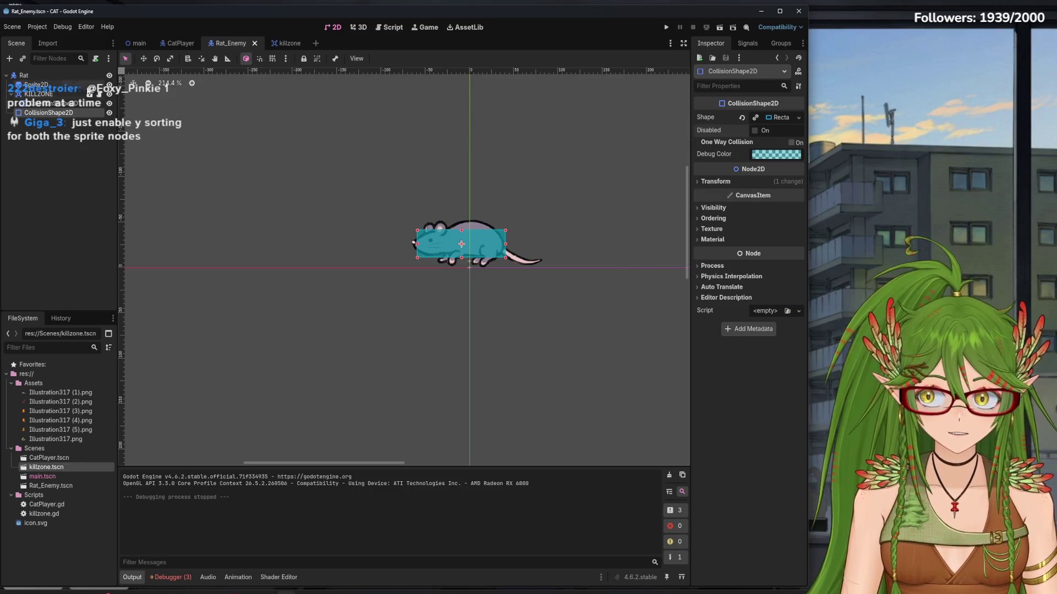
Enable Y Sort on the Rat root and the cat Sprite2D, then test-run the game.
left_click(24, 75)
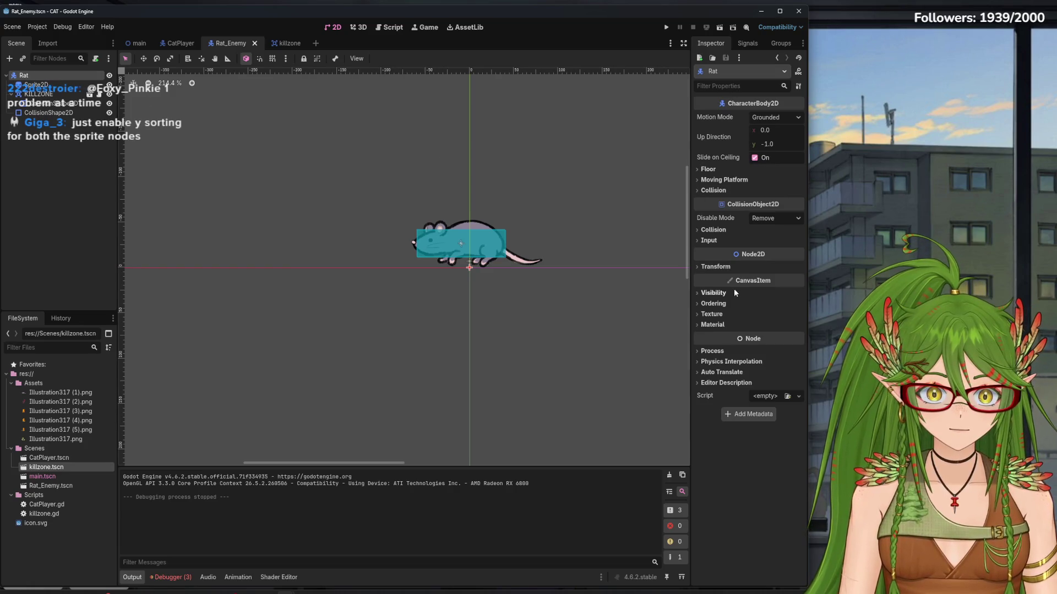
left_click(713, 303)
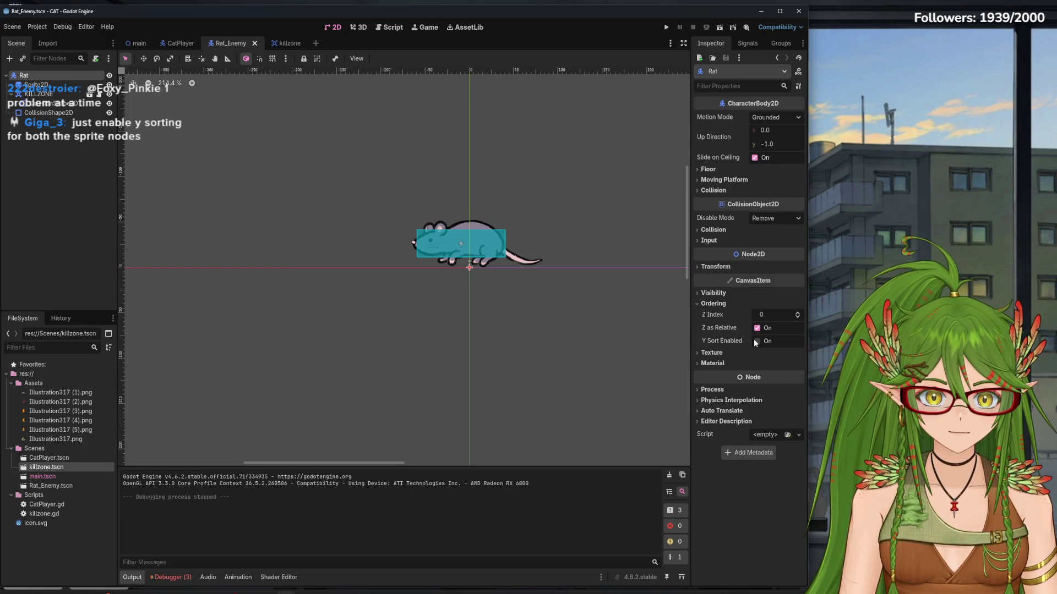
left_click(756, 342)
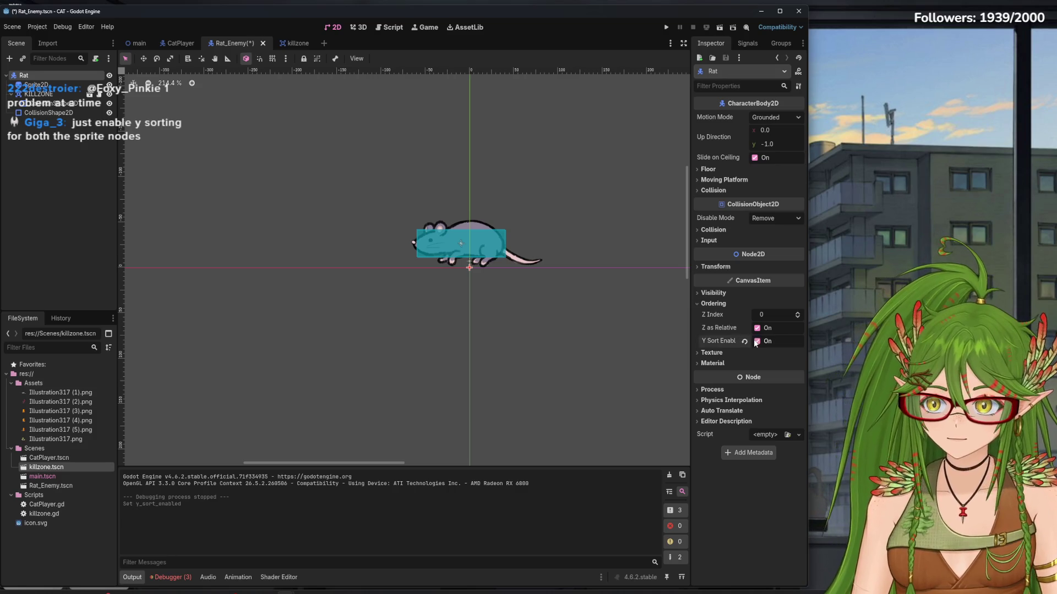
left_click(182, 42)
left_click(754, 465)
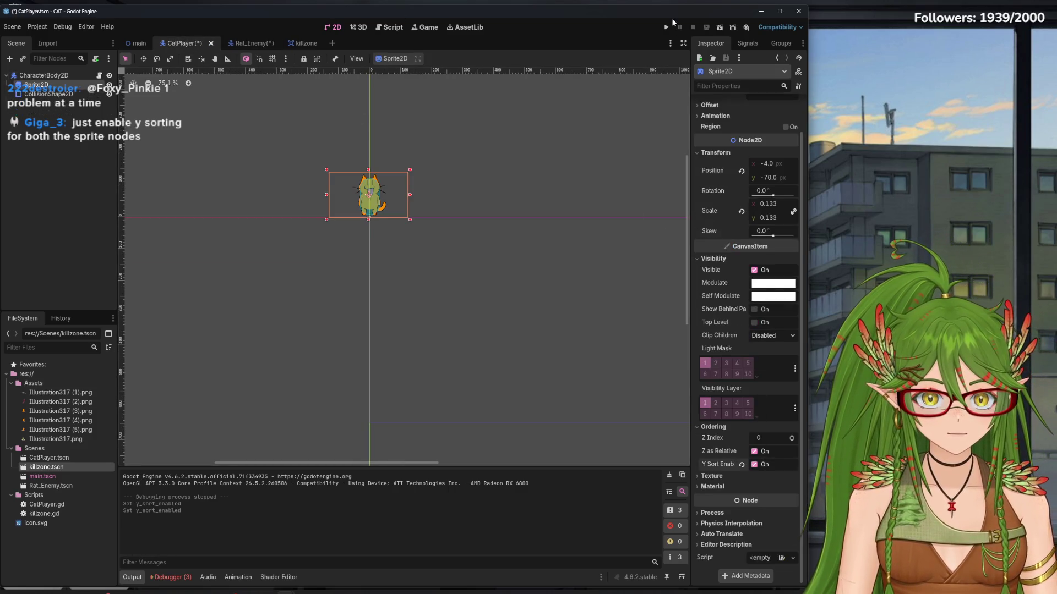
left_click(666, 27)
key("d")
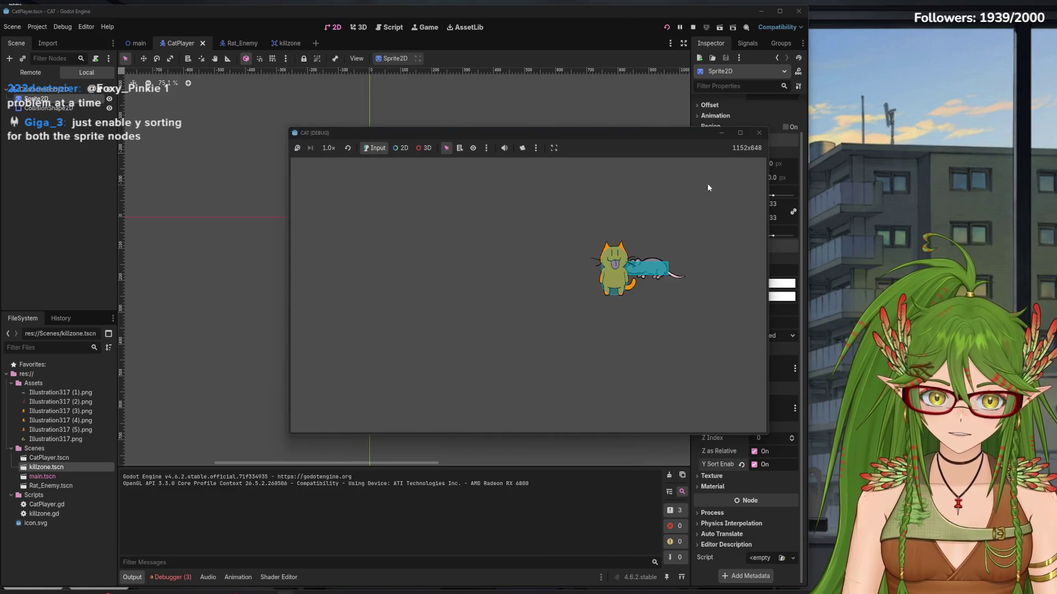
left_click(760, 135)
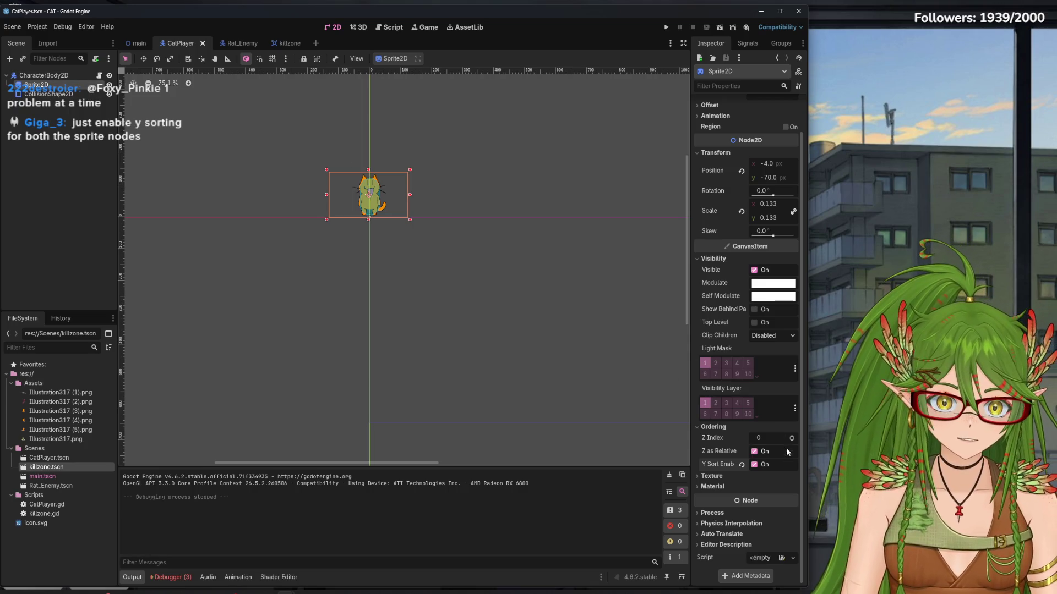
Try cat sprite Z Index 1 with body Z Index 0 and test the overlap.
left_click(792, 436)
left_click(65, 75)
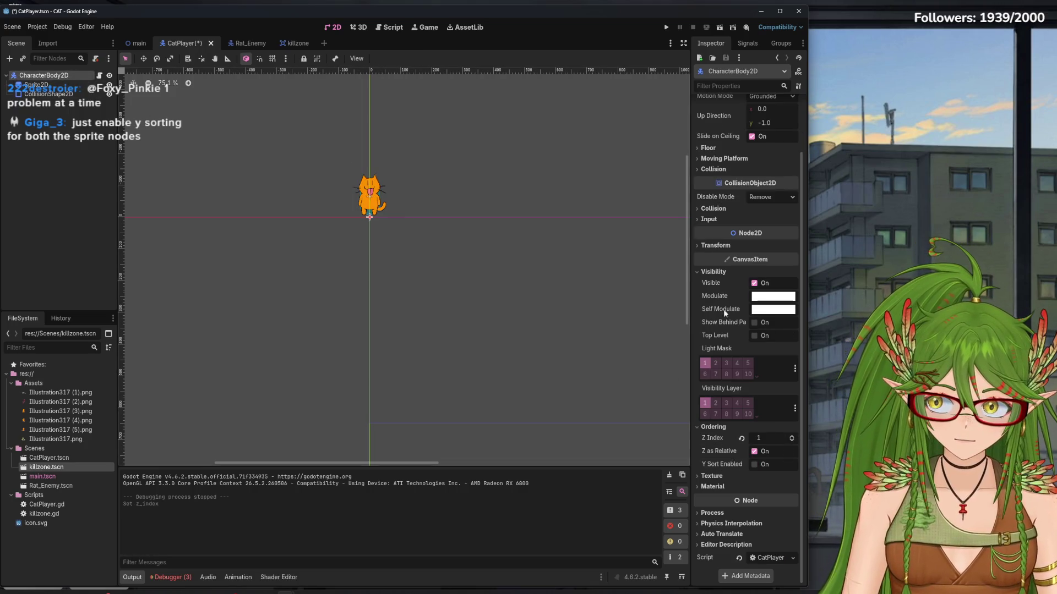
left_click(792, 440)
left_click(81, 85)
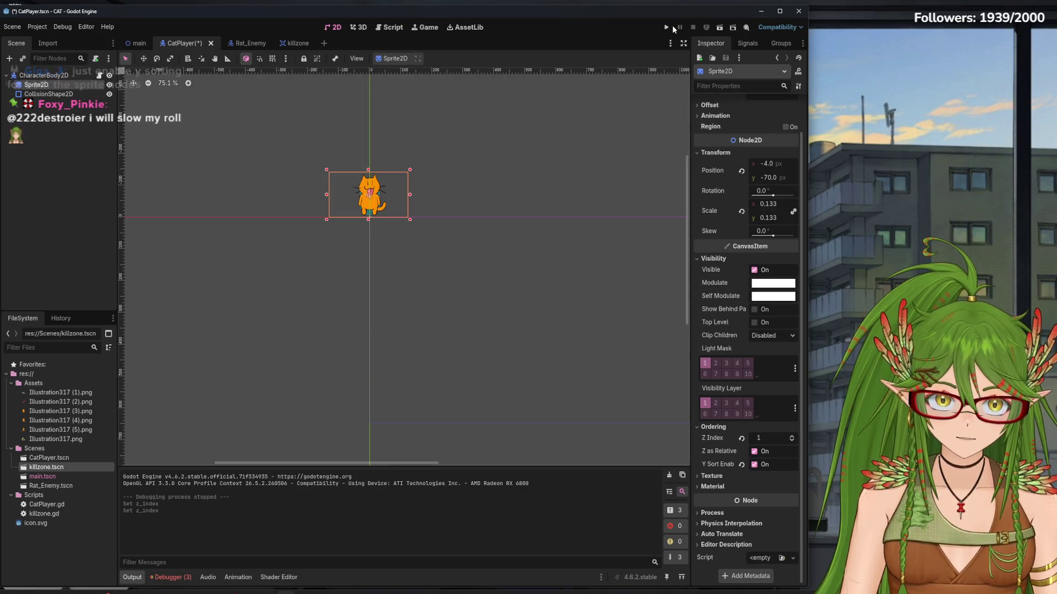
left_click(666, 27)
key("Right")
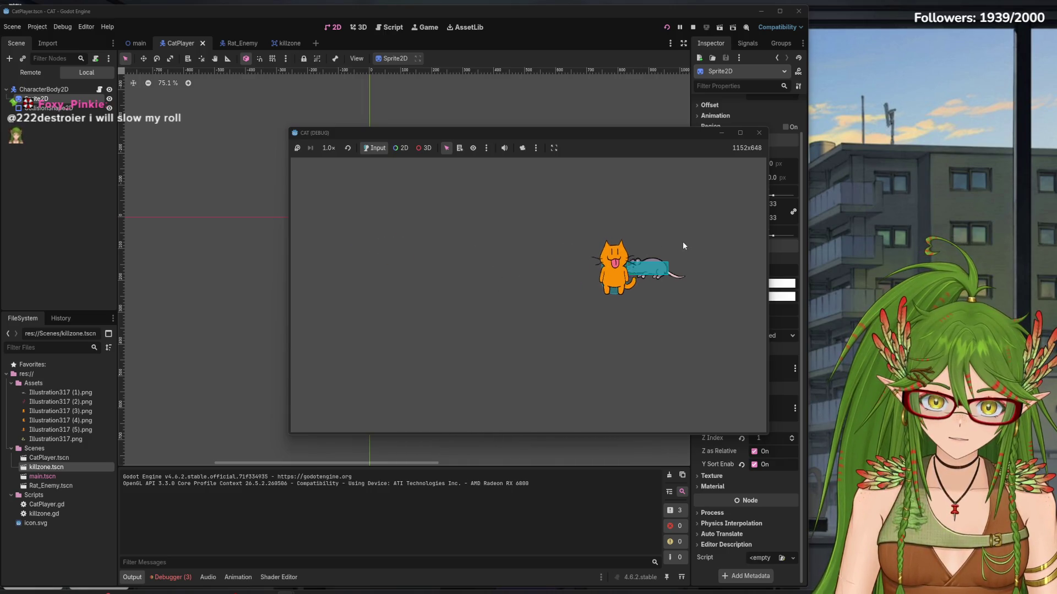
key("space")
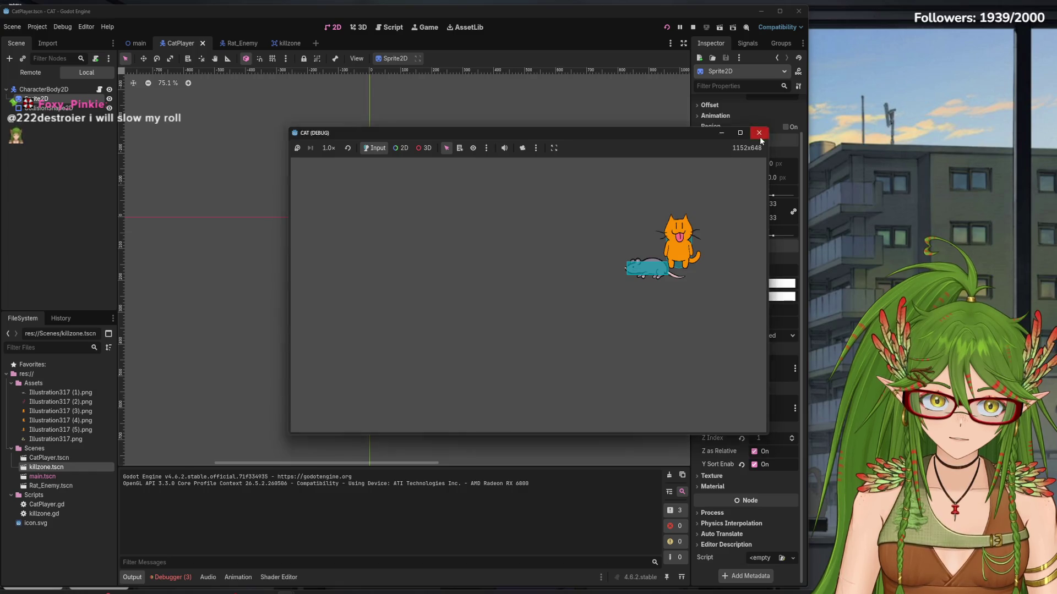
left_click(759, 132)
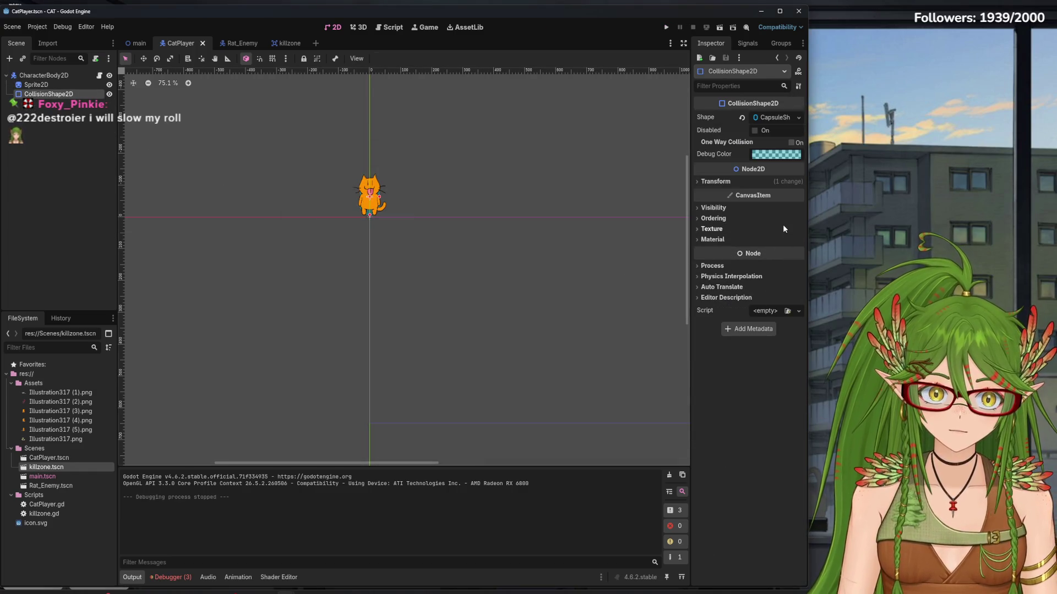
Restore body Z Index 1 and sprite Z Index 0, save CatPlayer, and retest.
left_click(47, 74)
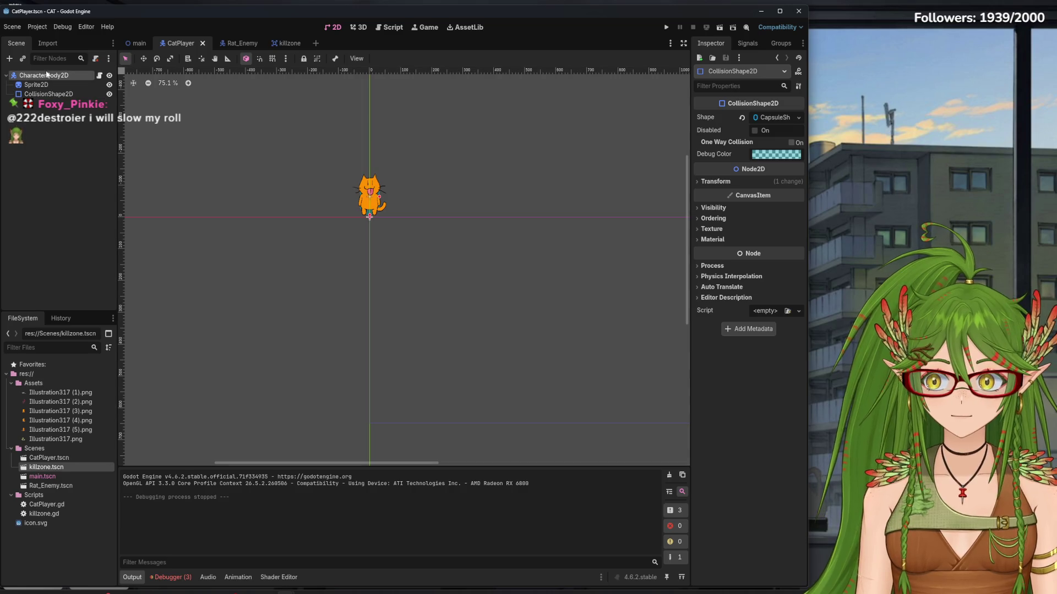
key("Down")
key("Down")
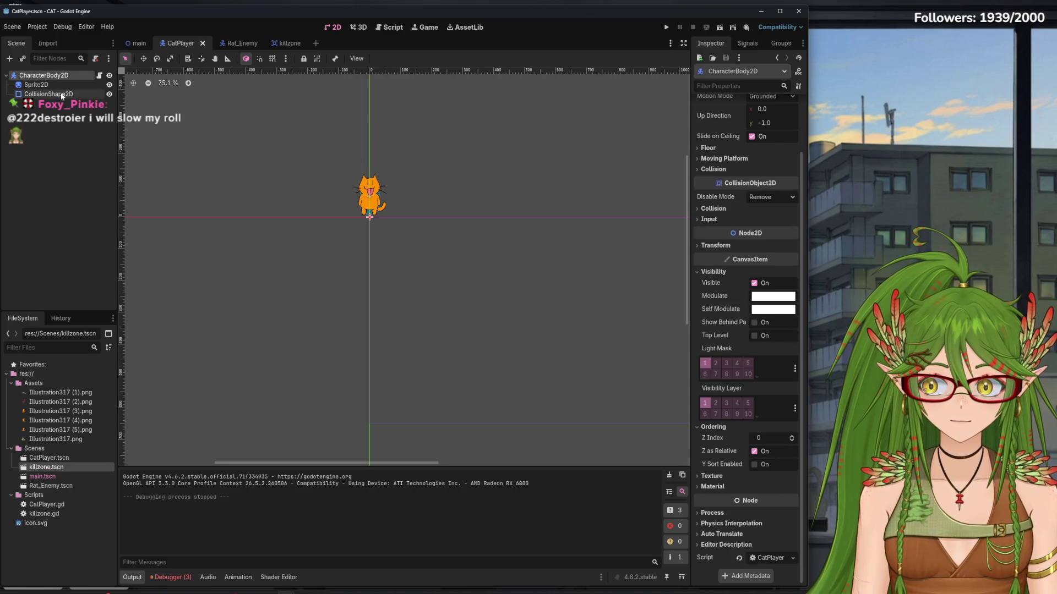
key("Up")
key("Up")
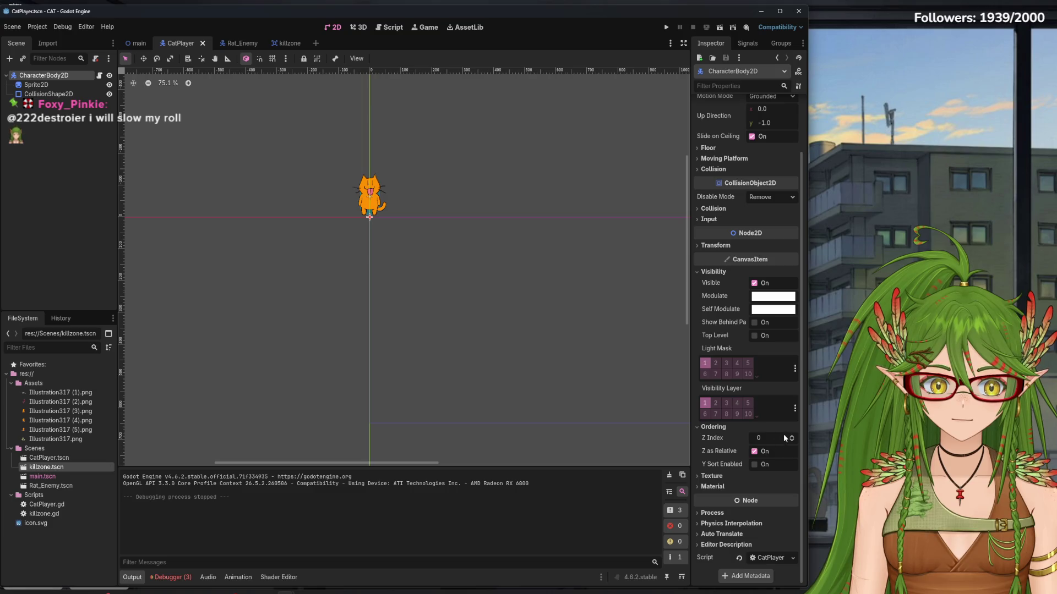
left_click(790, 437)
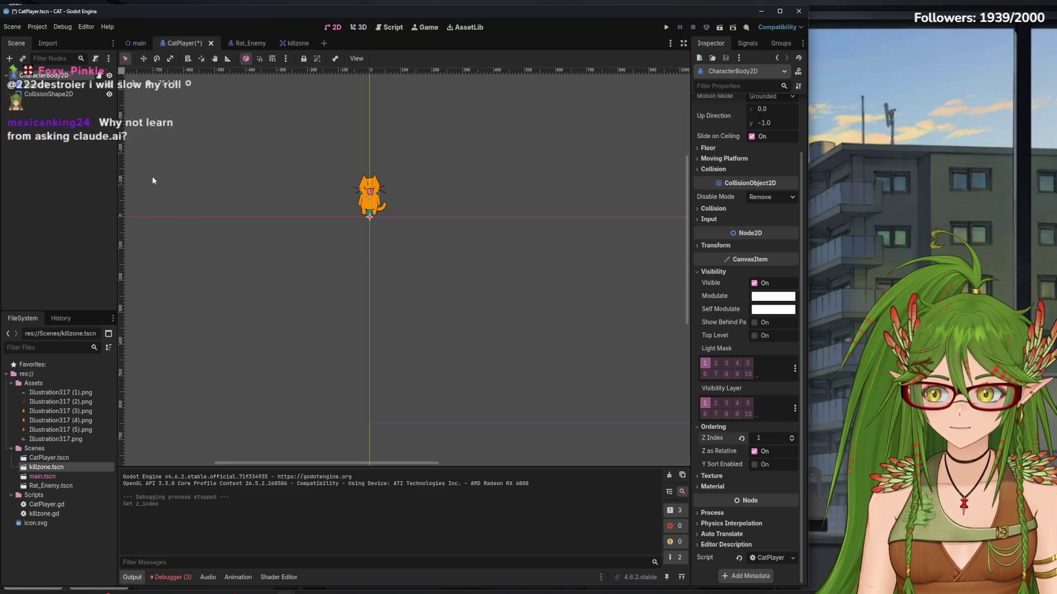
left_click(55, 86)
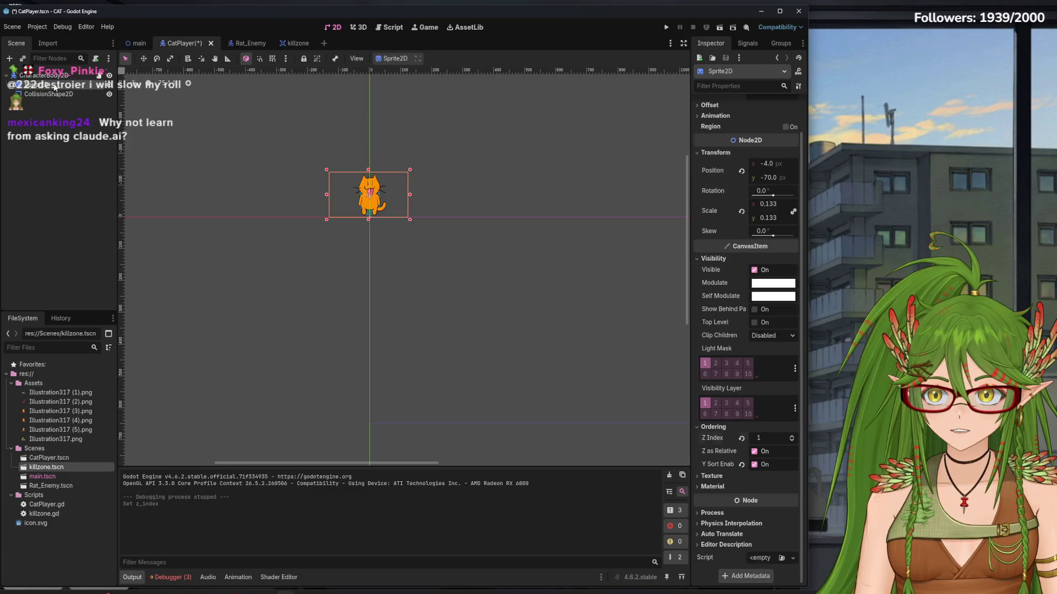
left_click(791, 440)
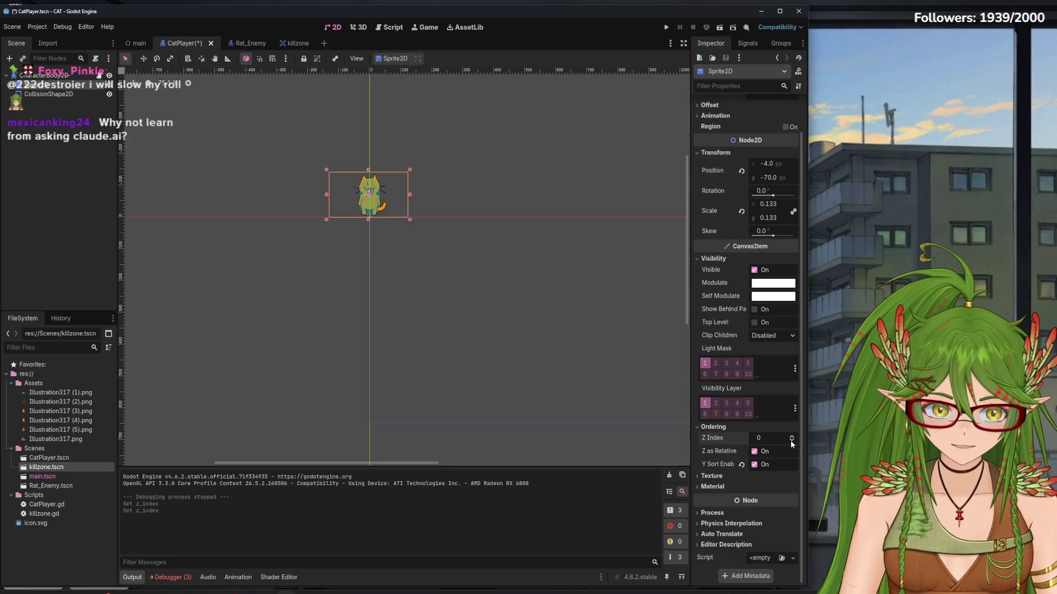
left_click(80, 137)
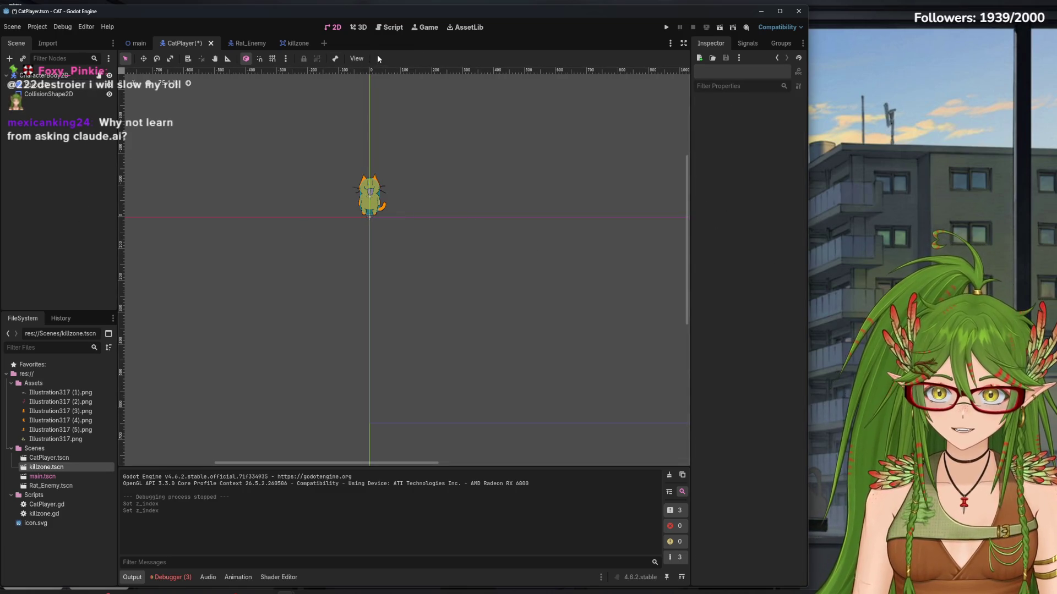
key("ctrl+s")
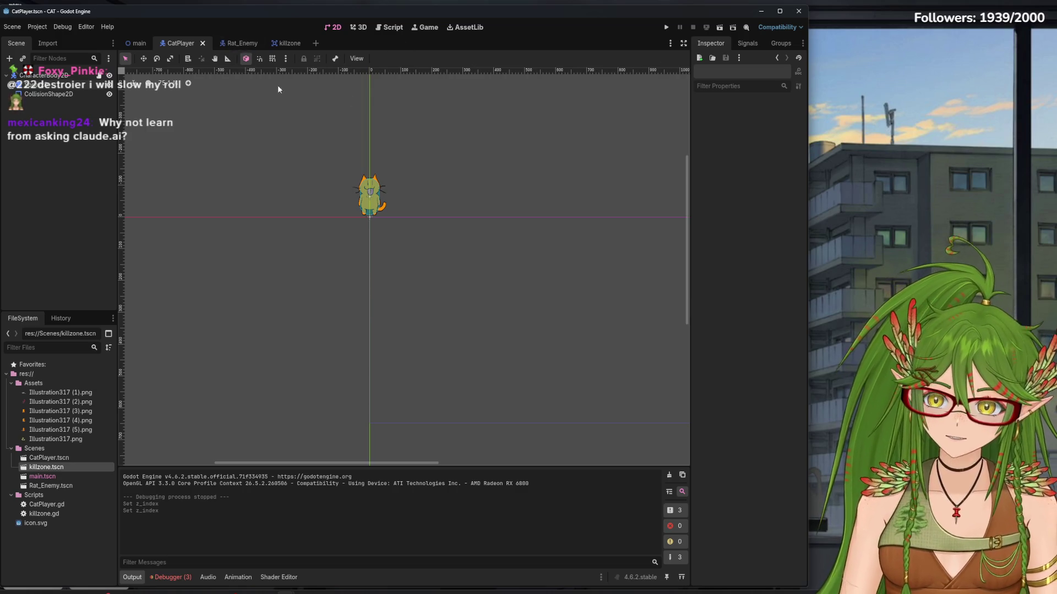
left_click(664, 27)
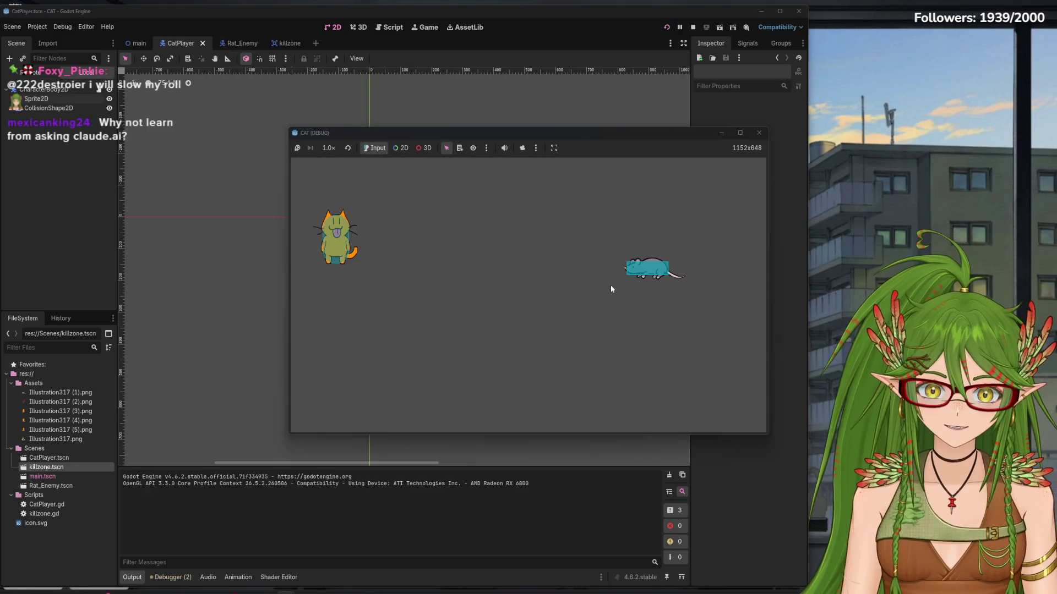
key("Right")
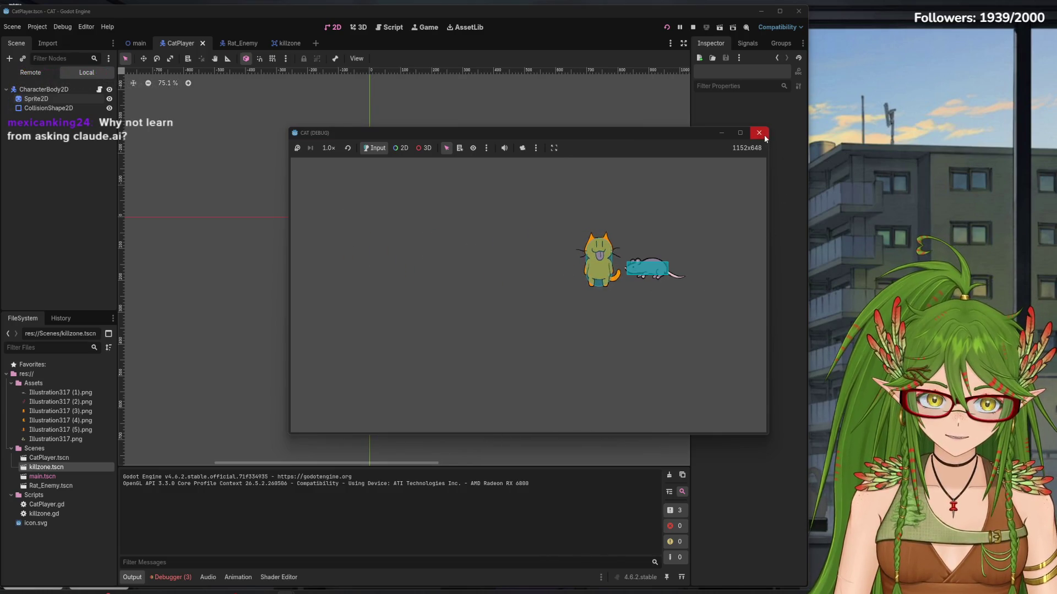
left_click(759, 133)
Switch between the Rat_Enemy and CatPlayer scenes, selecting the cat's CharacterBody2D.
left_click(244, 42)
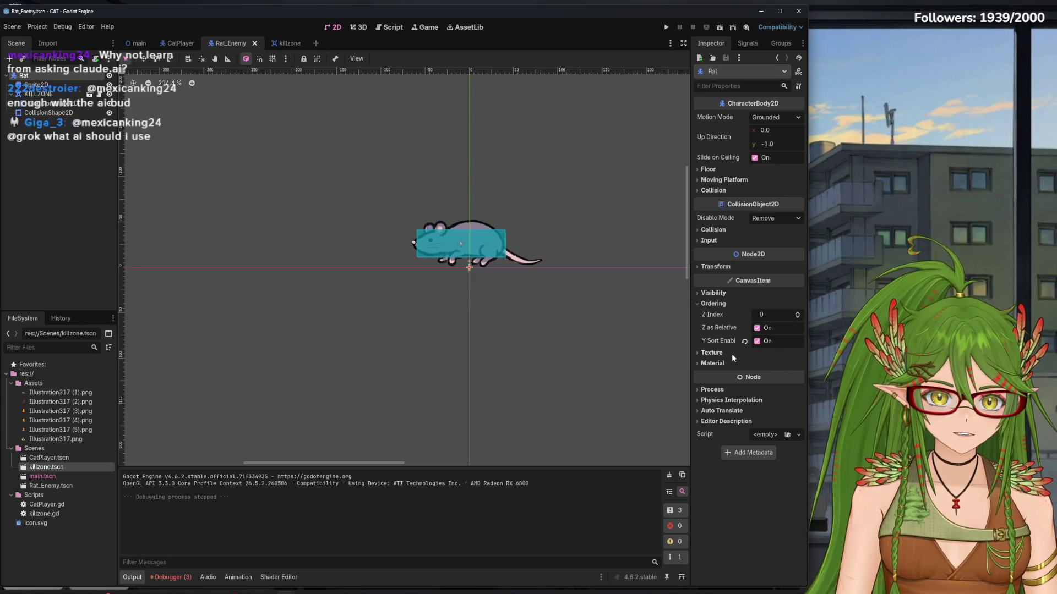
left_click(90, 128)
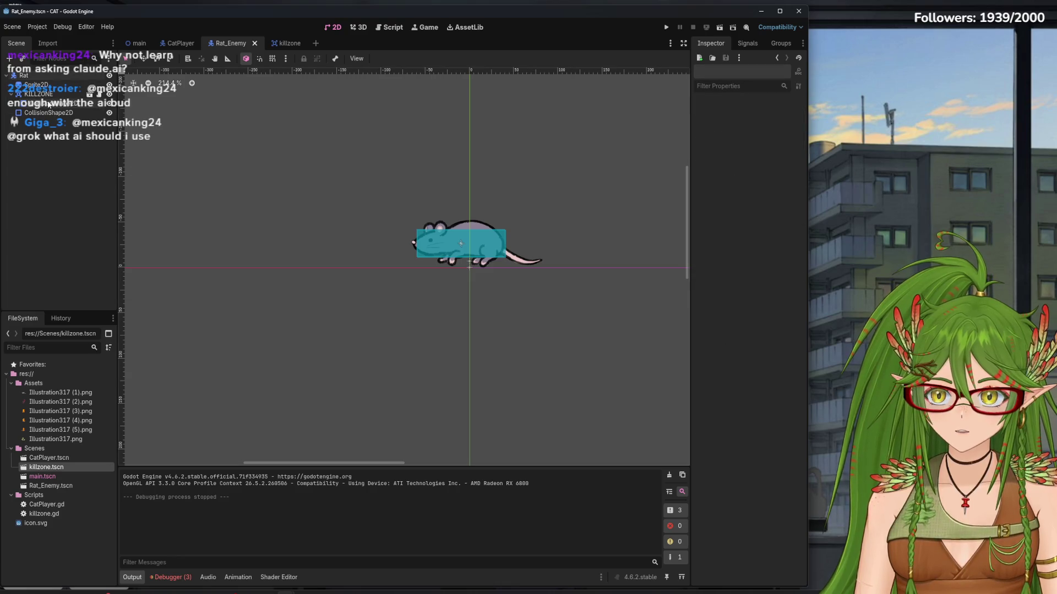
left_click(180, 43)
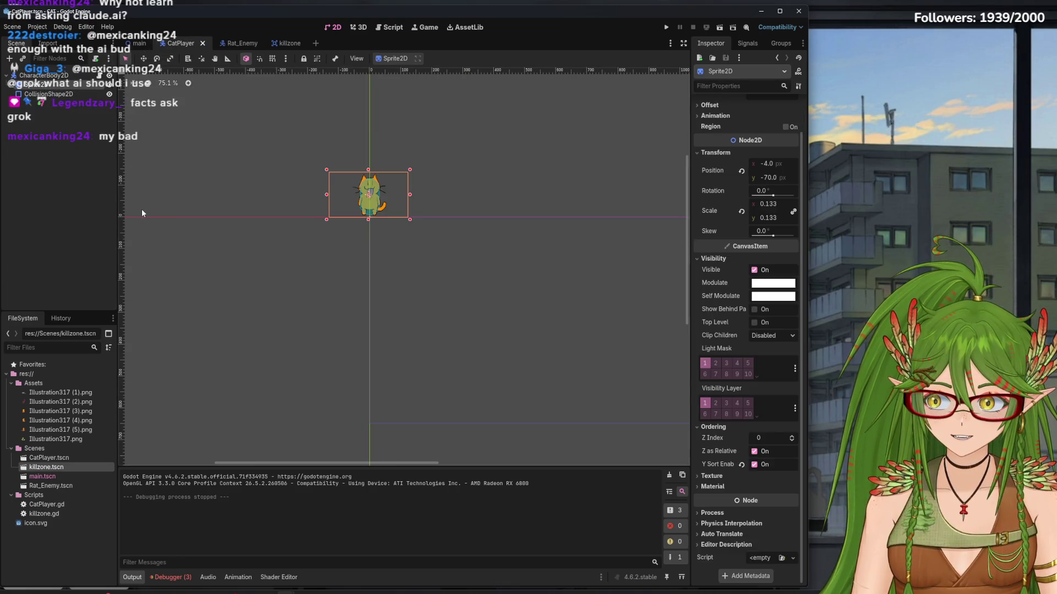
left_click(44, 75)
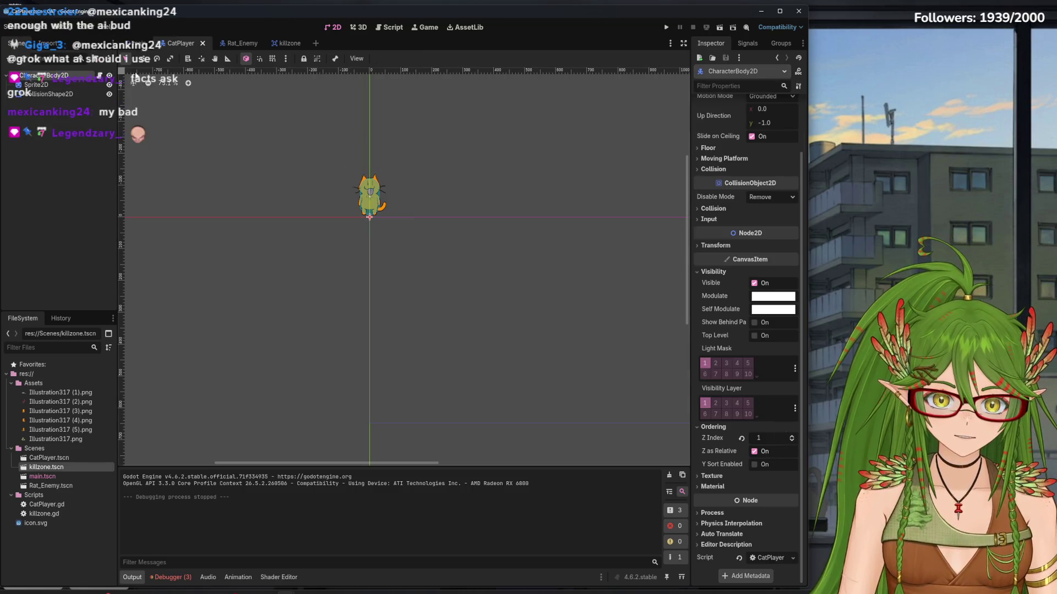
left_click(234, 43)
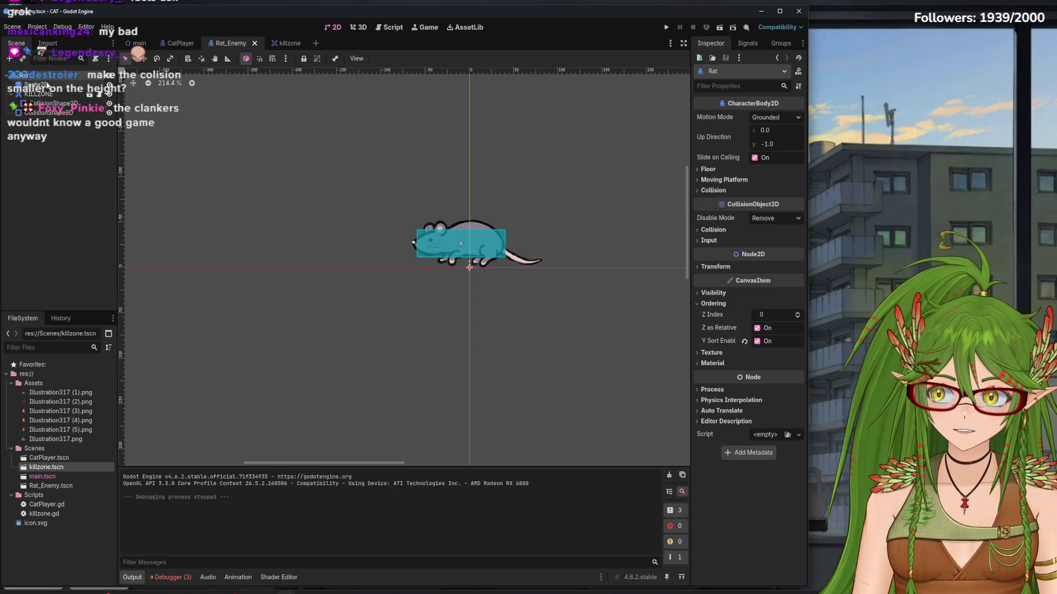
left_click(175, 43)
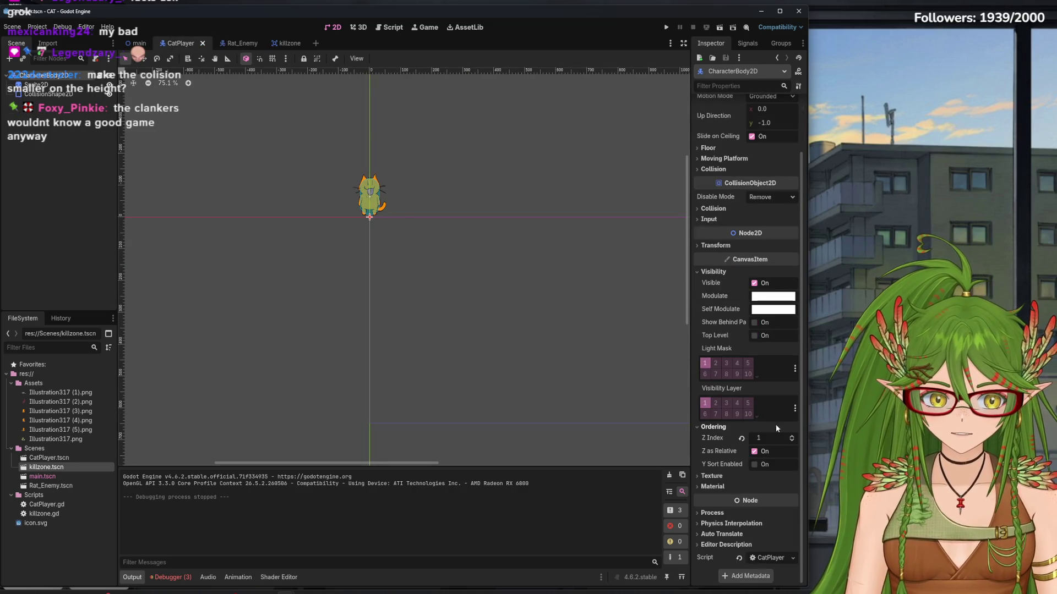
Enable Y Sort on the cat and test-run the game.
left_click(755, 465)
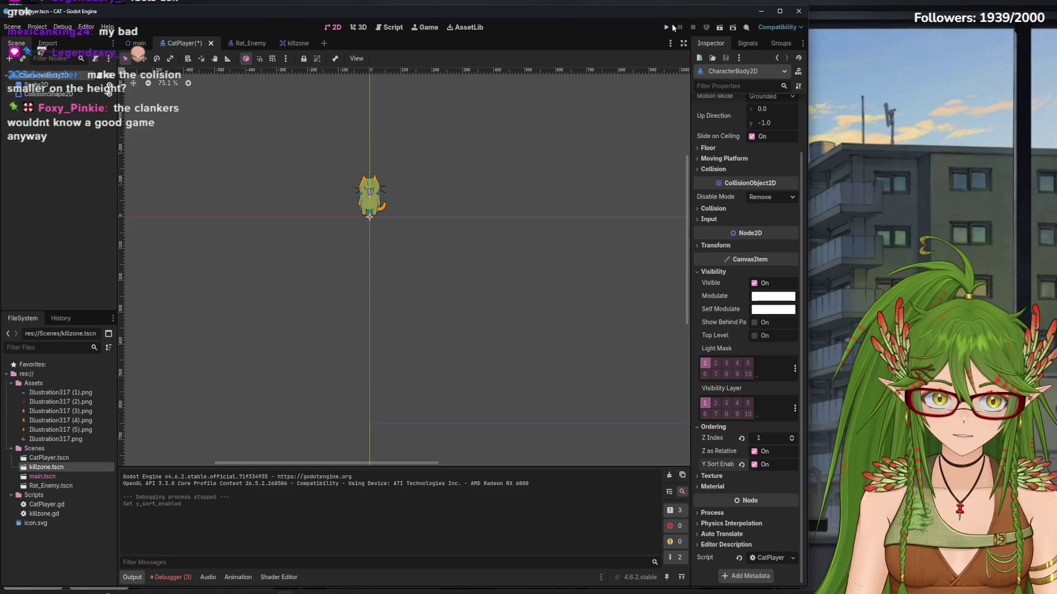
left_click(672, 25)
key("Right")
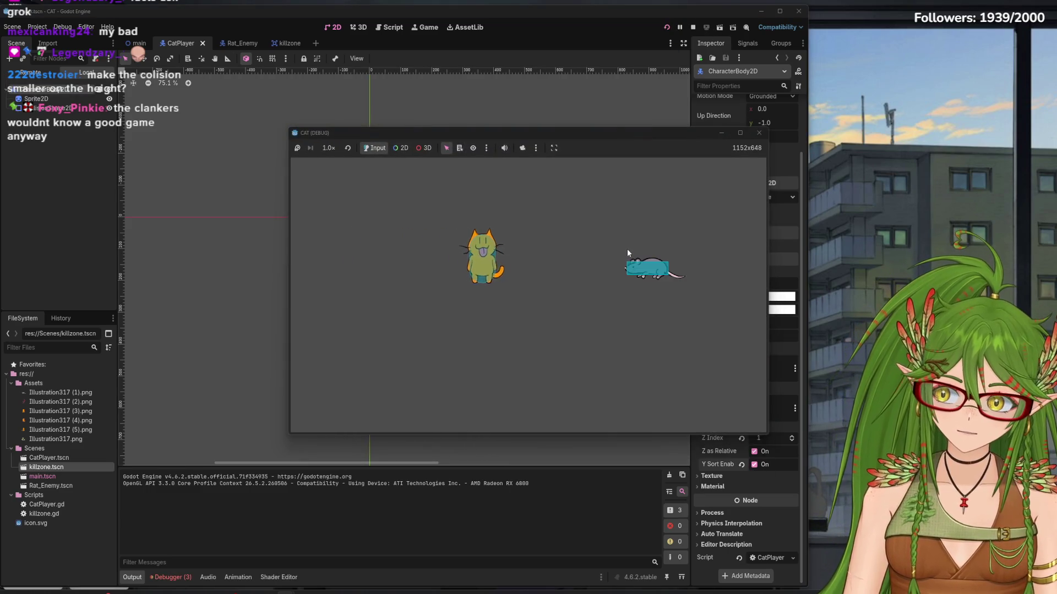
left_click(764, 135)
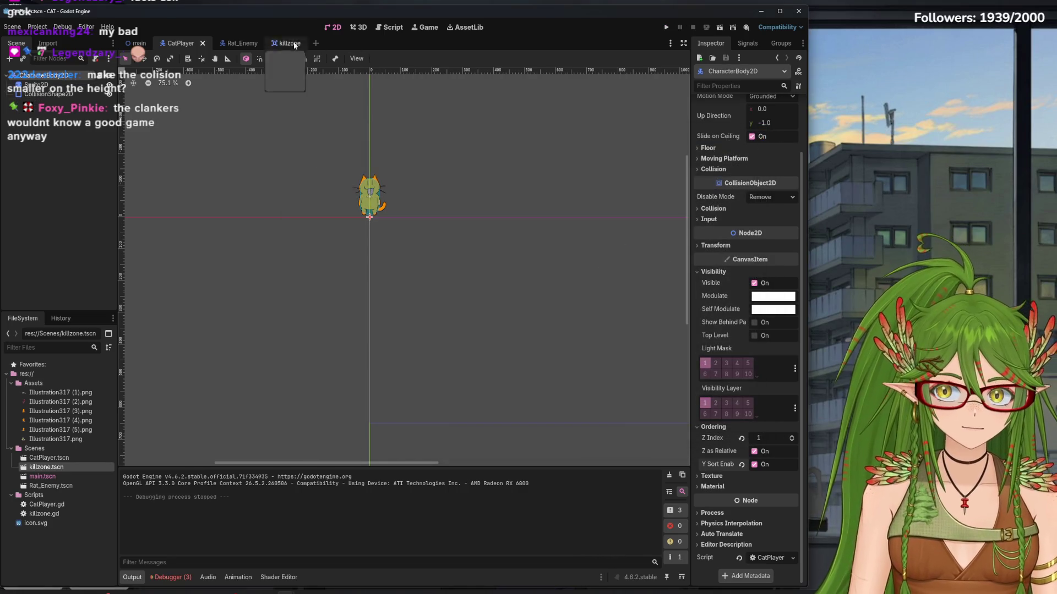
Set the rat's Z Index to -1, test with F5, then move the Cat to (761, 326) in the main scene.
left_click(231, 43)
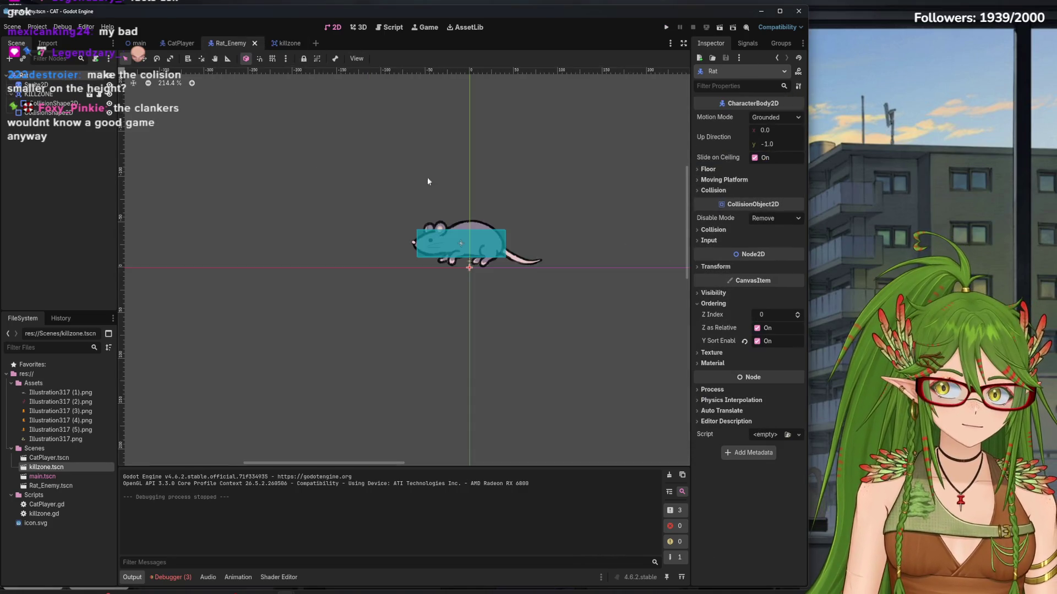
left_click(798, 320)
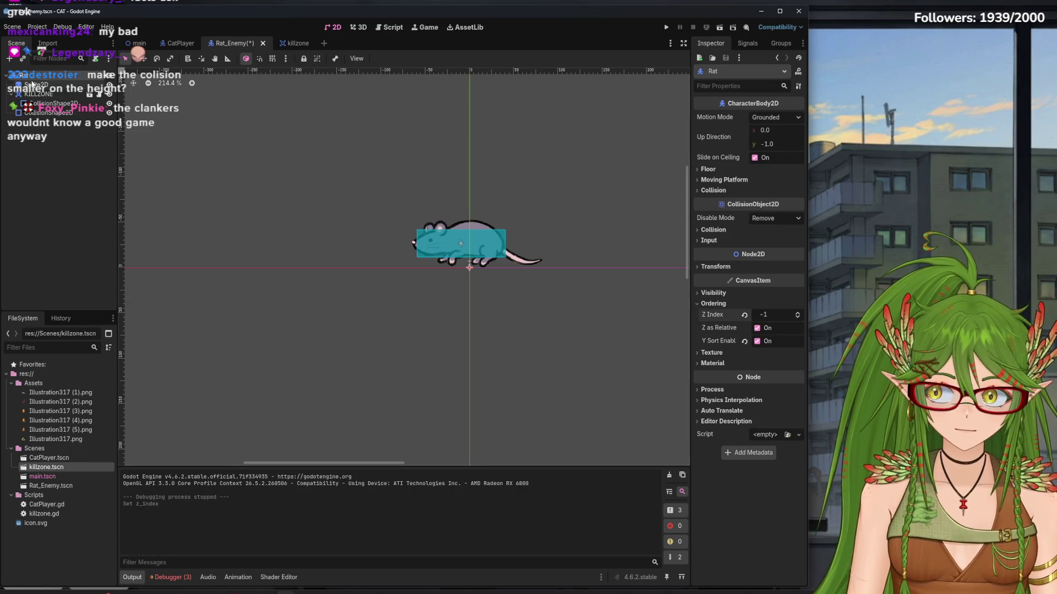
key("F5")
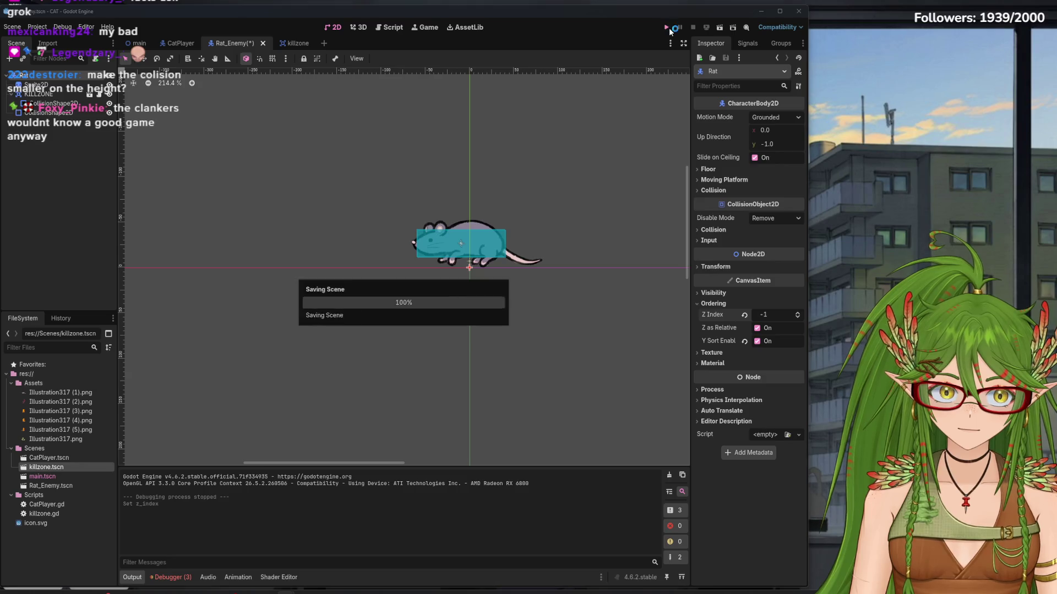
key("Right")
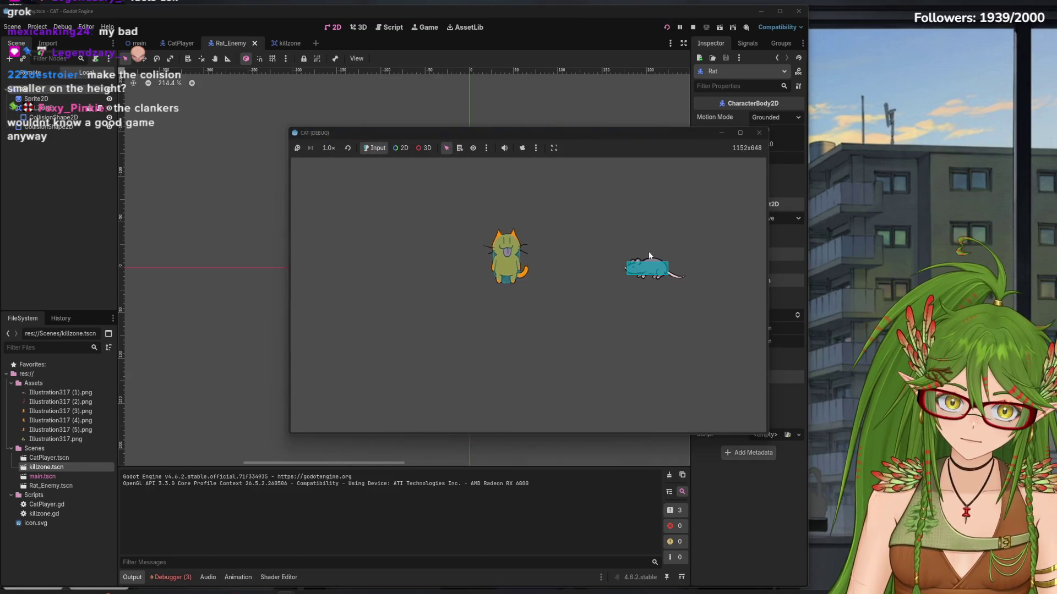
left_click_drag(734, 132, 735, 128)
left_click(756, 134)
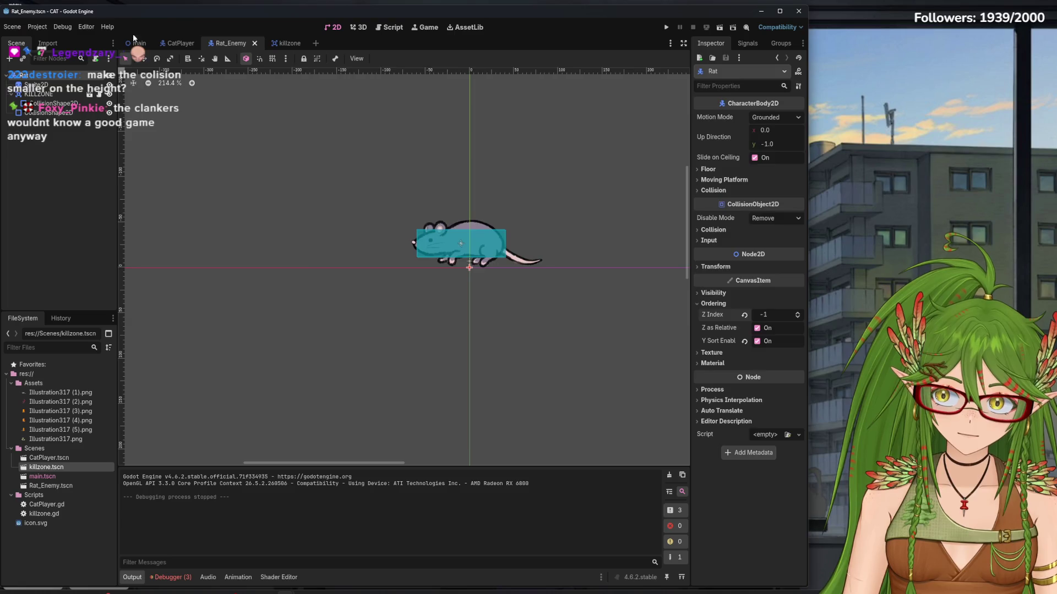
left_click(136, 43)
mouse_move(254, 178)
left_mouse_down()
mouse_move(423, 210)
mouse_move(446, 195)
mouse_move(457, 197)
mouse_move(448, 210)
left_mouse_up()
Deselect the placed cat, review the Rat_Enemy, CatPlayer and killzone scenes, and widen the editor.
left_click(628, 82)
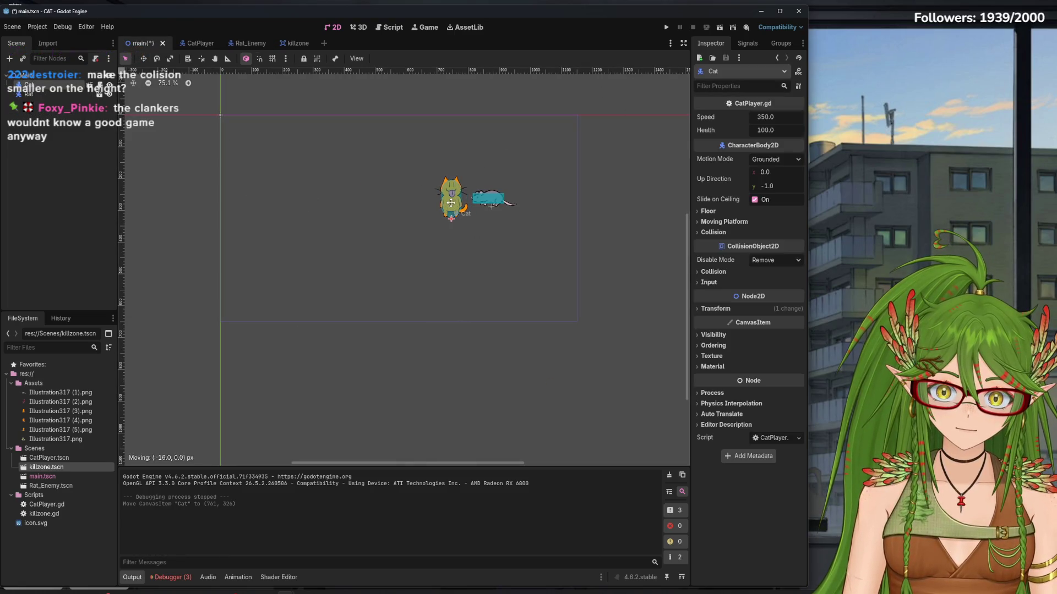
left_click(239, 43)
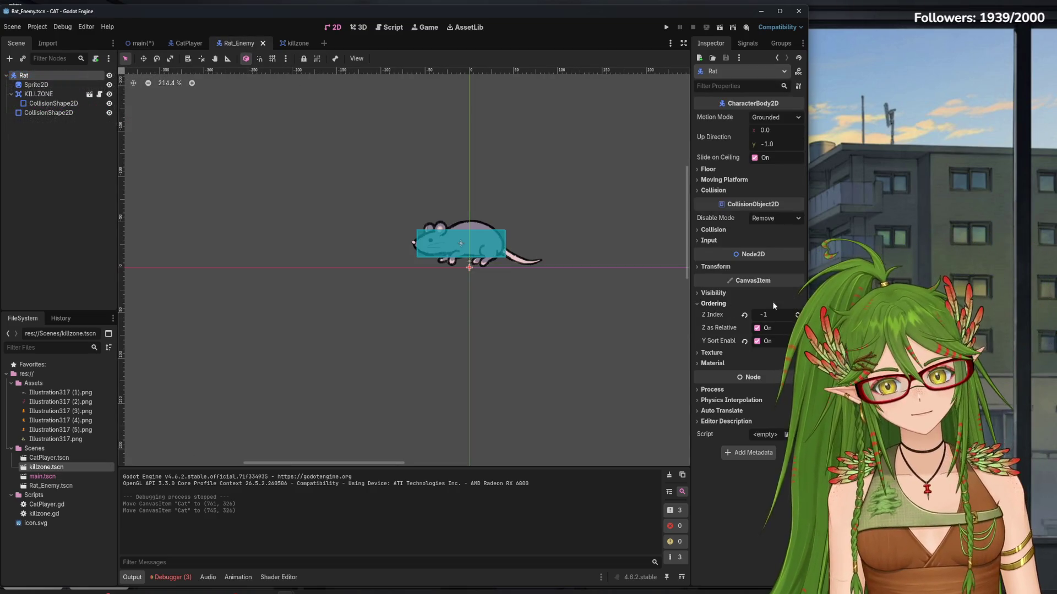
left_click(187, 43)
left_click(285, 43)
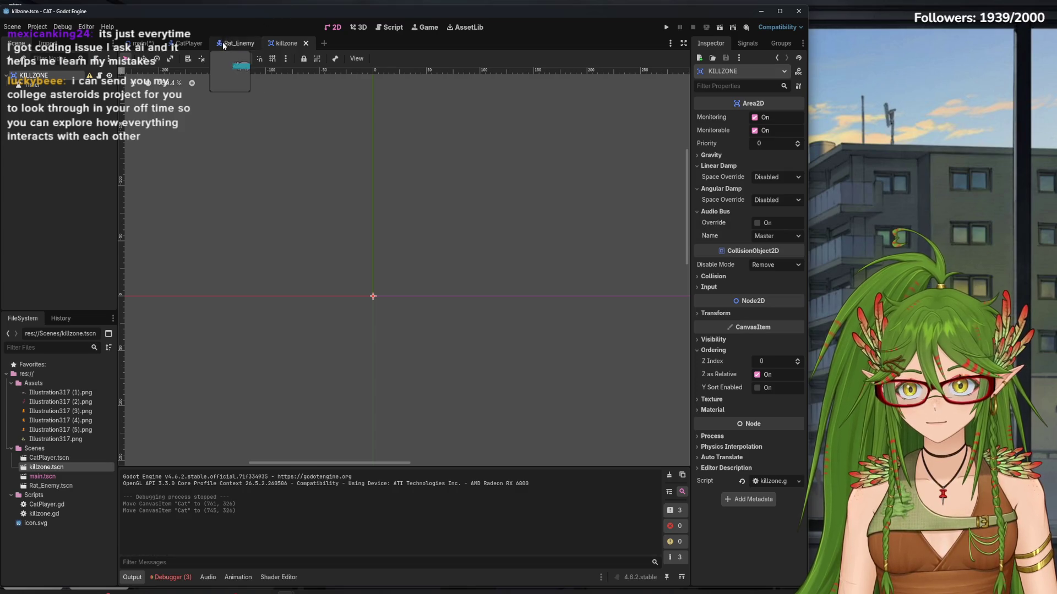
left_click(180, 43)
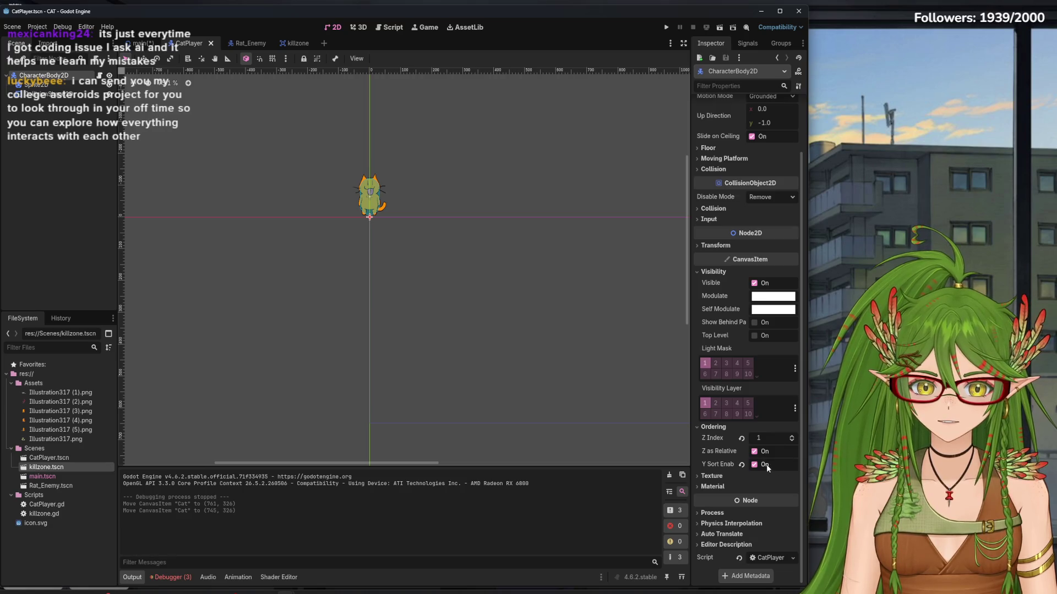
mouse_move(809, 461)
left_mouse_down()
mouse_move(848, 460)
mouse_move(828, 460)
left_mouse_up()
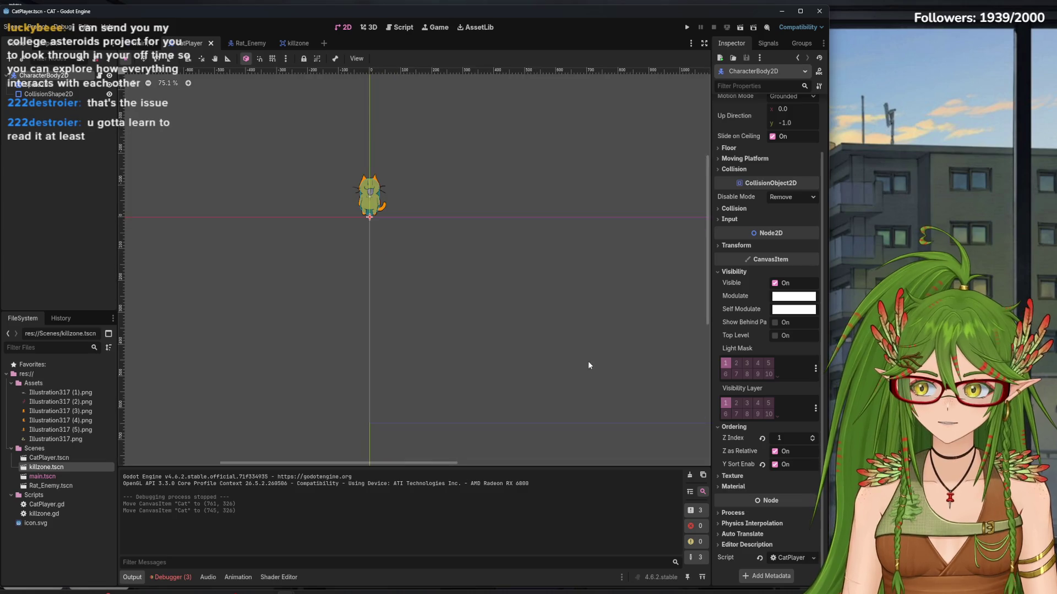
Run the game twice to watch cat and rat, closing the game window each time.
left_click(688, 29)
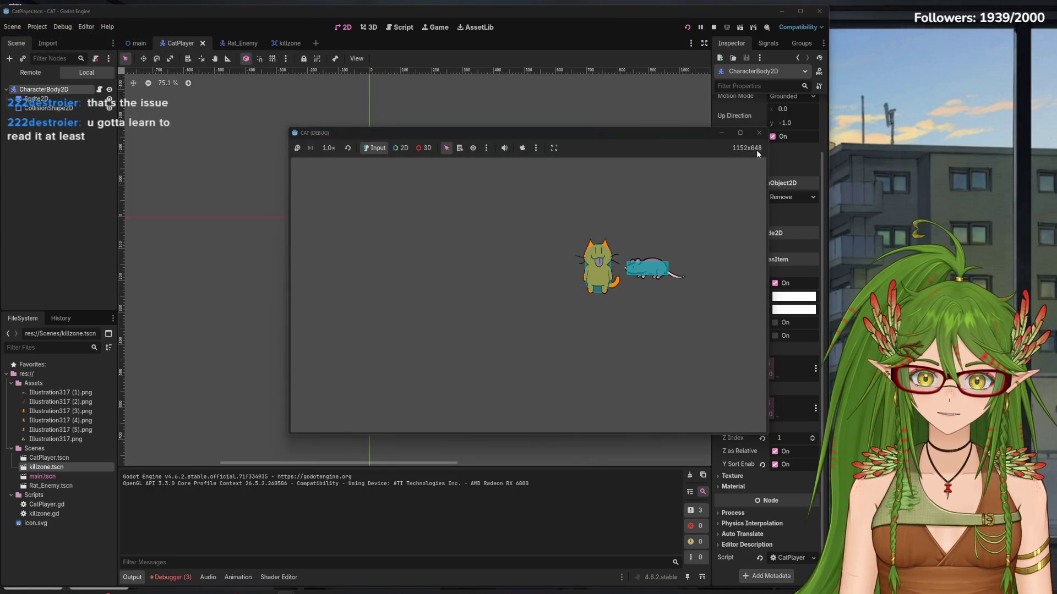
left_click(758, 133)
left_click(688, 27)
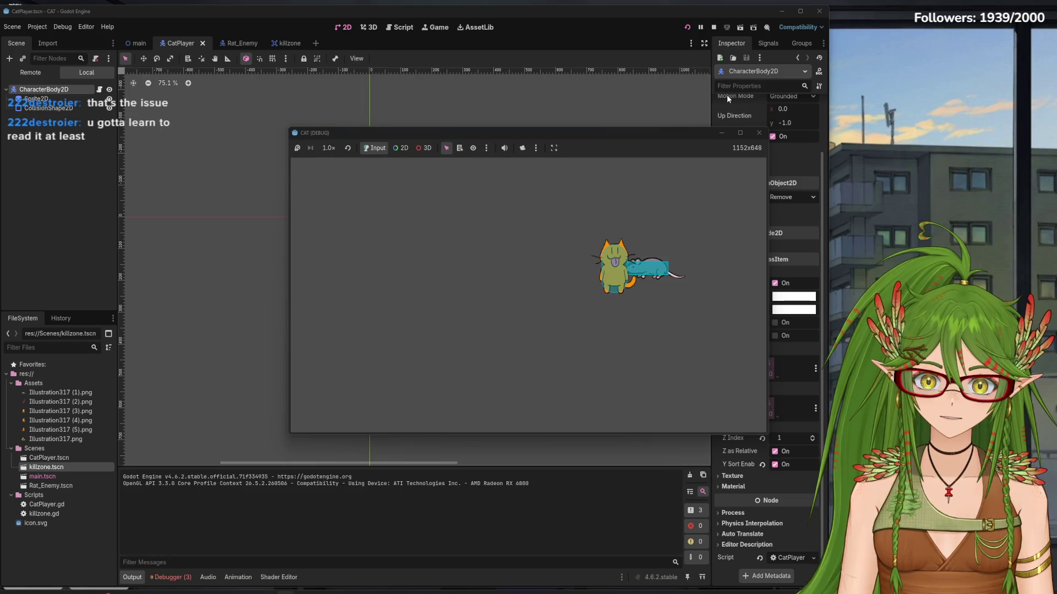
left_click(758, 134)
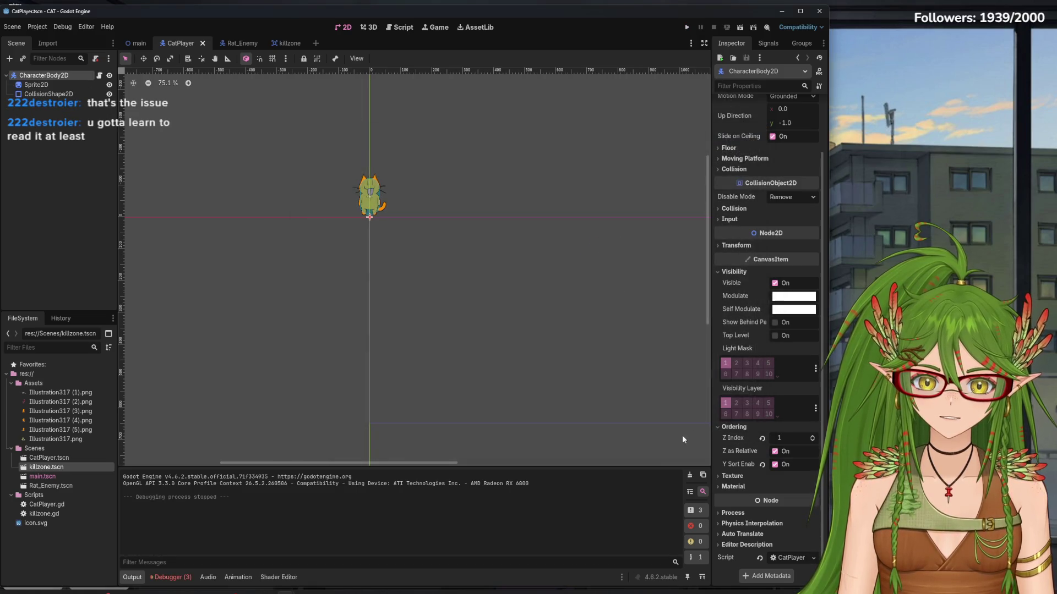
Inspect the cat's Sprite2D, CollisionShape2D and CharacterBody2D nodes in CatPlayer.
left_click(37, 84)
left_click(44, 74)
left_click(58, 93)
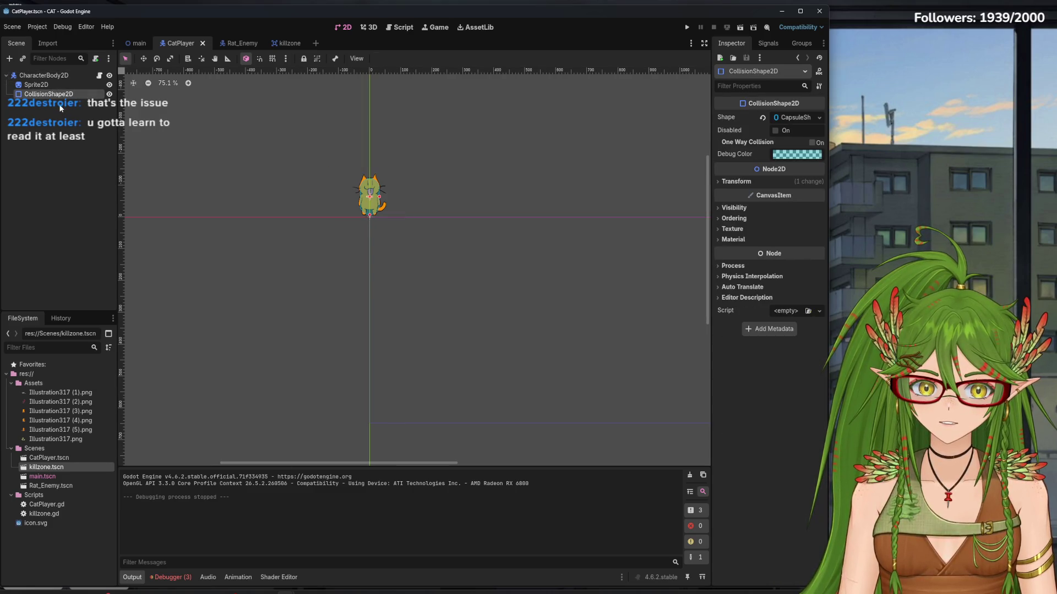
left_click(52, 85)
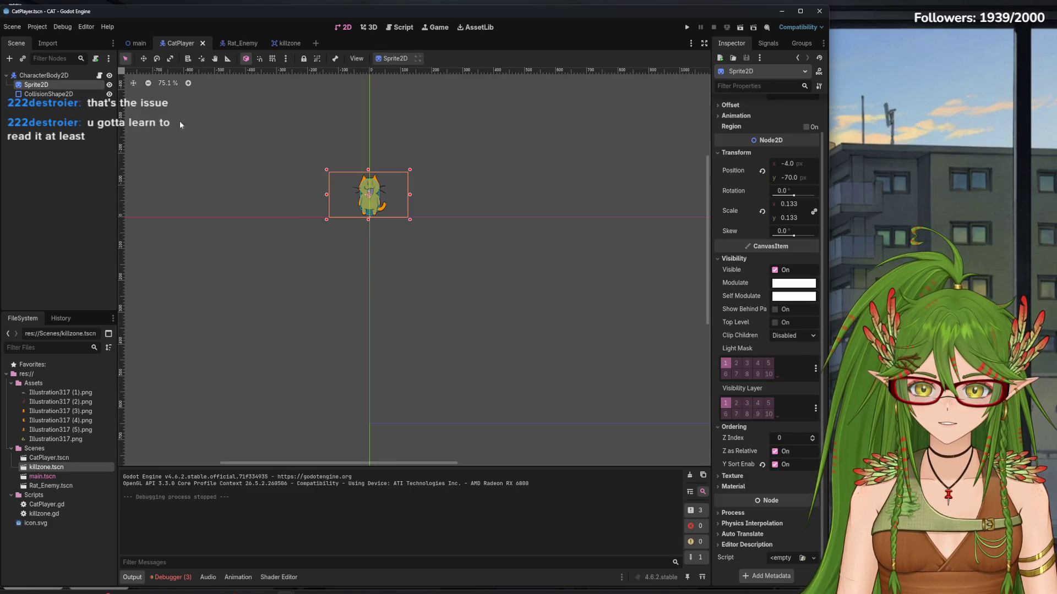
left_click(44, 75)
Revert the rat body's Z Index to 0, save Rat_Enemy, and return to CatPlayer.
left_click(224, 41)
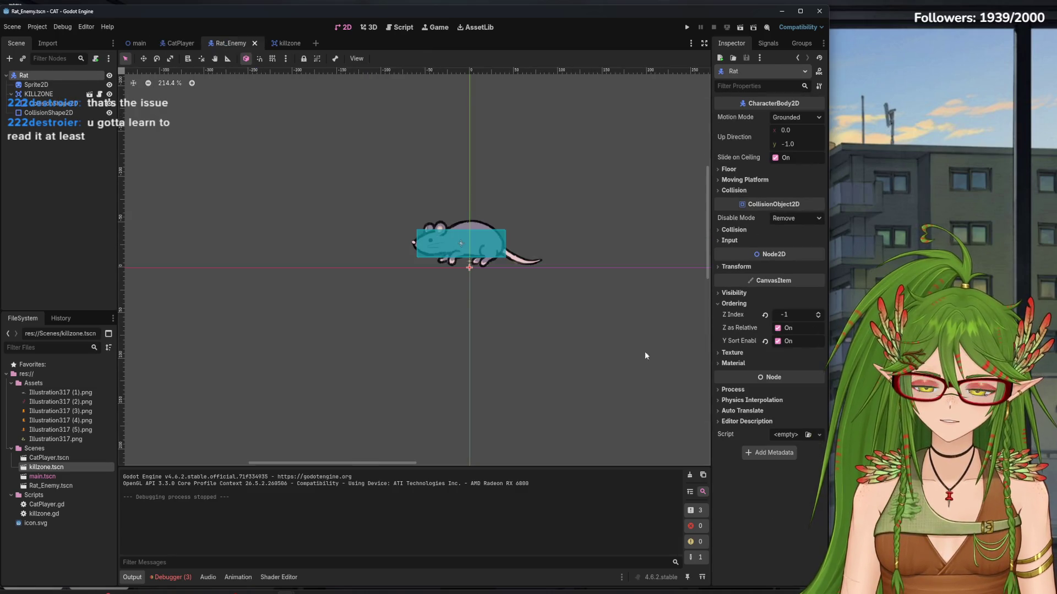
left_click(765, 315)
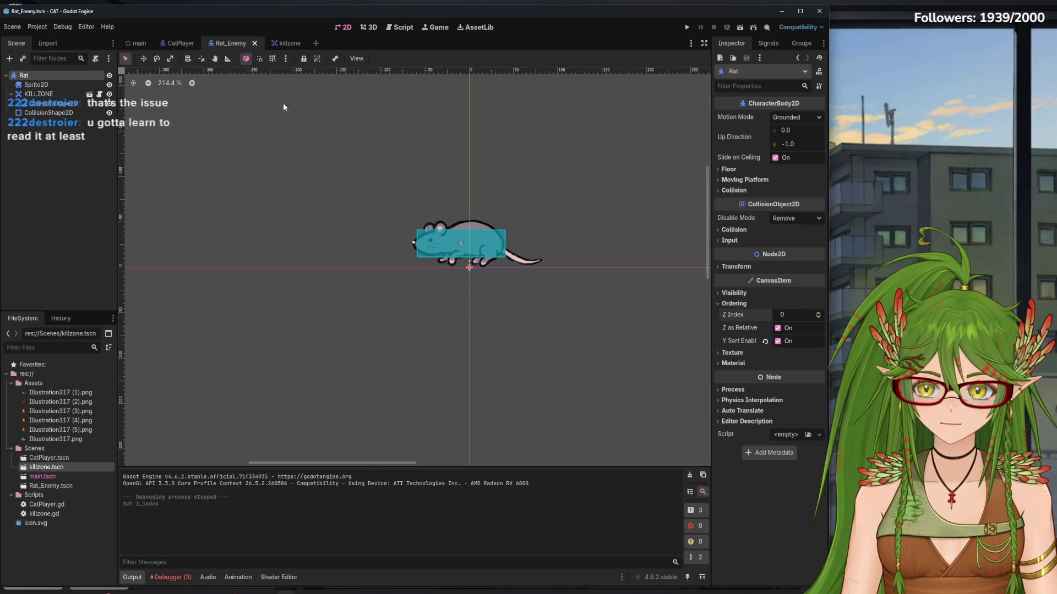
key("ctrl+s")
left_click(181, 43)
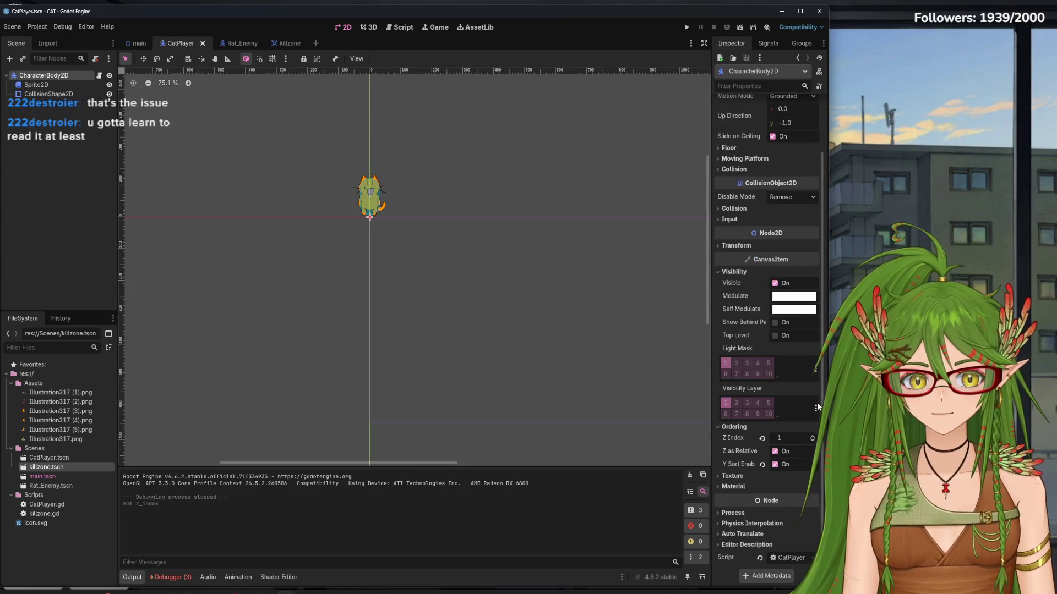
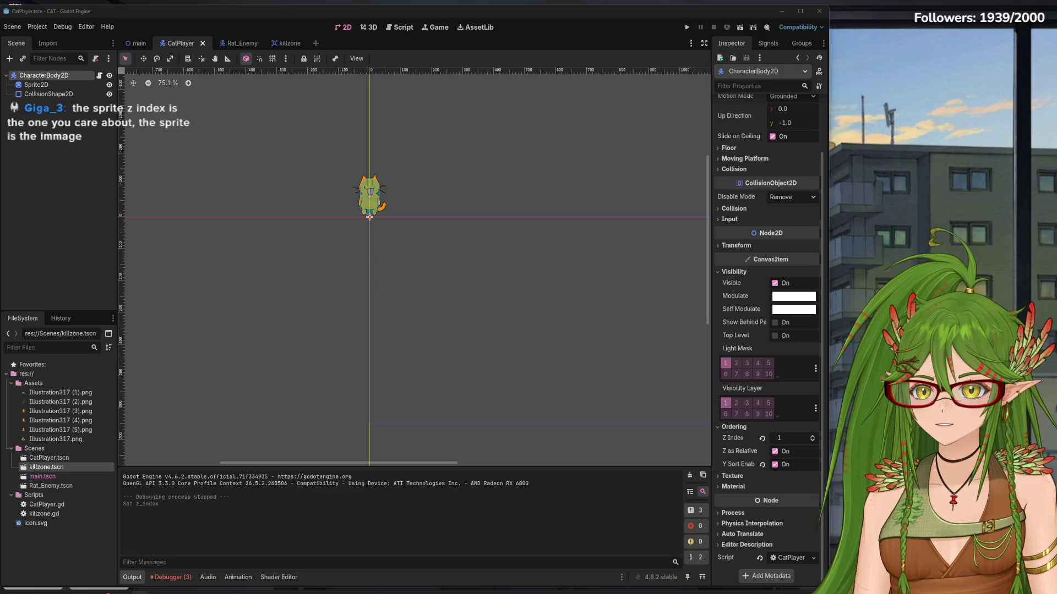
Raise the cat Sprite2D's Z Index to 1 so it draws above the rat.
left_click(36, 84)
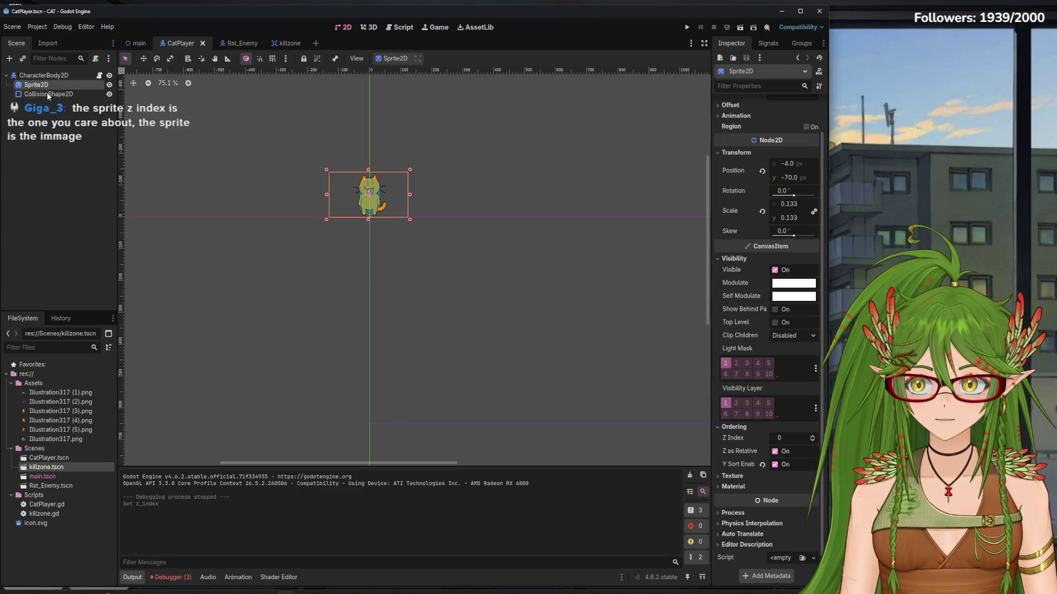
left_click(811, 436)
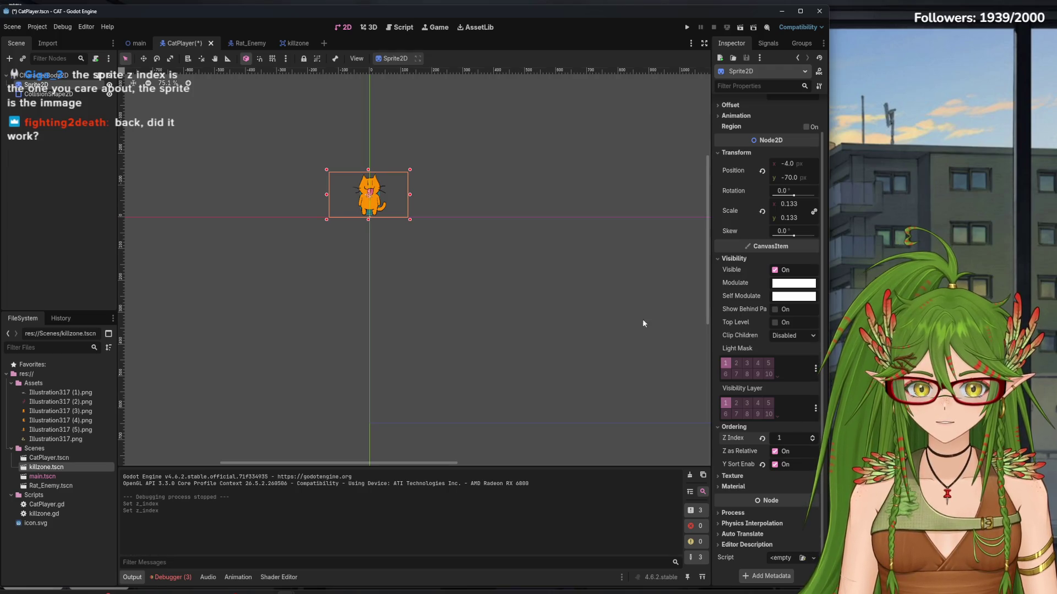
left_click(45, 75)
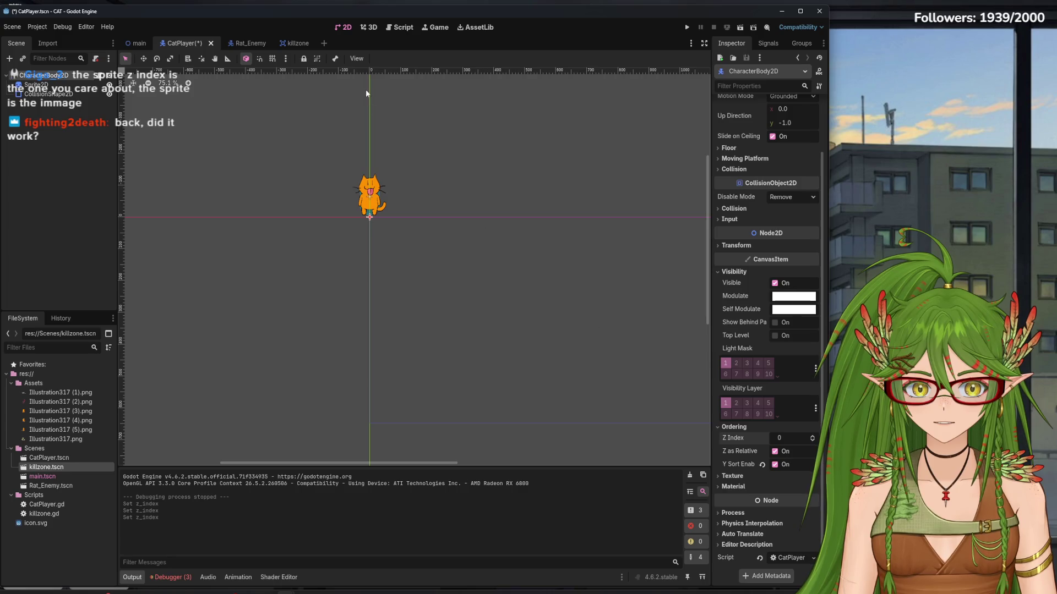
In the Rat_Enemy scene, select the Rat root and test-run the game to check drawing order.
left_click(240, 43)
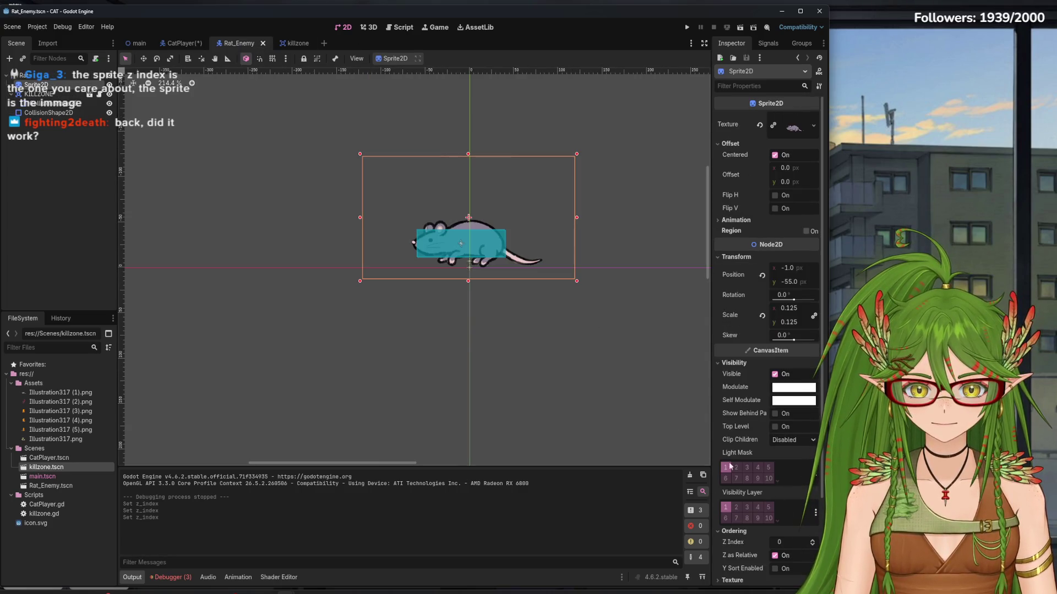
left_click(478, 370)
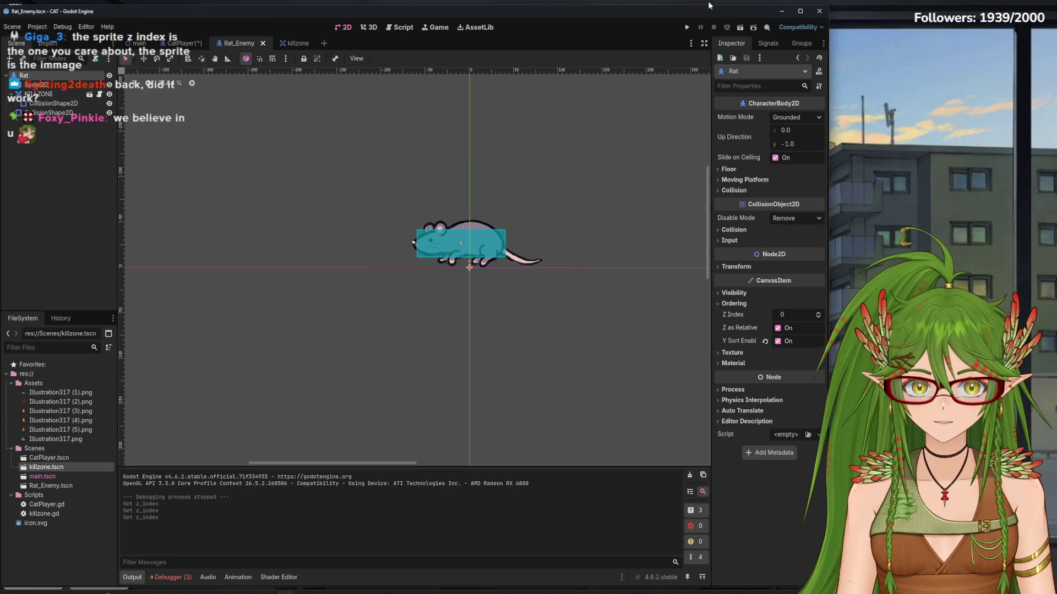
left_click(687, 27)
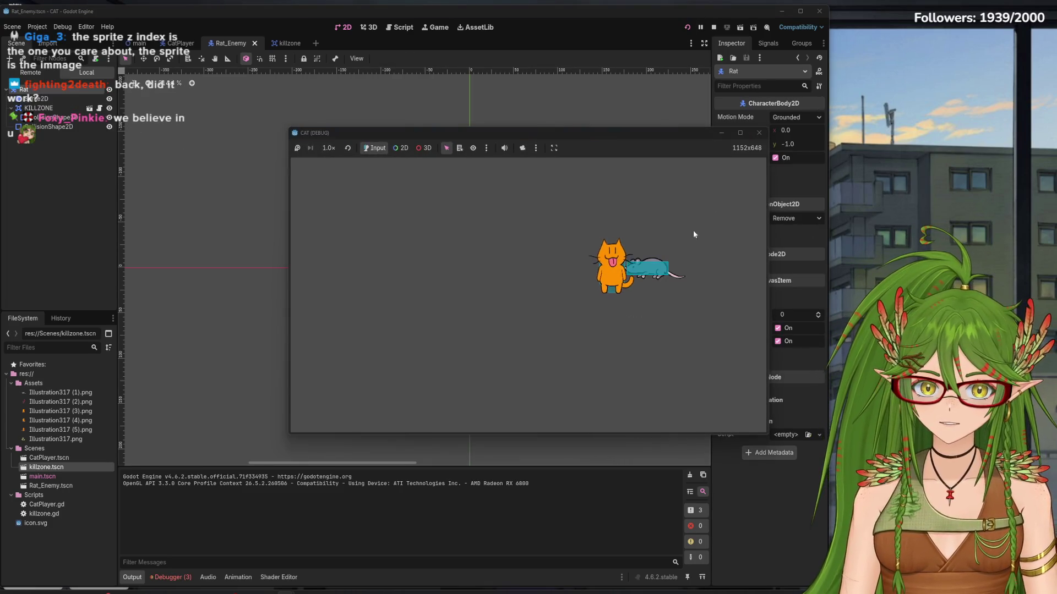
left_click(759, 133)
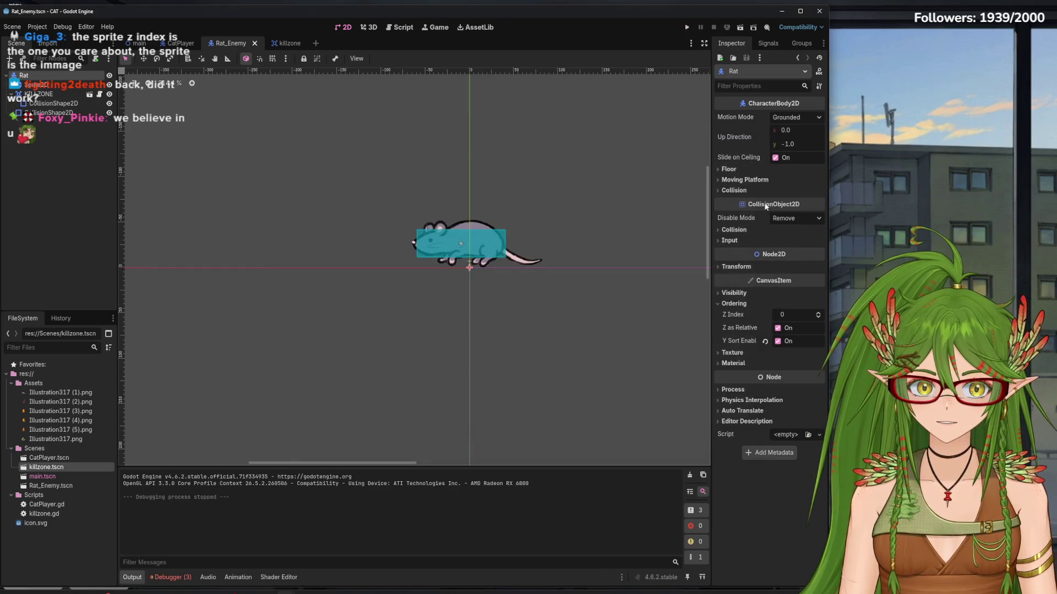
Toggle Y Sort Enabled on the rat sprite, then return to the CatPlayer sprite node.
left_click(69, 86)
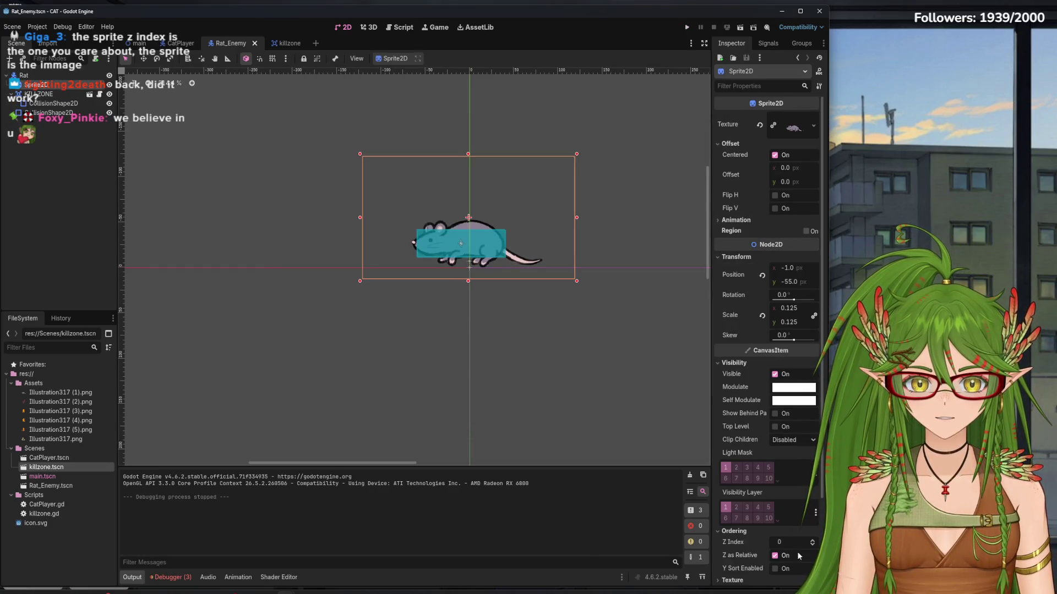
left_click(774, 569)
left_click(24, 75)
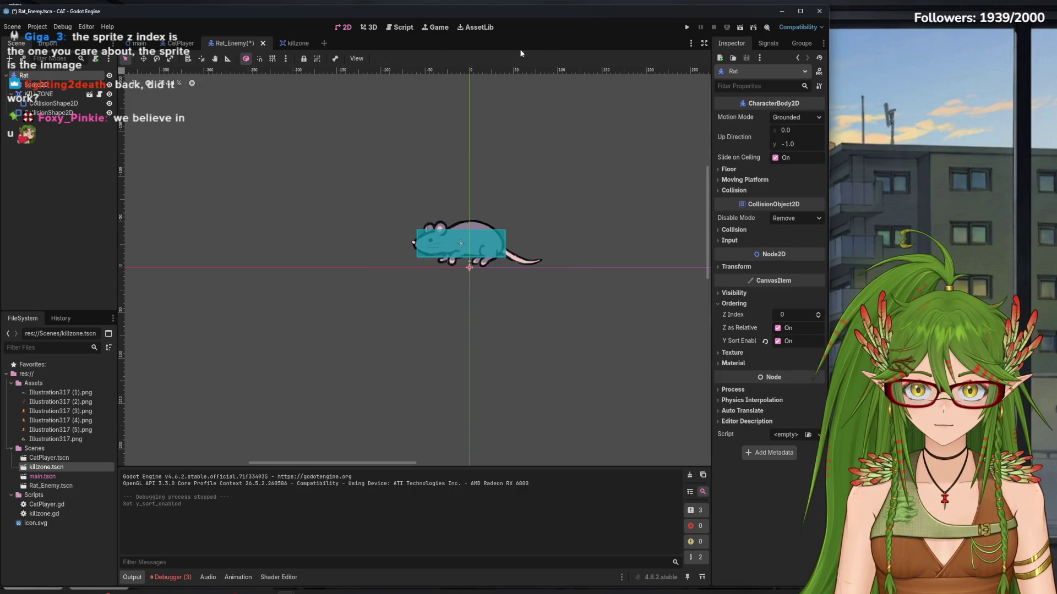
left_click(180, 43)
left_click(44, 85)
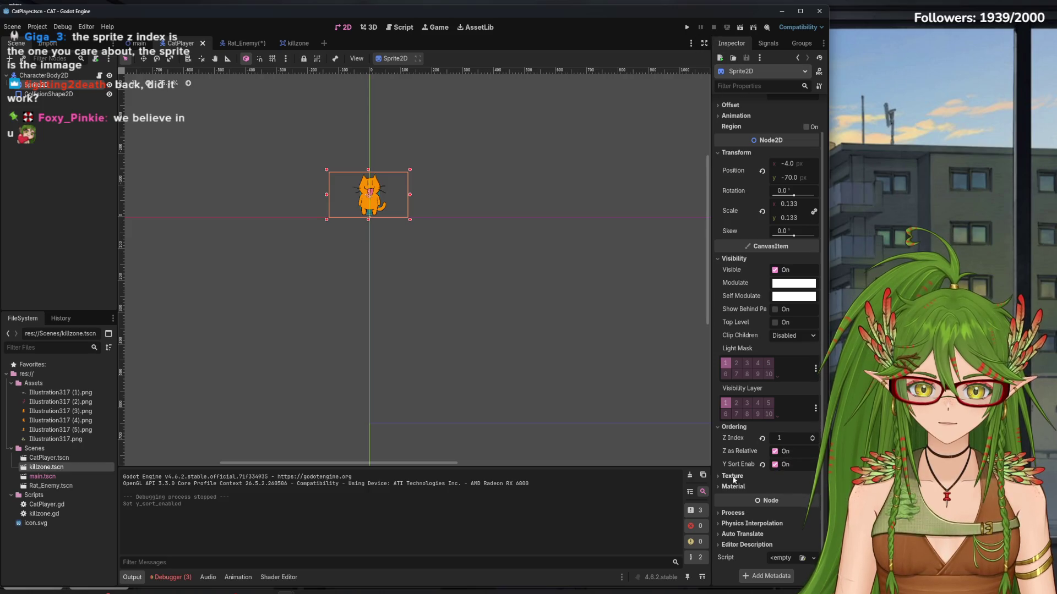
Run the game with F5 to test the cat and rat, stop it, and glance at the main scene.
scroll(780, 445, "up", 1)
key("F5")
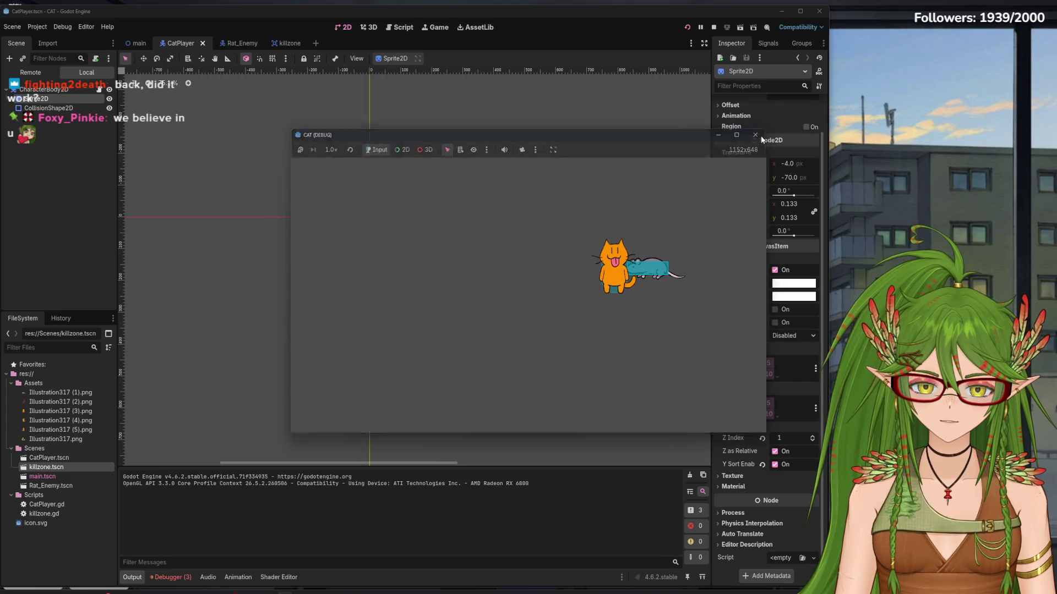
left_click(759, 133)
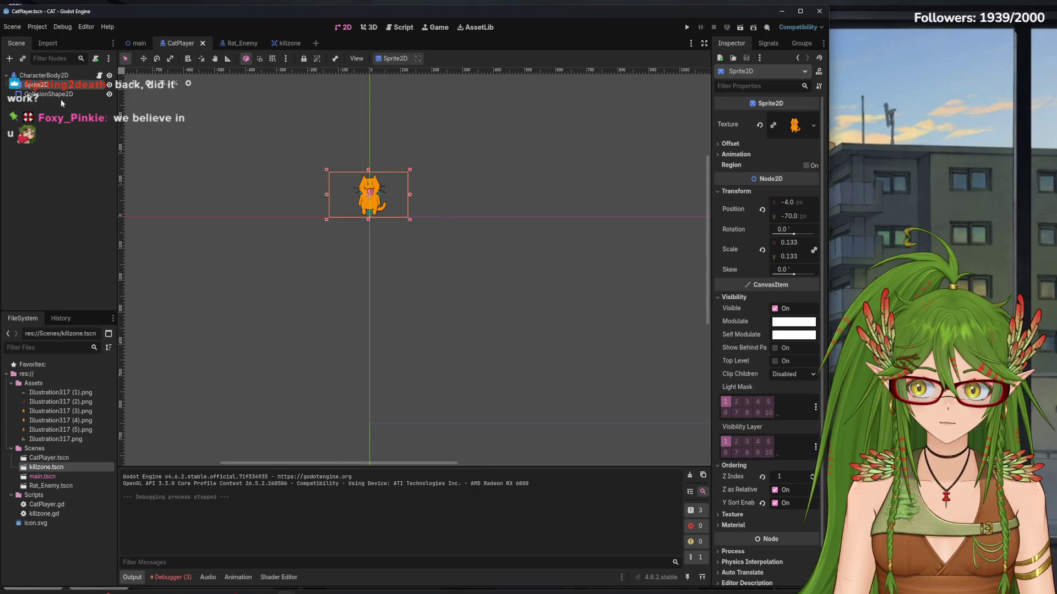
left_click(136, 43)
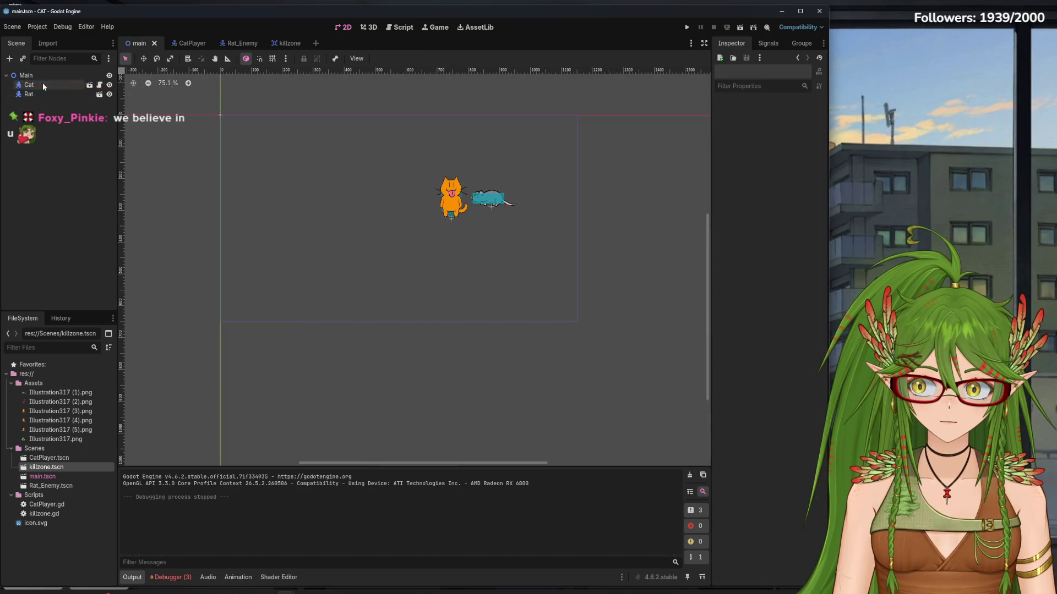
left_click(182, 44)
Expand the cat sprite's Texture and Material settings, then bring up the YouTube roguelike tutorial.
scroll(767, 502, "down", 2)
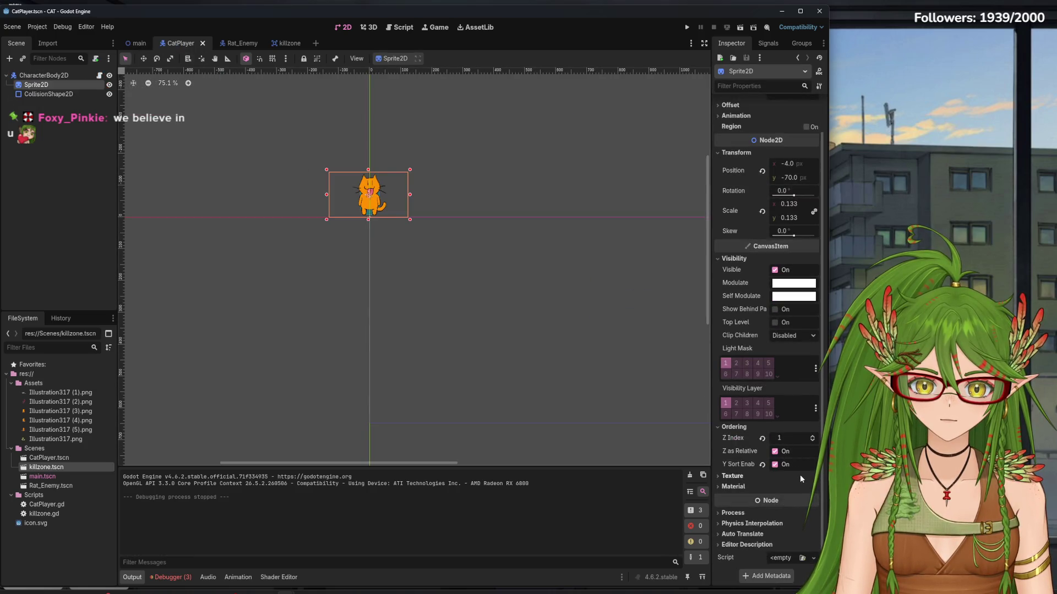
left_click(733, 487)
left_click(740, 479)
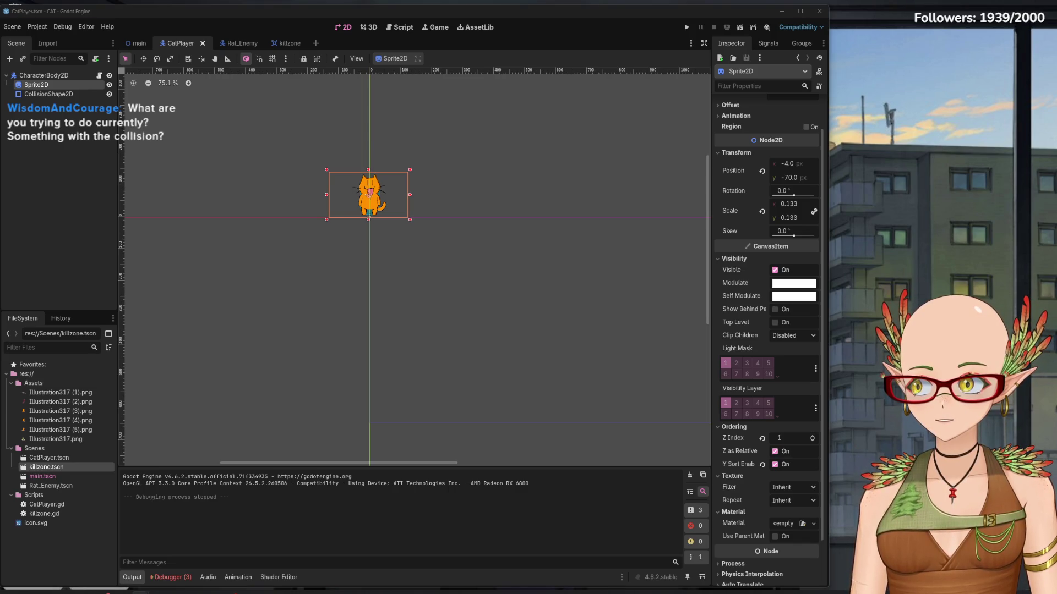
key("alt+Tab")
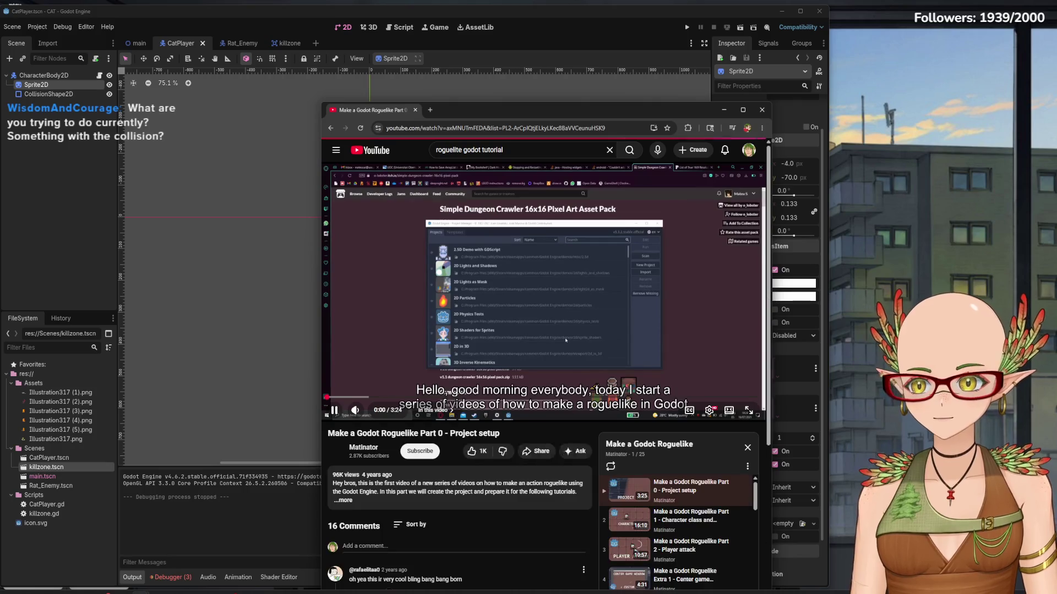
Widen the browser to enlarge the Part 0 video, browse the playlist, and resume playback.
left_click(525, 266)
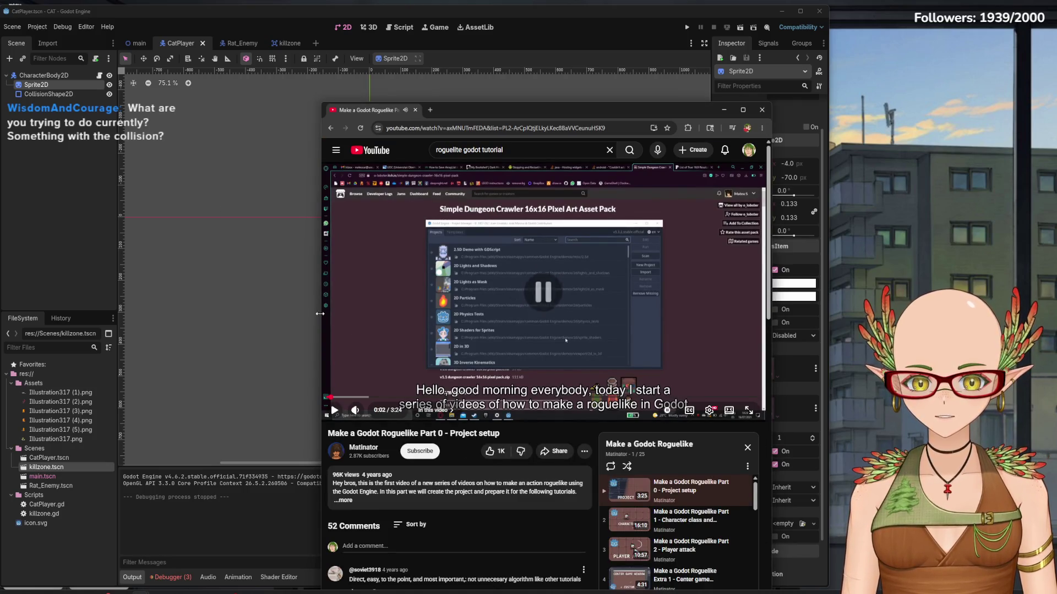
left_click_drag(324, 317, 72, 317)
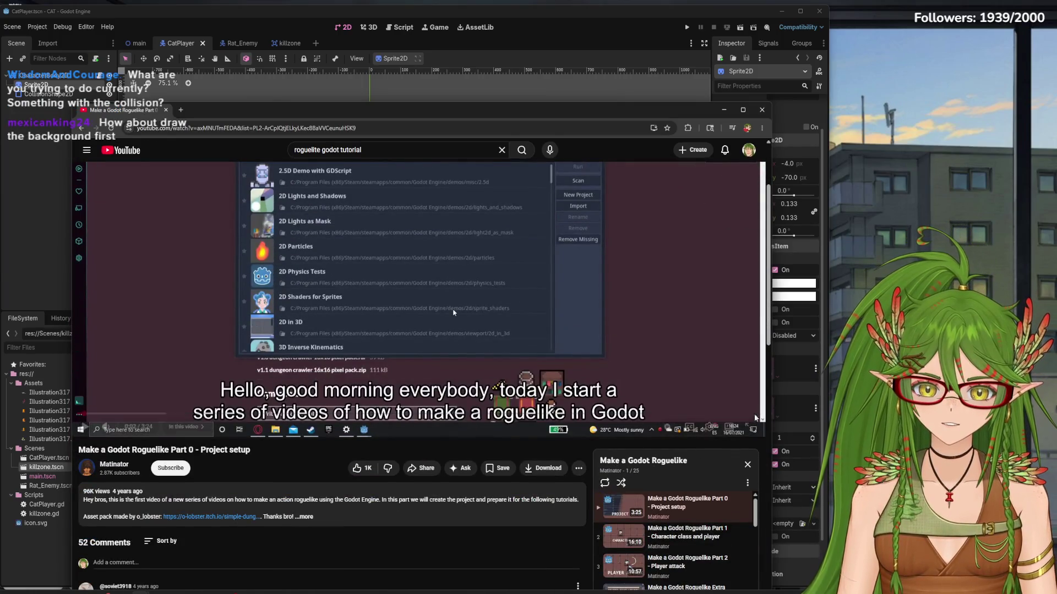
scroll(801, 395, "down", 2)
scroll(716, 353, "down", 3)
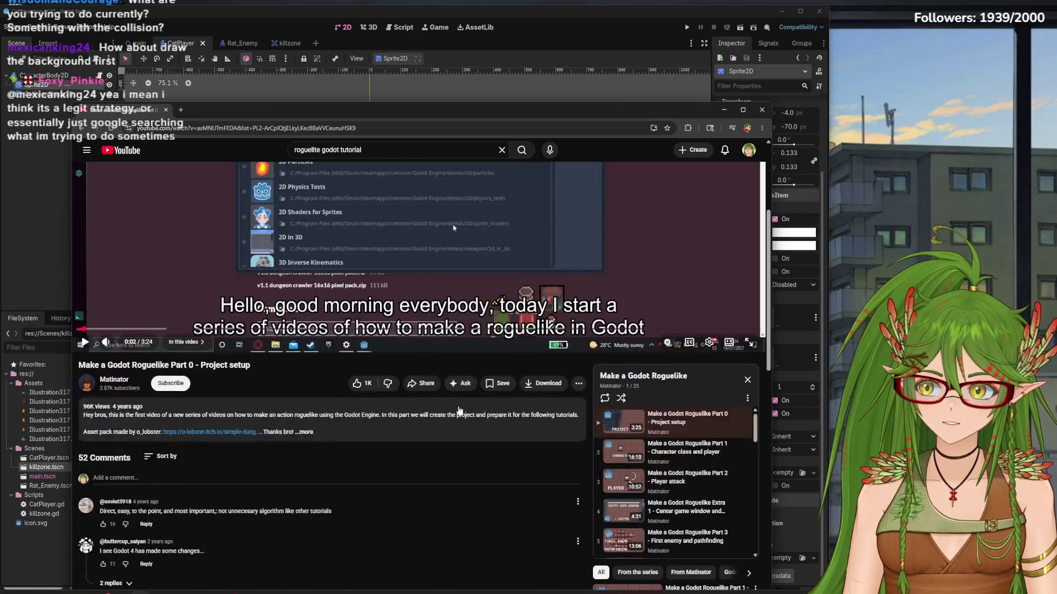
left_click_drag(754, 340, 746, 452)
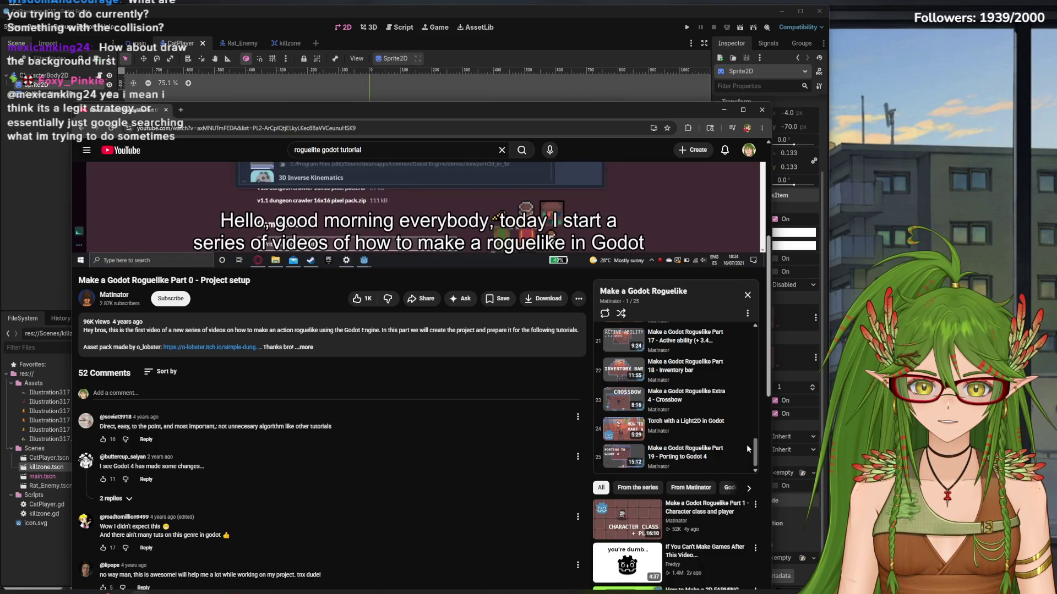
left_click_drag(746, 444, 739, 319)
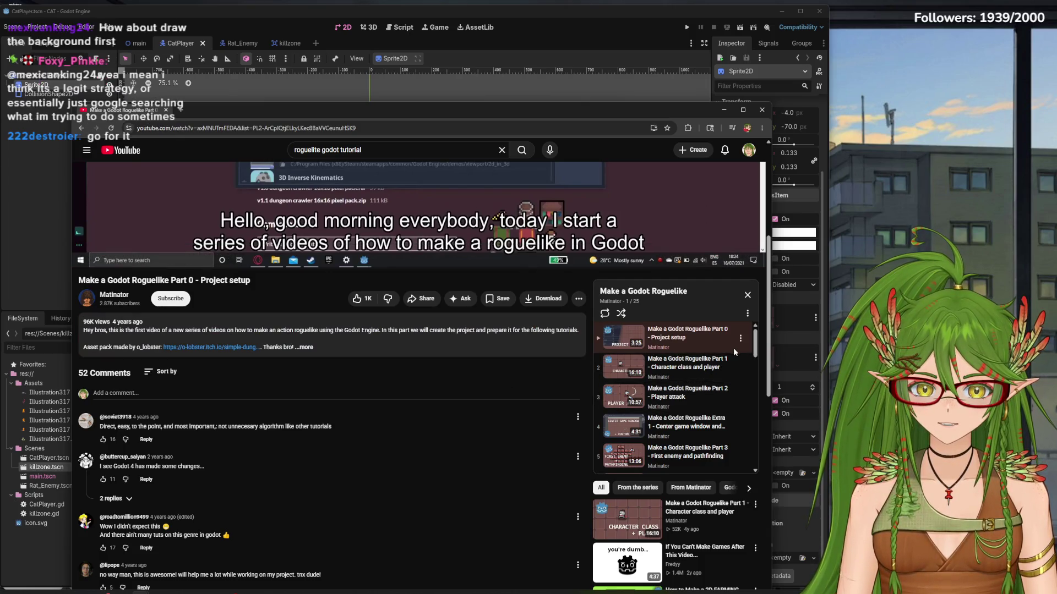
scroll(424, 356, "up", 5)
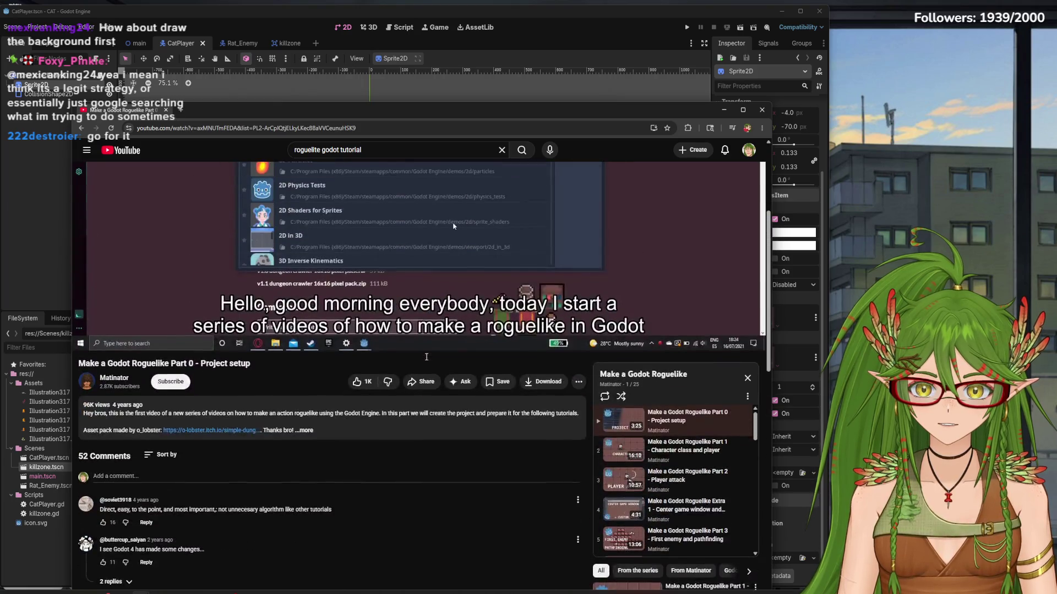
left_click(405, 331)
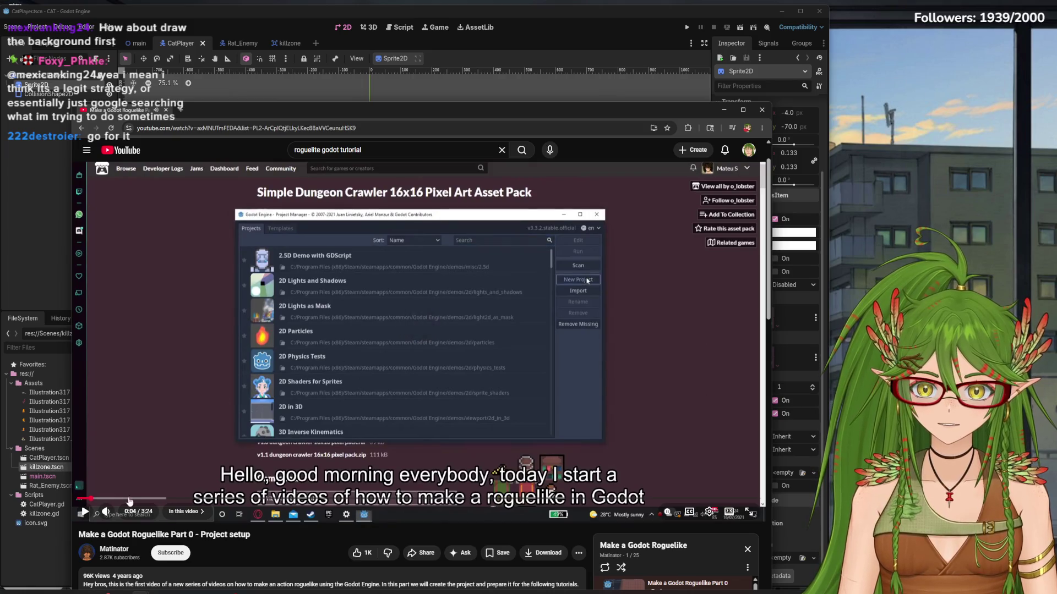
key("space")
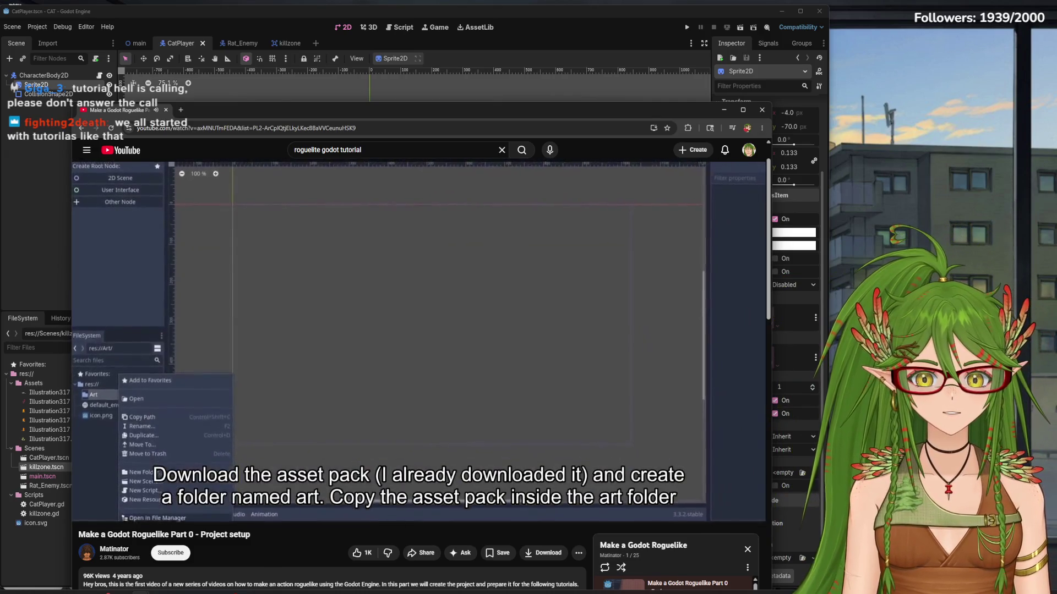
Open the video's playback speed options, then pause and resume the tutorial.
left_click(710, 513)
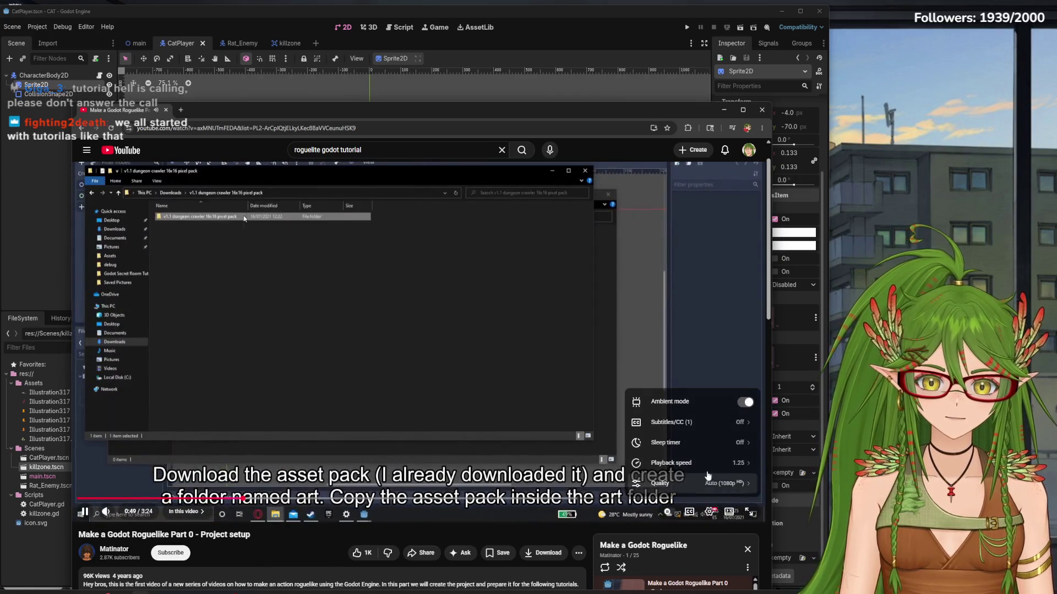
left_click(707, 464)
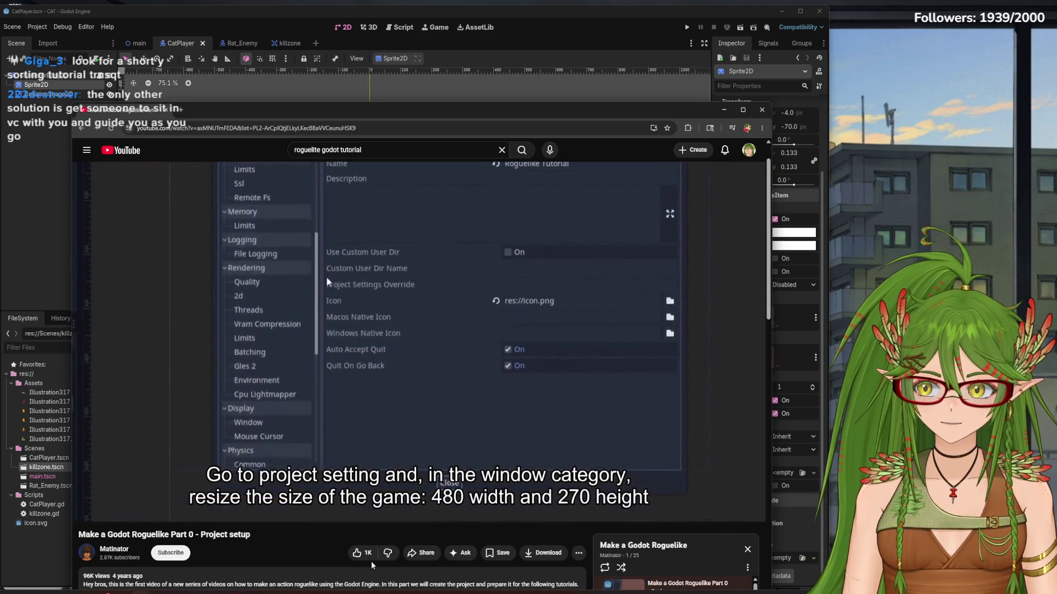
left_click(480, 399)
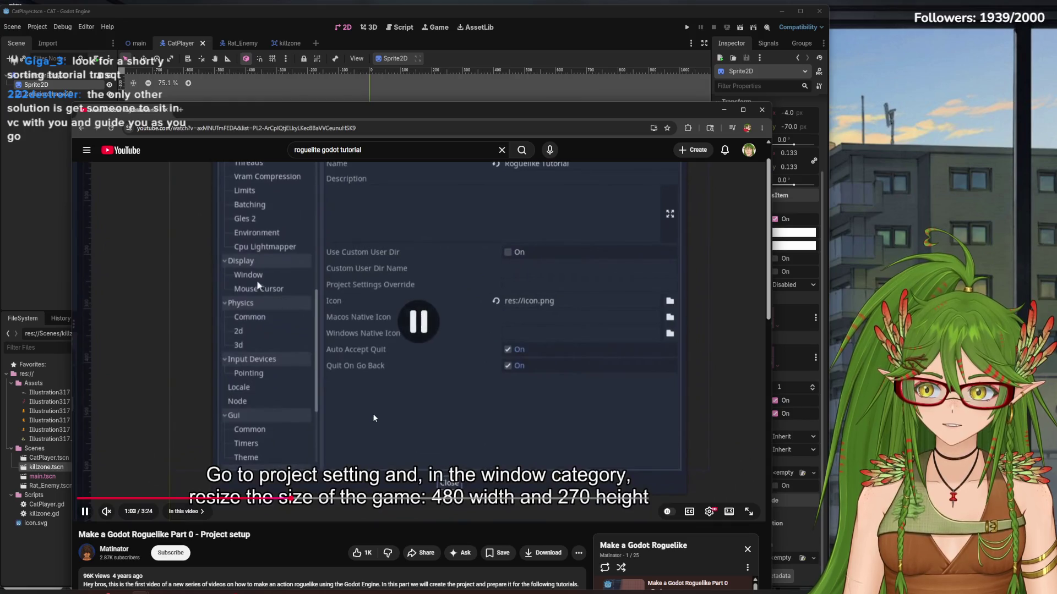
left_click(479, 400)
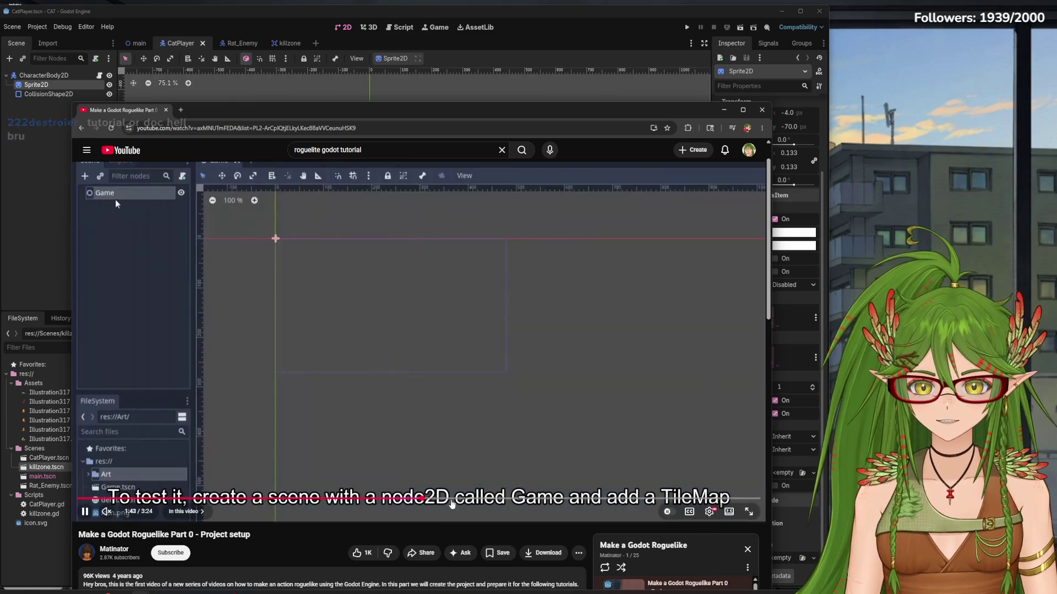
Skip ahead through the texture import and TileMap steps, then start the Part 1 character class video.
left_click_drag(423, 498, 426, 498)
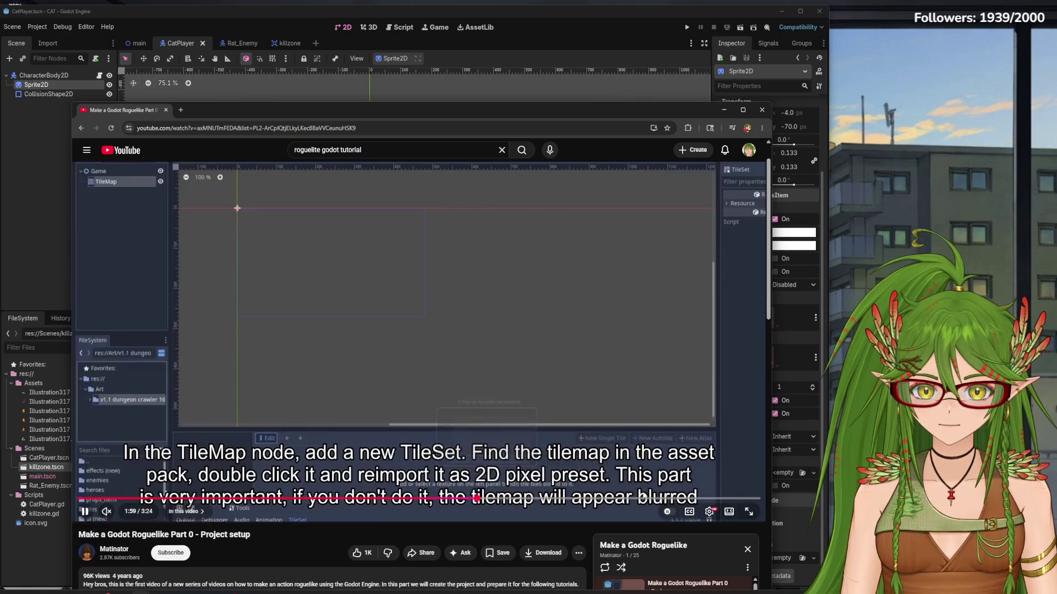
left_click(553, 498)
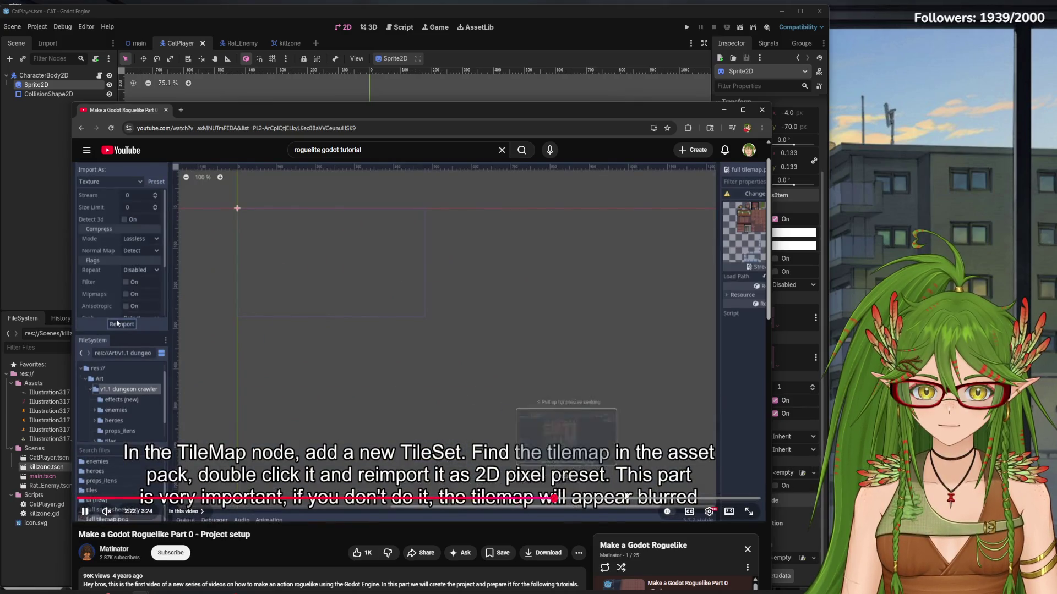
left_click(627, 498)
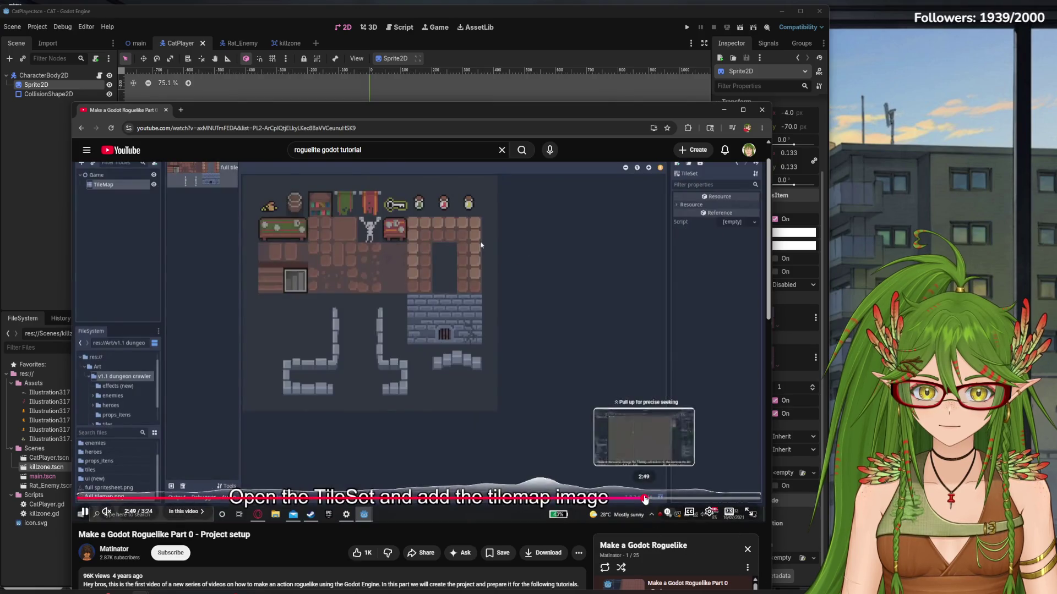
left_click(643, 498)
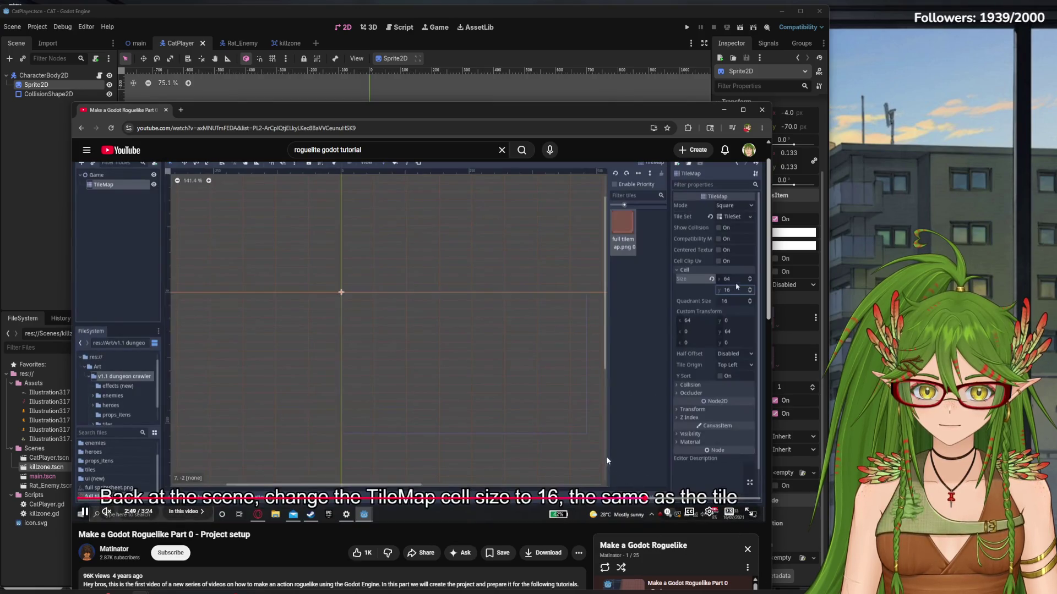
scroll(607, 460, "down", 4)
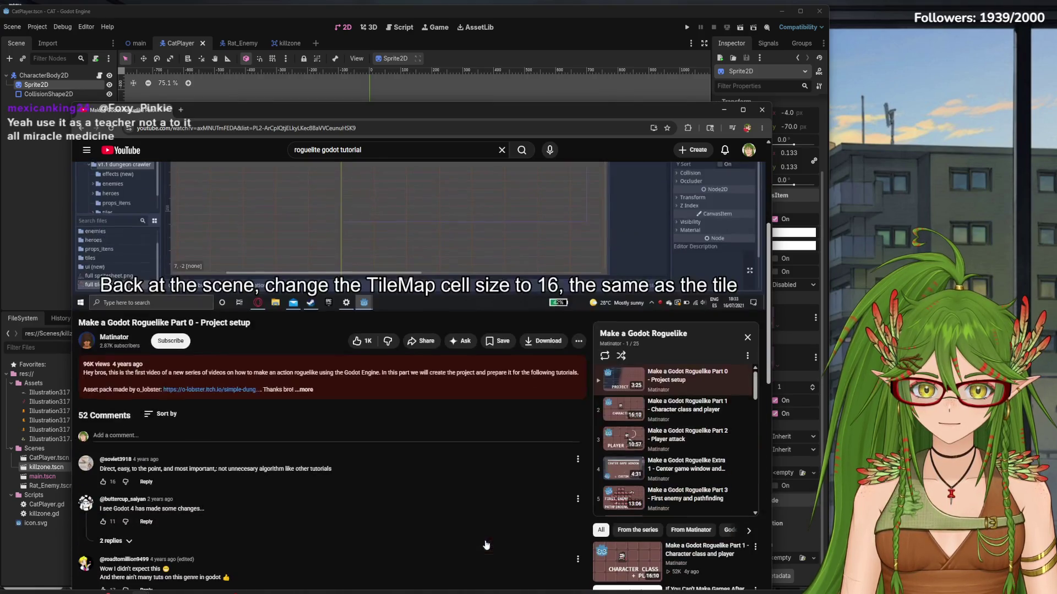
left_click(701, 422)
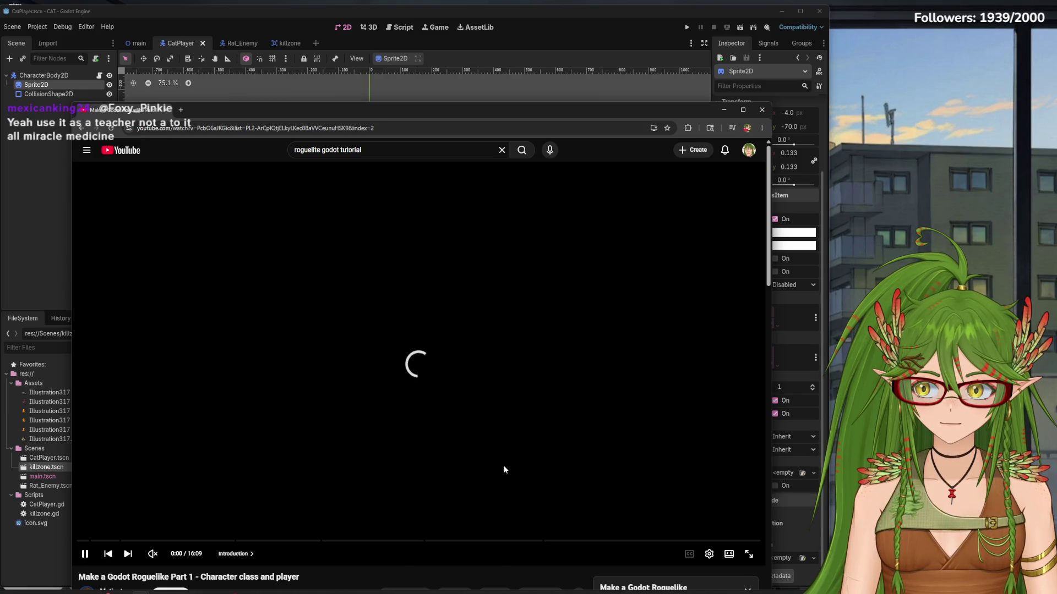
Let the Part 1 video play to about 1:11, where class_name Character is added on line 2.
scroll(494, 464, "down", 4)
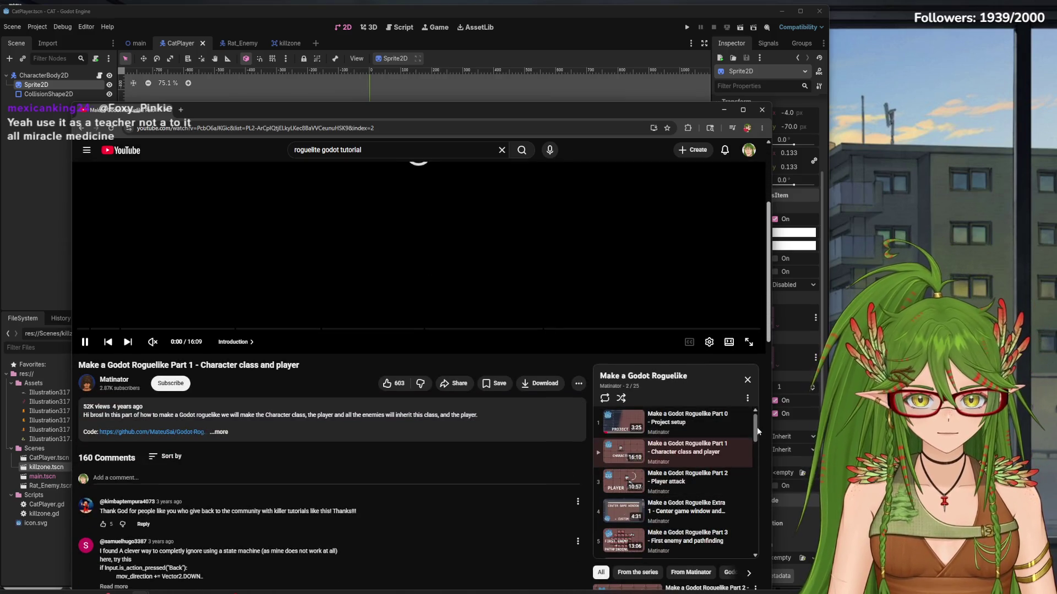
mouse_move(758, 431)
left_mouse_down()
mouse_move(757, 441)
mouse_move(745, 407)
left_mouse_up()
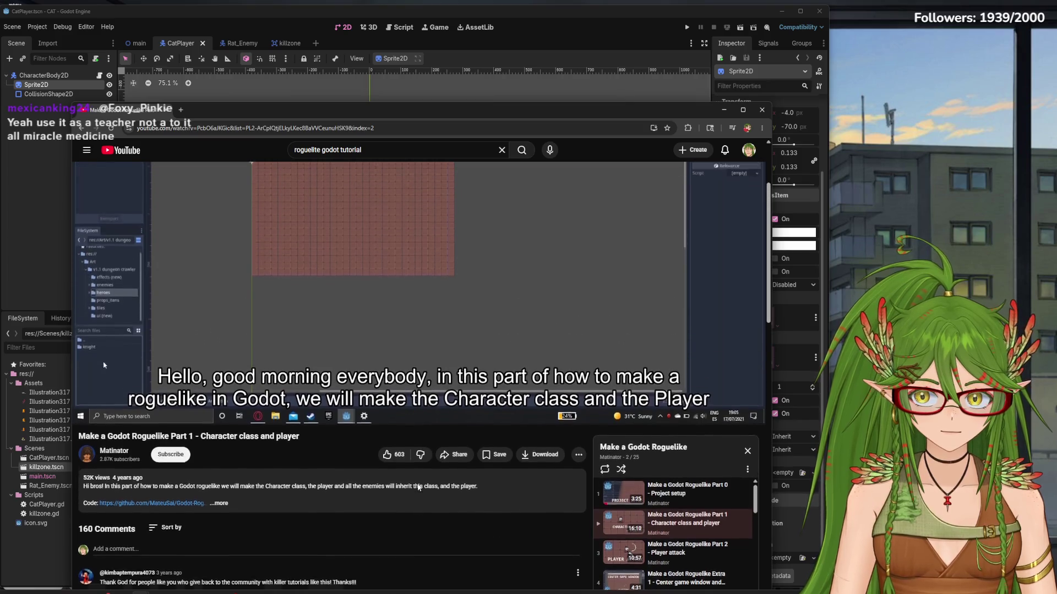
scroll(431, 454, "up", 3)
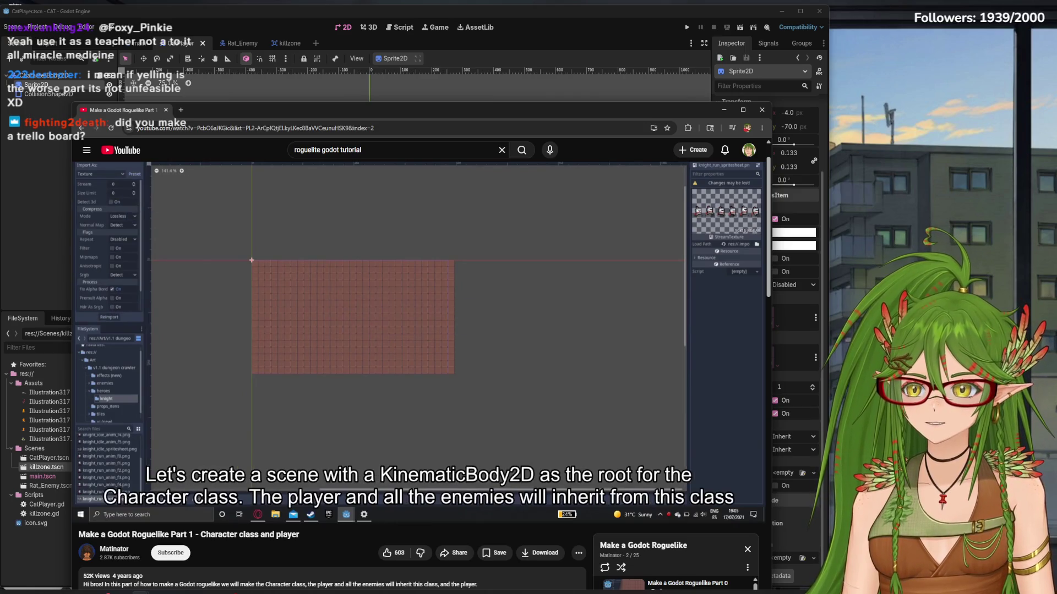
mouse_move(615, 202)
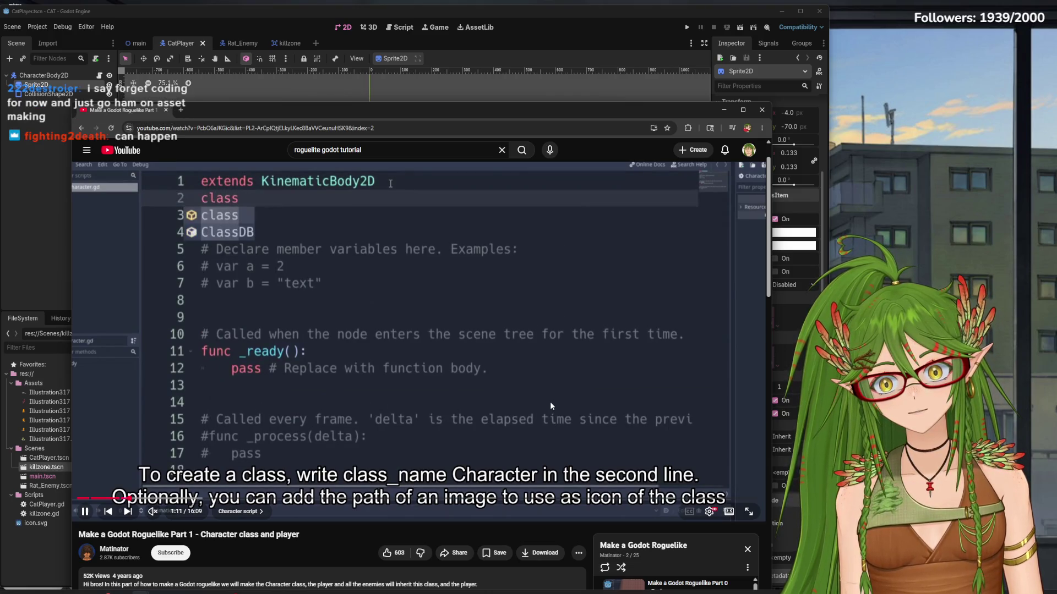
Watch the tutorial write class_name Character by 1:19, then open CatPlayer.gd in Godot's Script workspace.
left_click(546, 370)
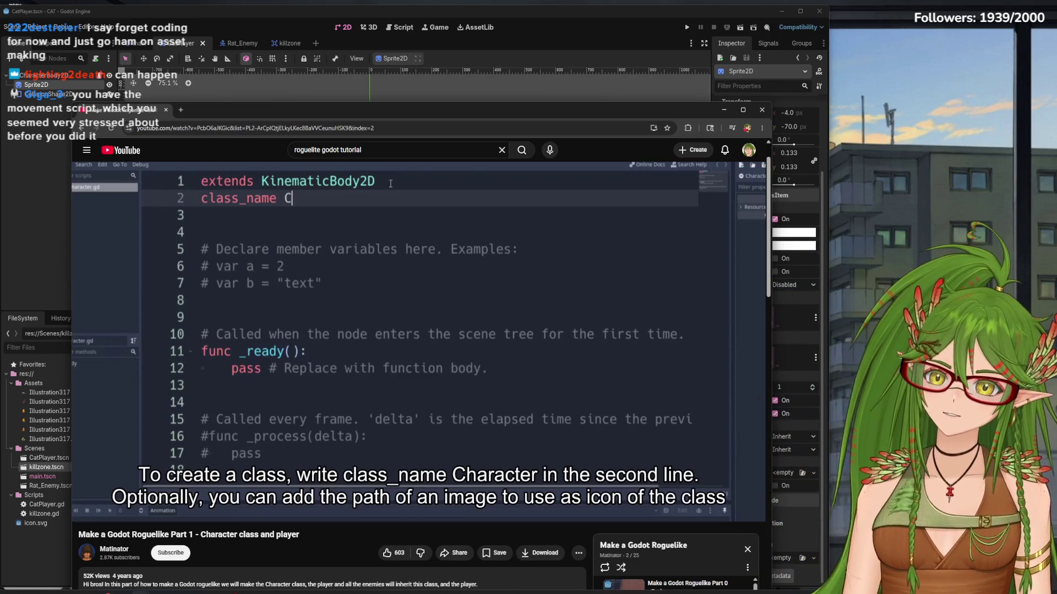
left_click(651, 321)
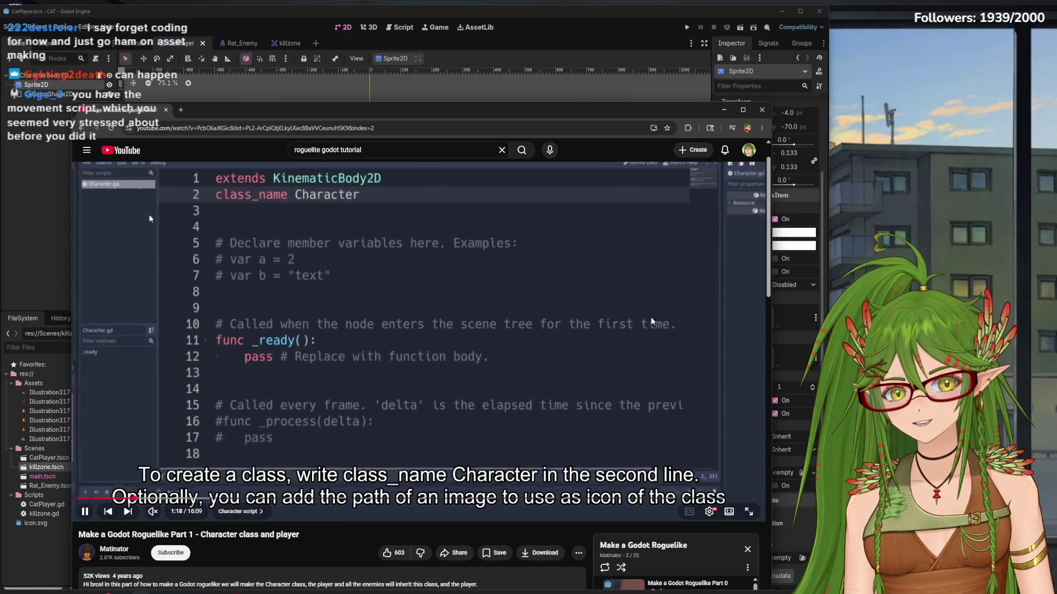
left_click(623, 321)
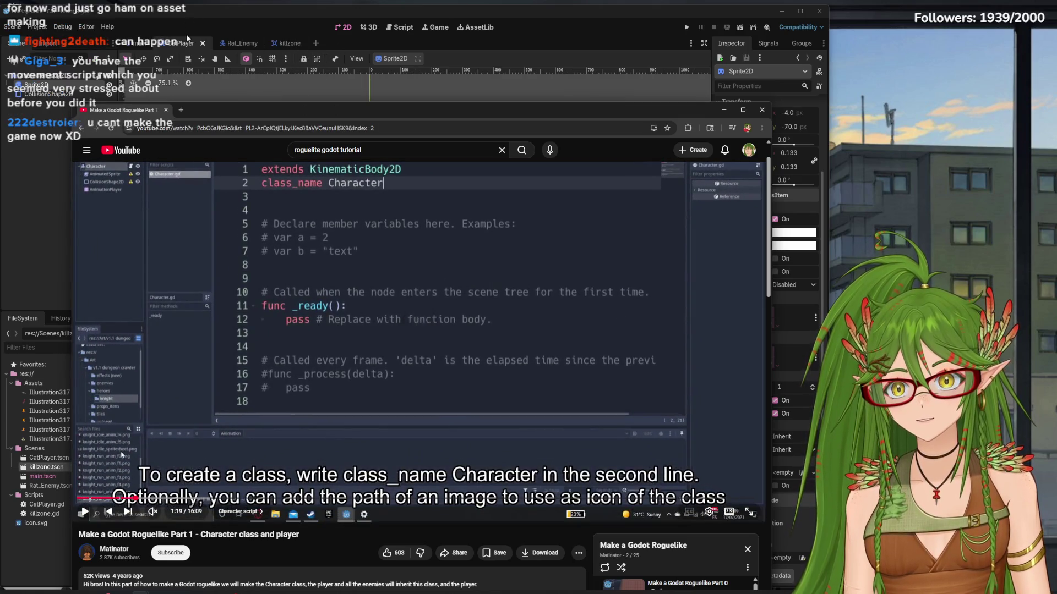
key("alt+Tab")
left_click(400, 27)
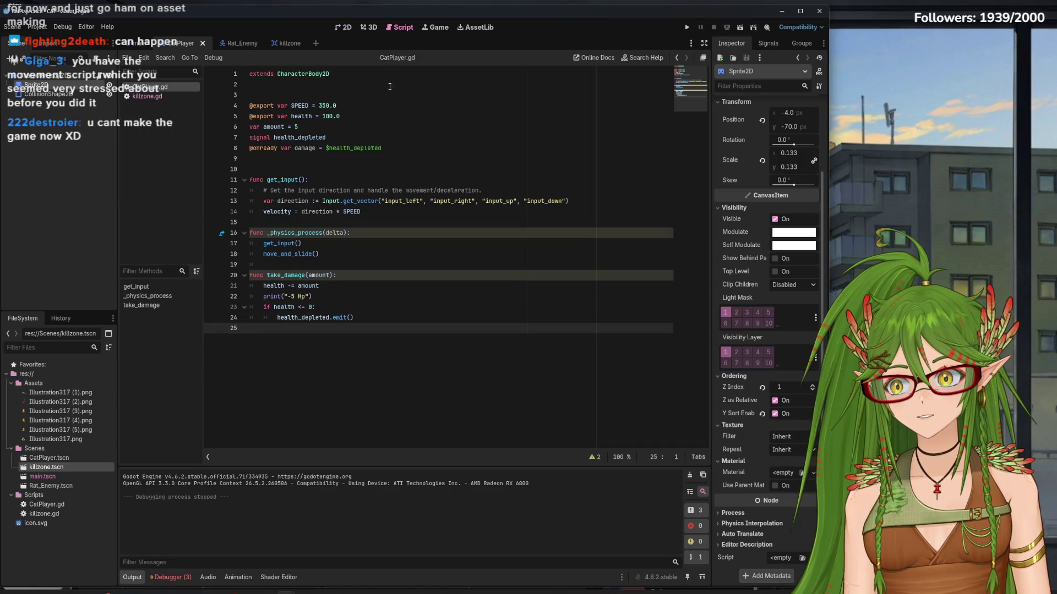
Type class_name on line 2 of CatPlayer.gd, shifting the Godot window to keep the tutorial visible.
left_click(352, 83)
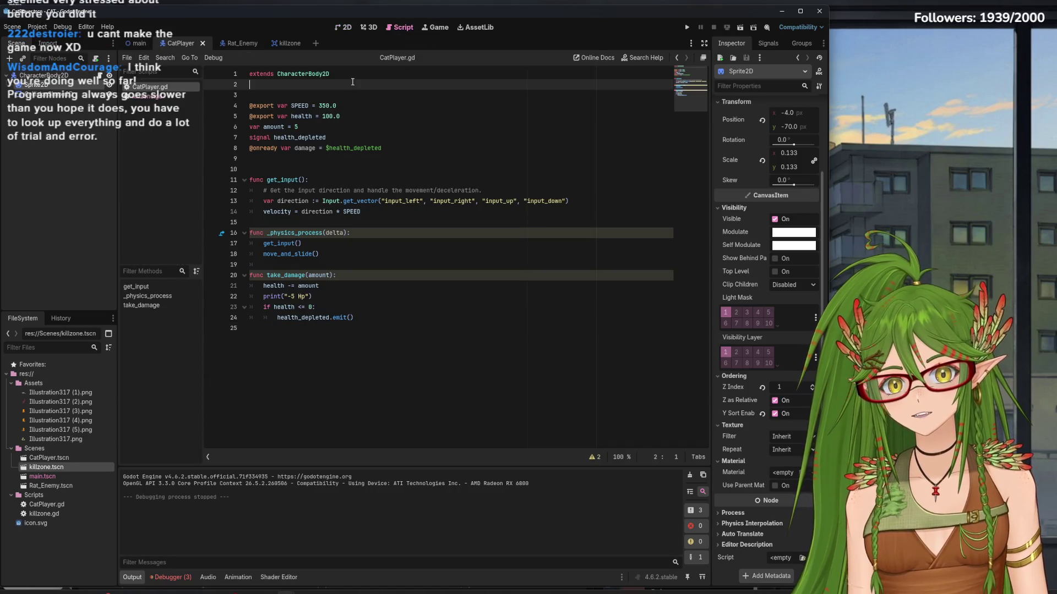
type("class")
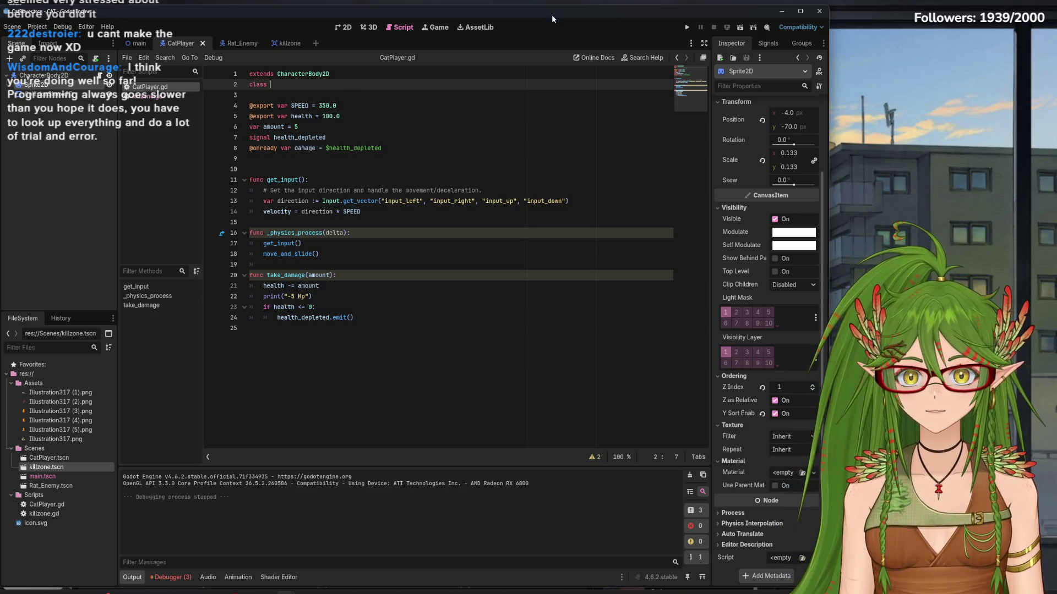
mouse_move(550, 8)
left_mouse_down()
mouse_move(580, 458)
mouse_move(584, 84)
mouse_move(595, 112)
left_mouse_up()
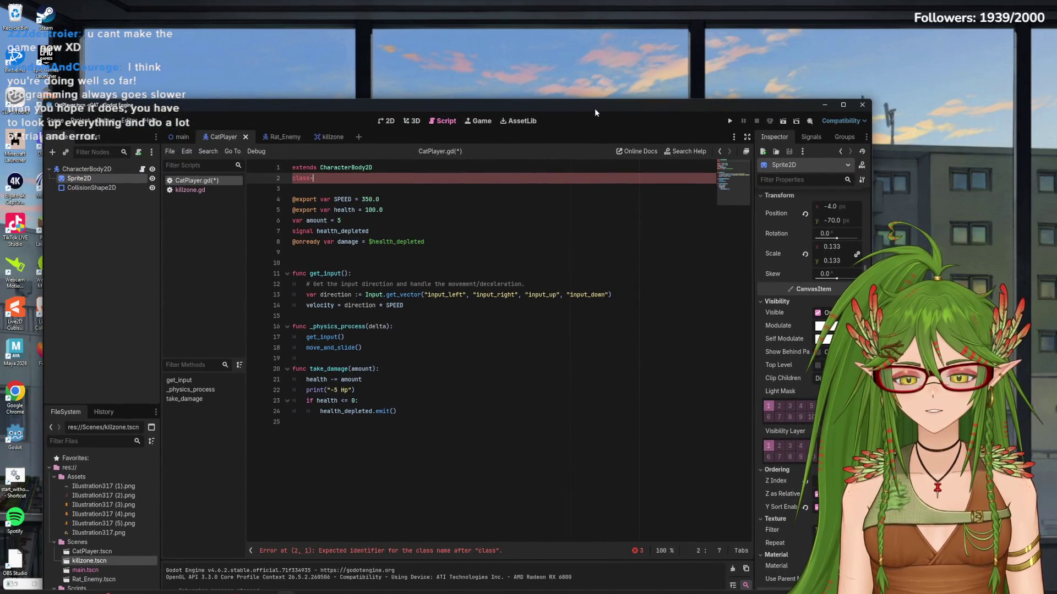
key("BackSpace")
type("_name")
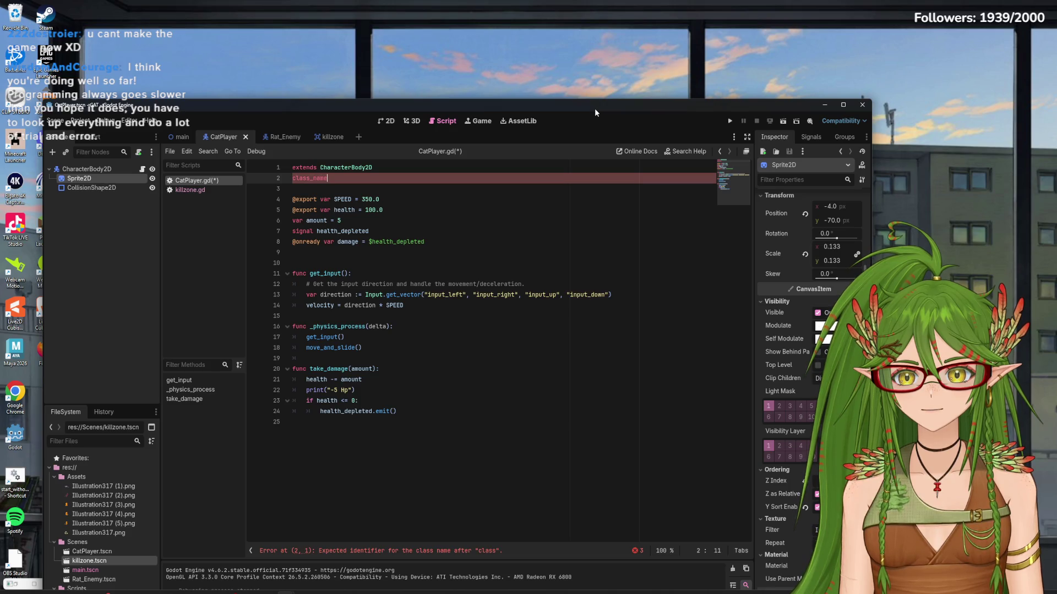
mouse_move(597, 107)
left_mouse_down()
mouse_move(596, 385)
mouse_move(649, 130)
mouse_move(664, 227)
left_mouse_up()
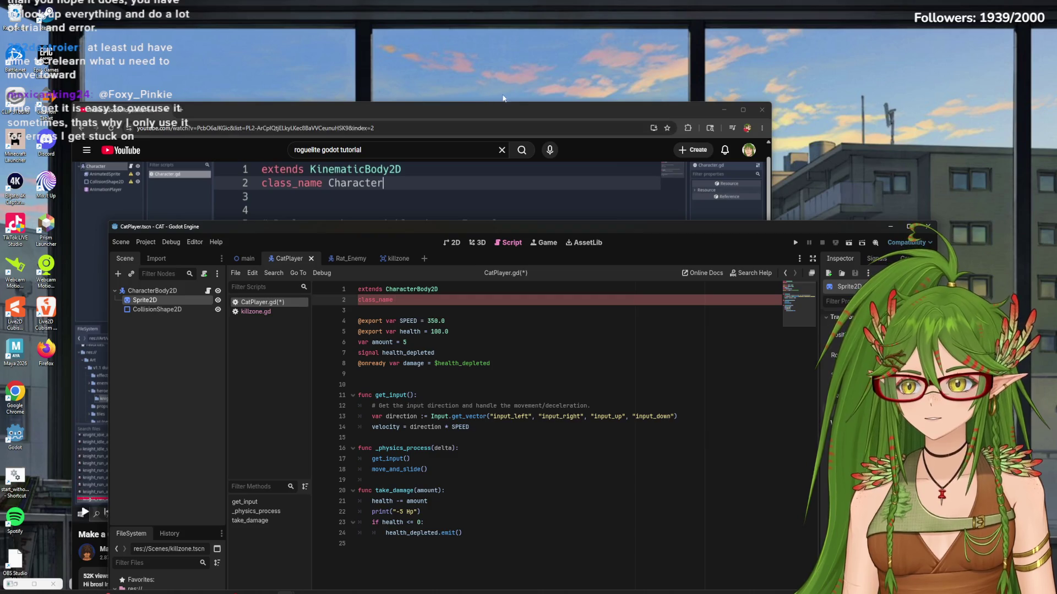
Replay the tutorial briefly to check its class line, then return to the Godot script.
left_click(524, 117)
left_click(500, 254)
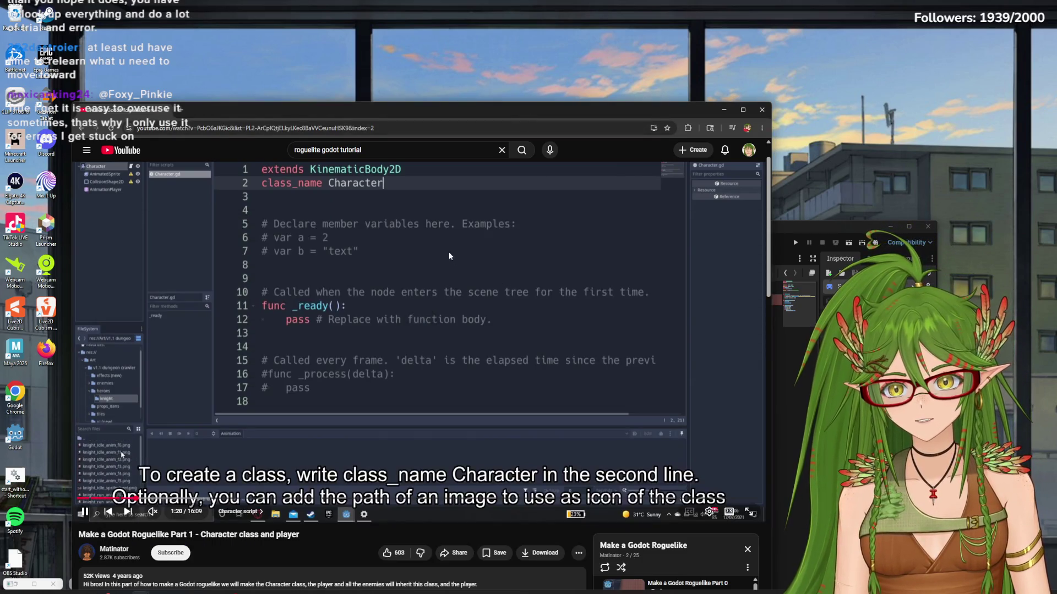
left_click(437, 233)
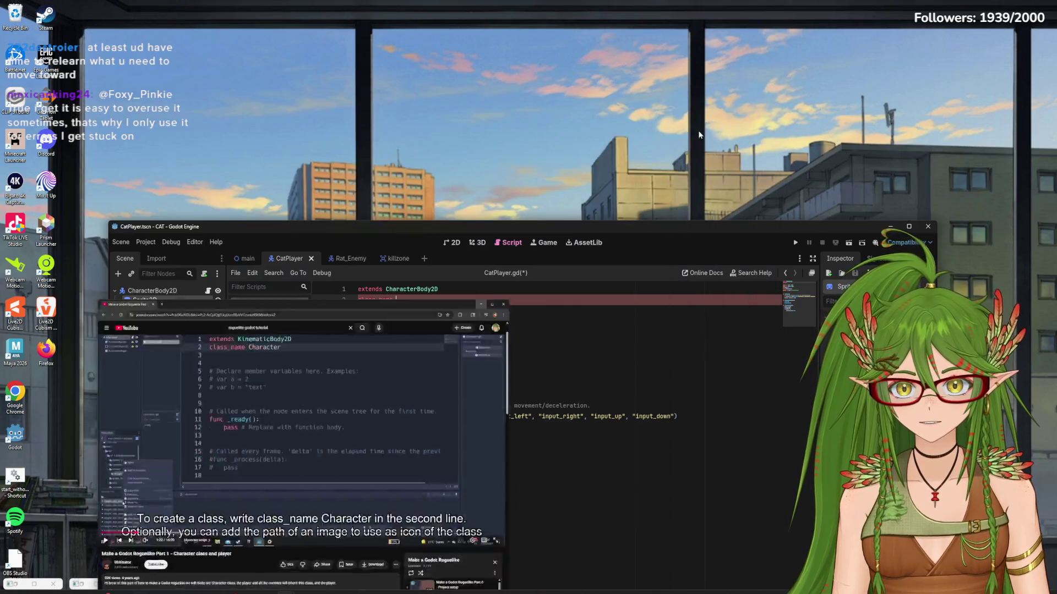
left_click(466, 303)
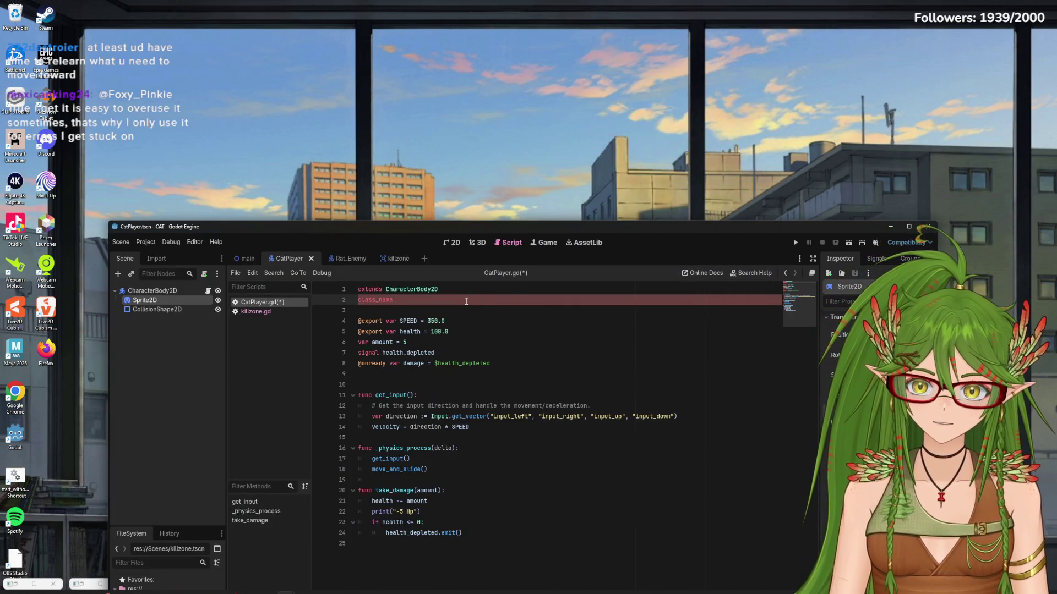
Complete line 2 as class_name Player, then bring the tutorial window back to the front.
type("Player")
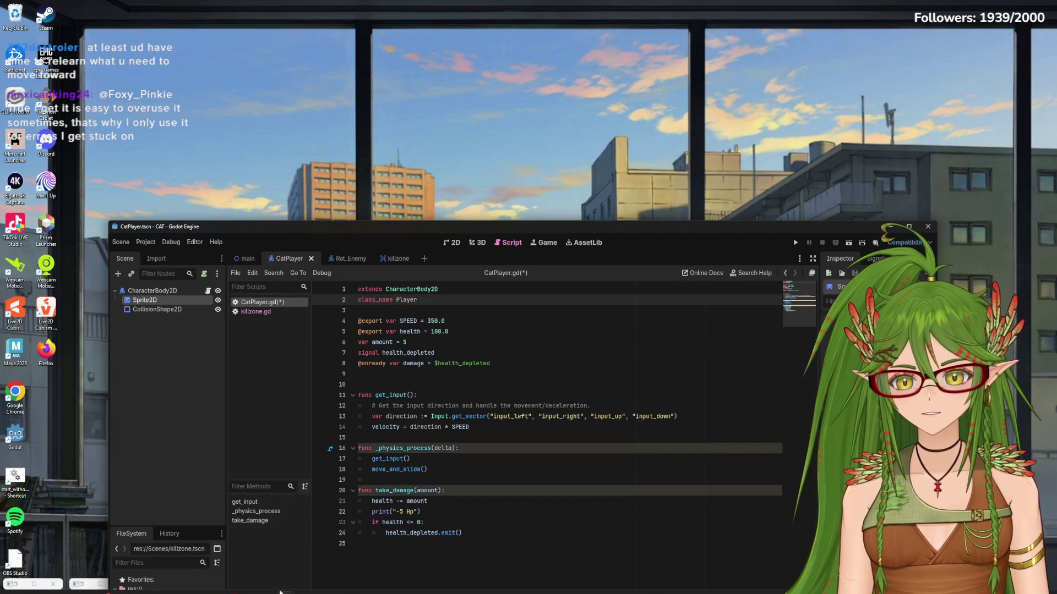
mouse_move(572, 242)
left_mouse_down()
mouse_move(557, 505)
mouse_move(557, 152)
left_mouse_up()
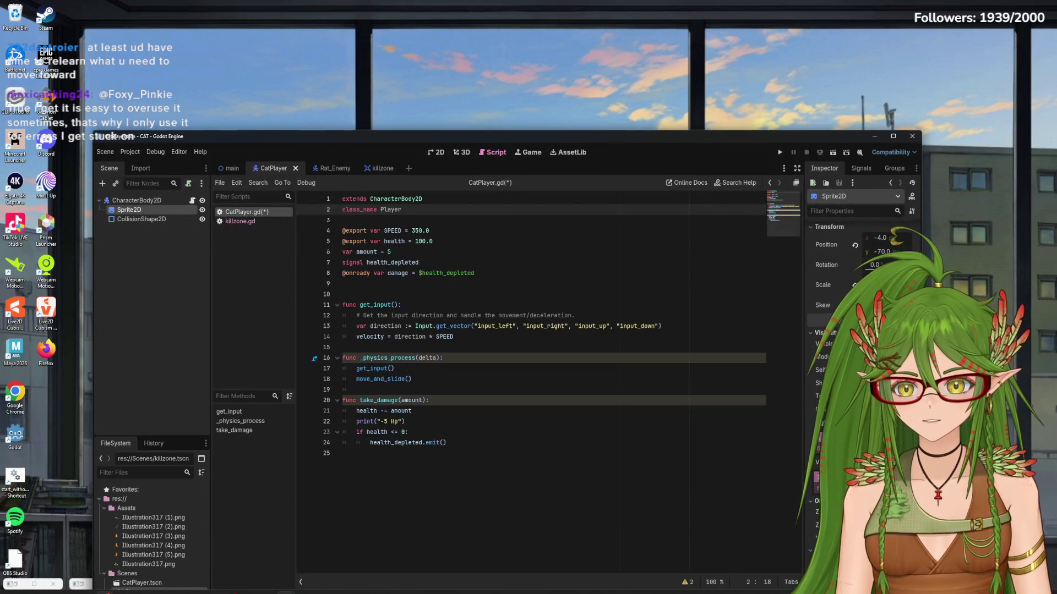
left_click(248, 556)
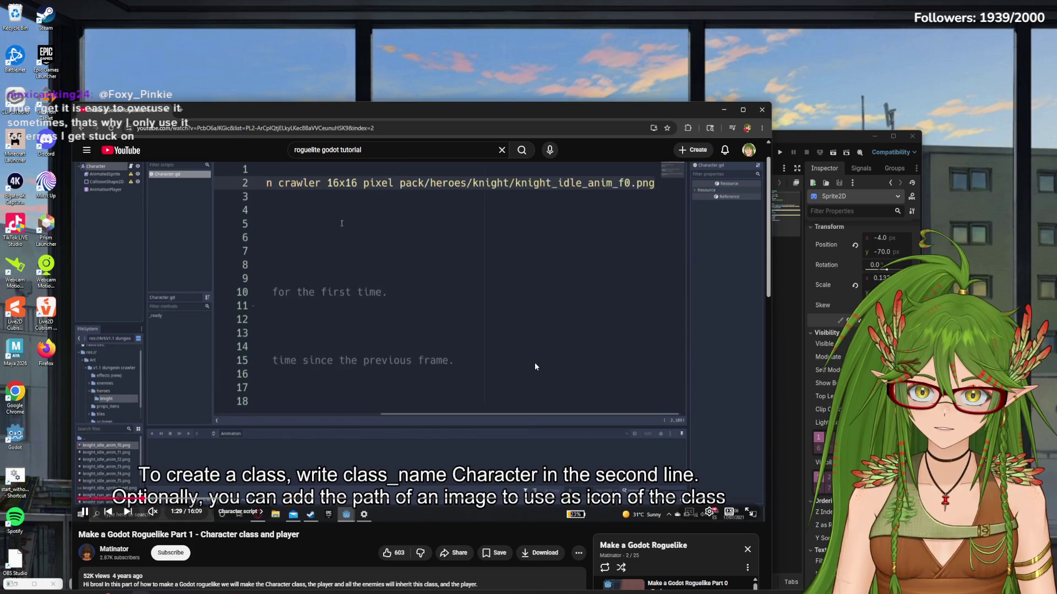
Pause the tutorial at 1:46, where the project is reopened to show the class icon, and enlarge its window.
left_click_drag(580, 108, 635, 71)
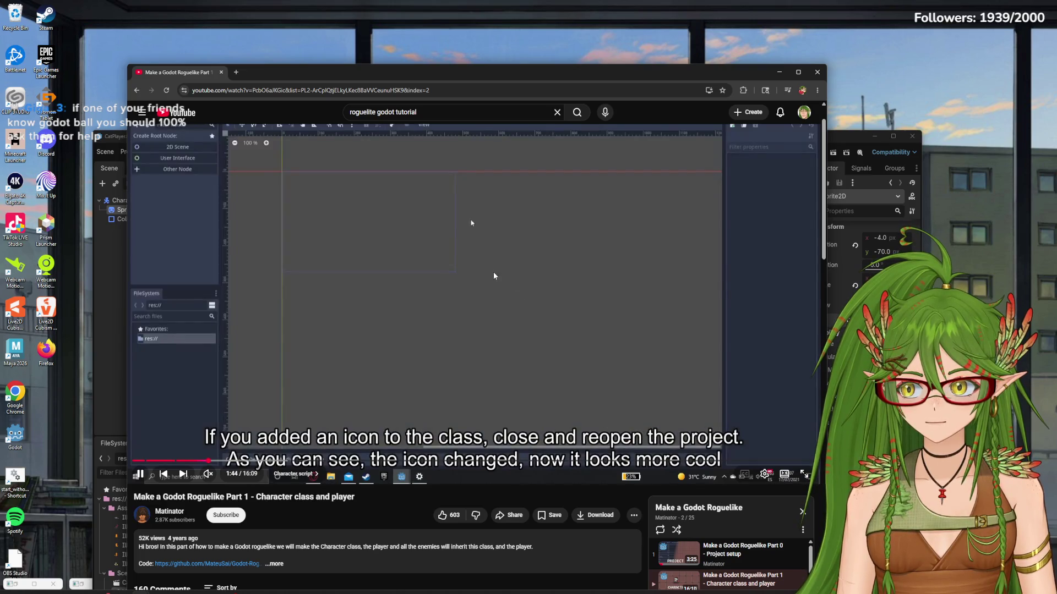
left_click(491, 274)
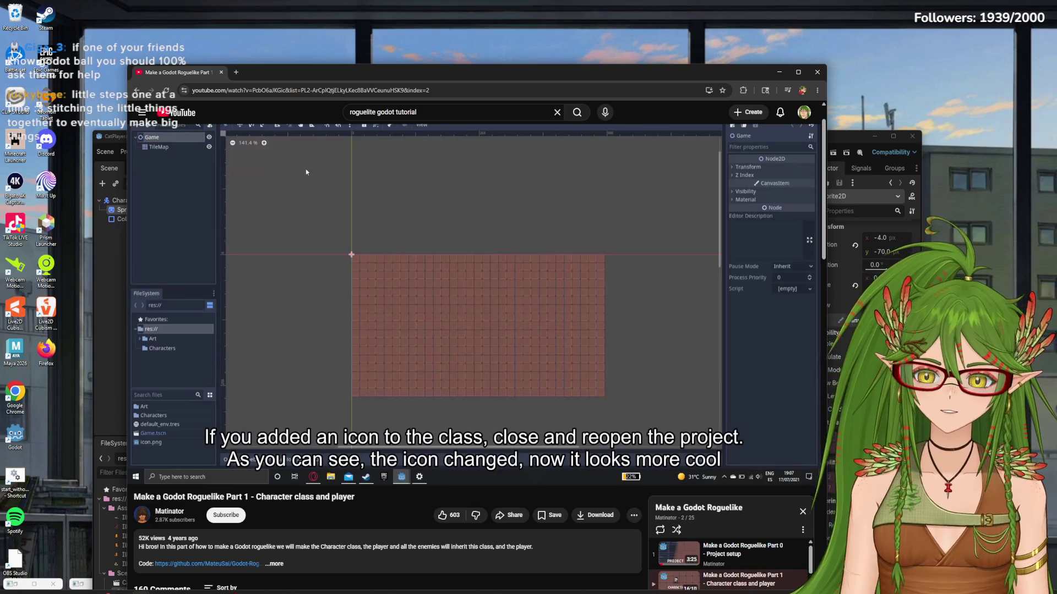
left_click_drag(661, 72, 655, 46)
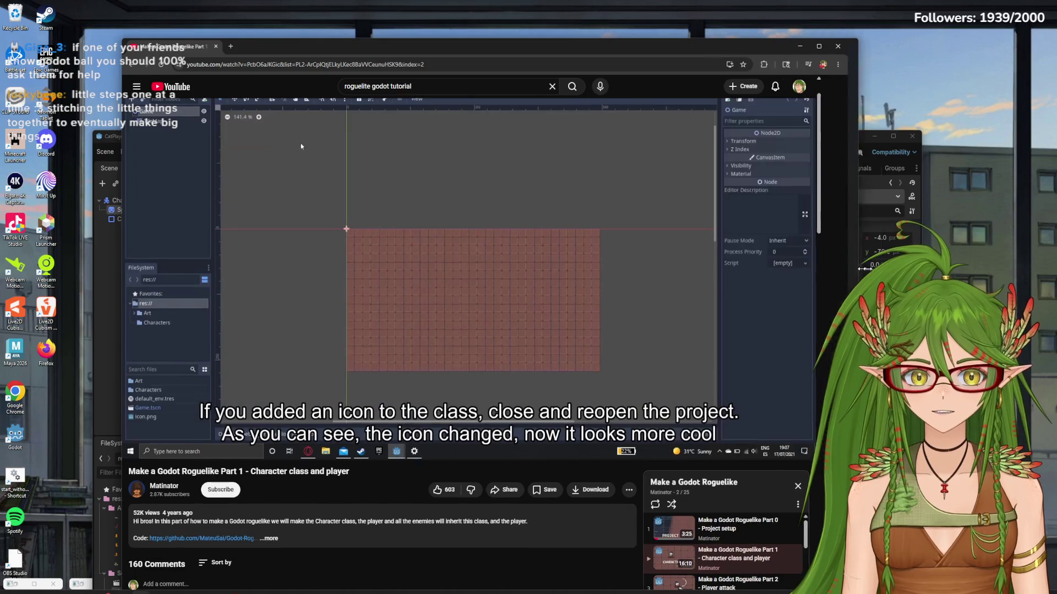
left_click_drag(827, 270, 980, 270)
mouse_move(861, 50)
left_mouse_down()
mouse_move(787, 50)
mouse_move(713, 27)
left_mouse_up()
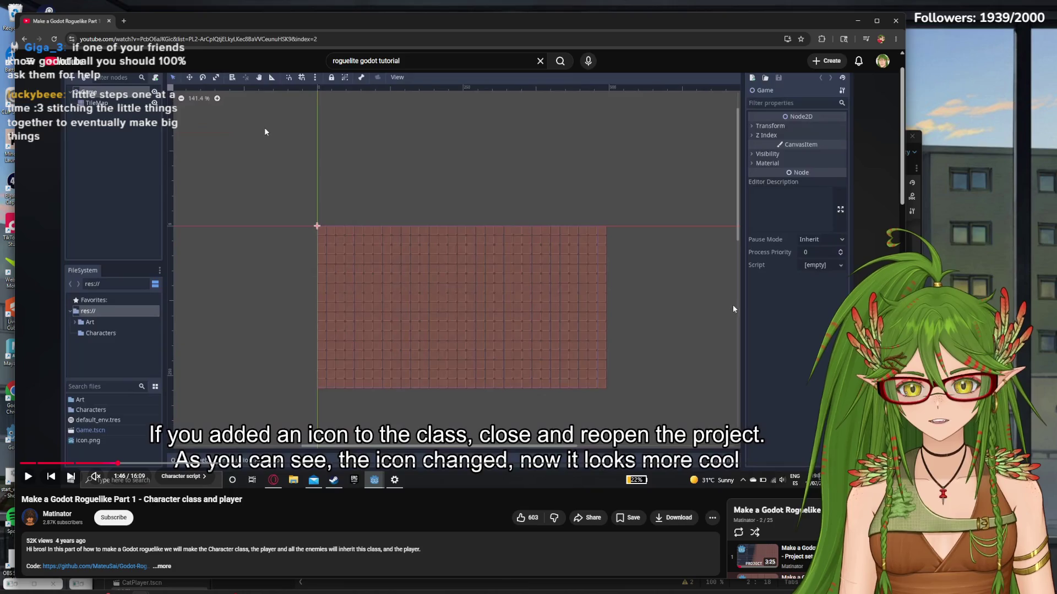
Scroll through all 25 parts of the Make a Godot Roguelike playlist, then return to the Part 1 player.
scroll(264, 132, "down", 4)
scroll(578, 372, "down", 1)
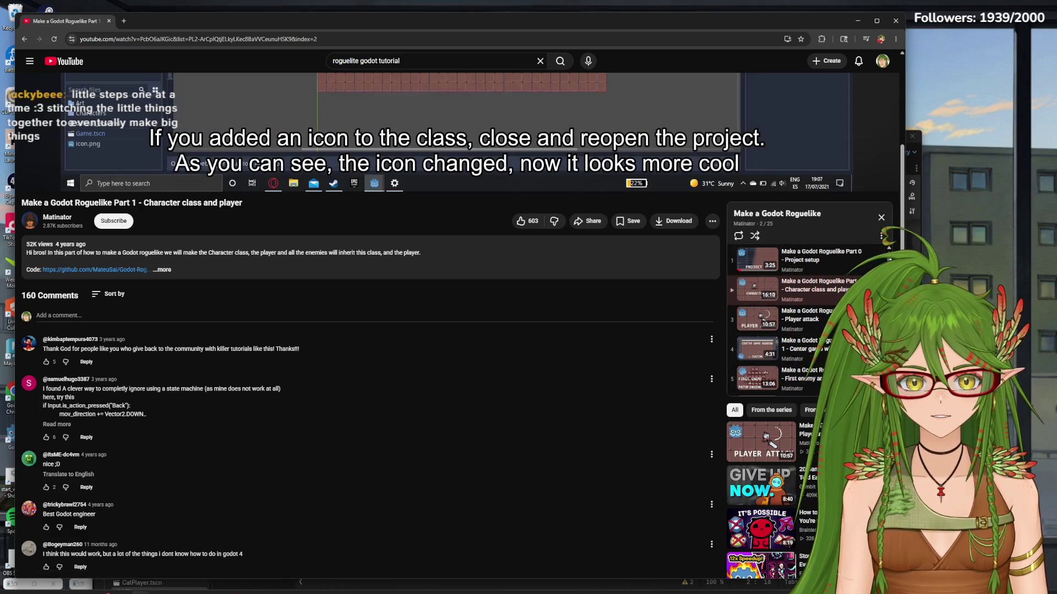
scroll(798, 322, "down", 3)
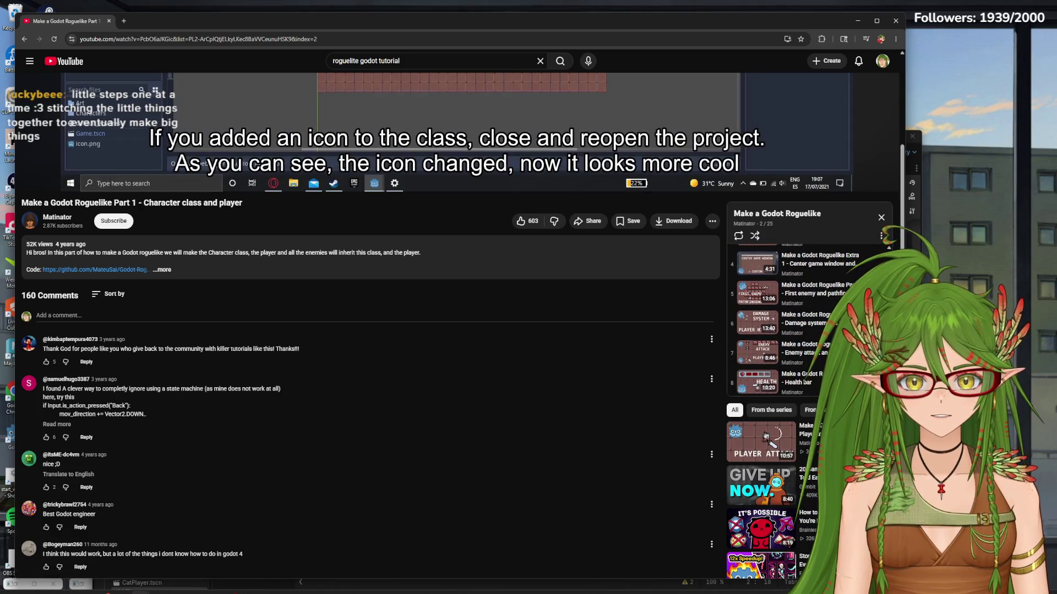
scroll(798, 322, "down", 2)
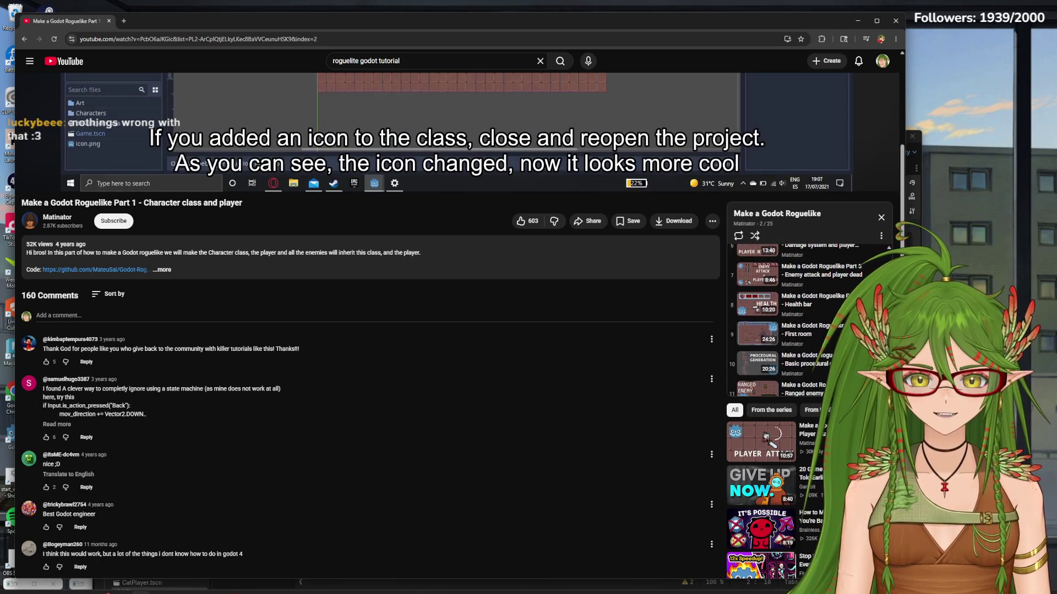
scroll(798, 322, "down", 2)
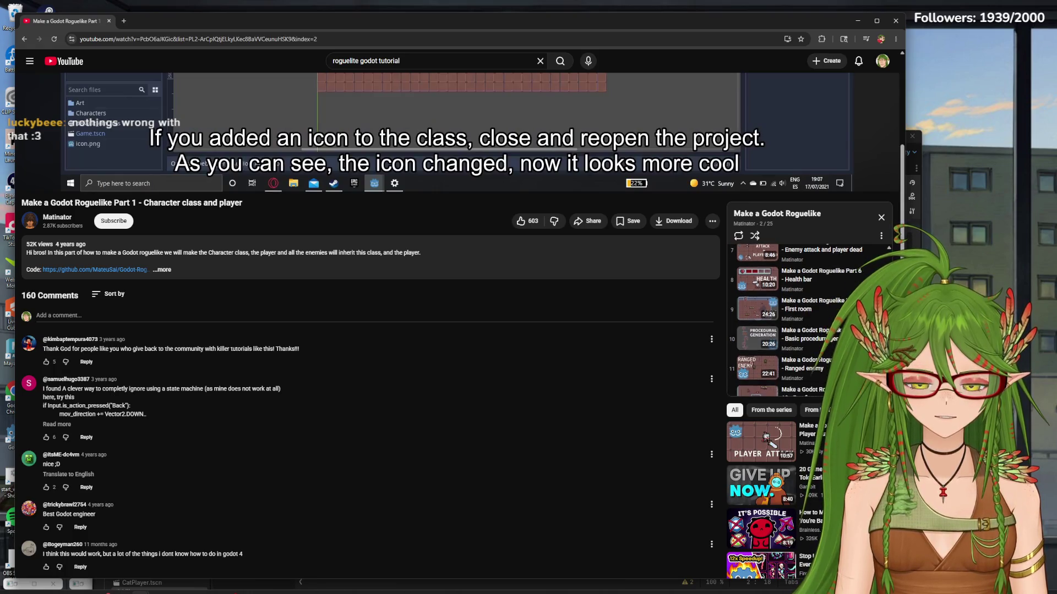
scroll(878, 269, "up", 3)
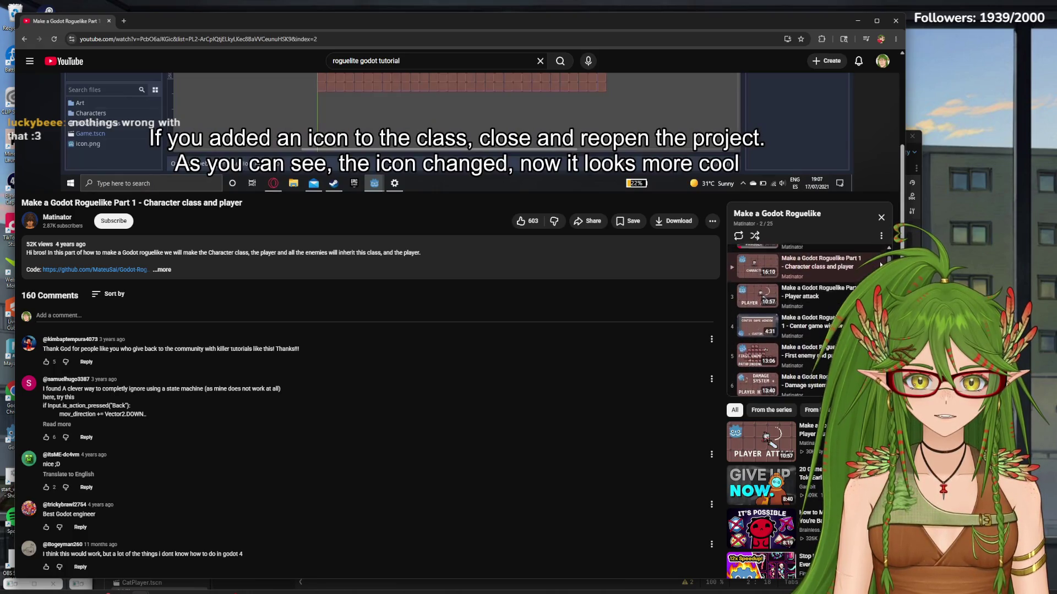
scroll(879, 269, "down", 1)
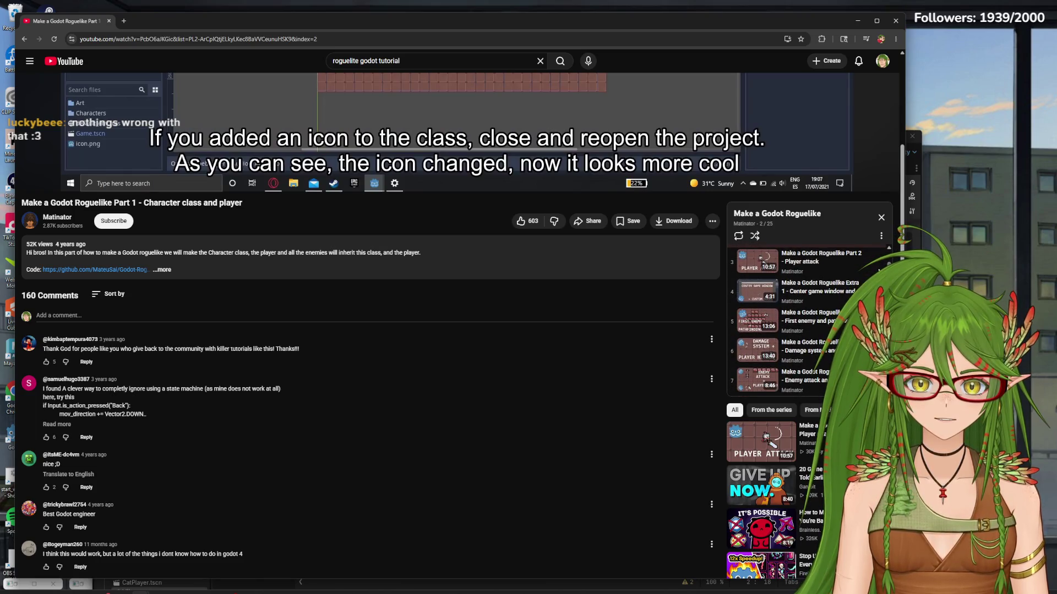
scroll(879, 270, "down", 1)
scroll(809, 319, "down", 1)
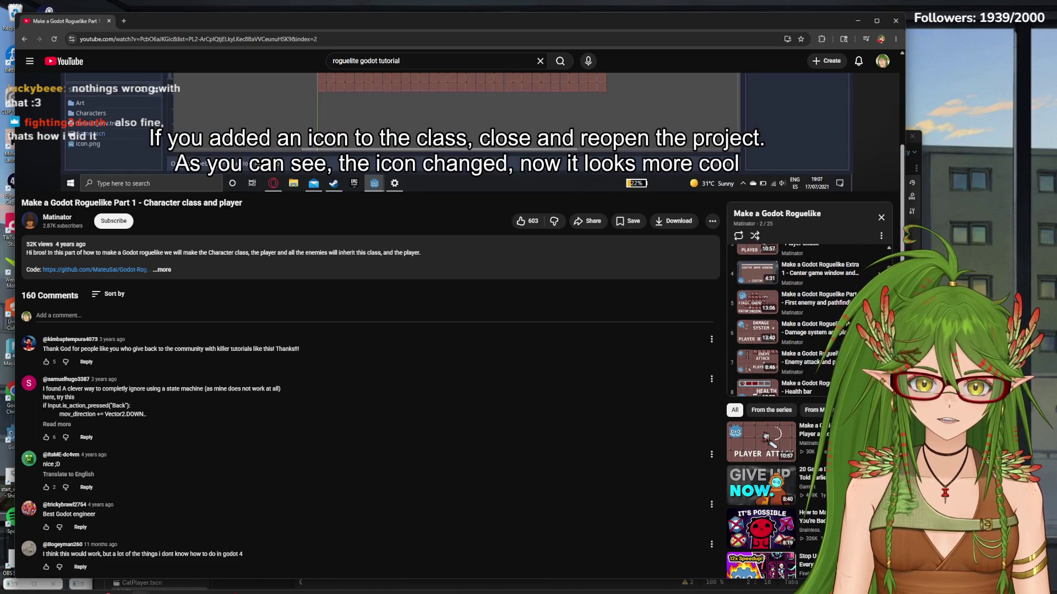
scroll(809, 319, "down", 2)
scroll(809, 319, "down", 3)
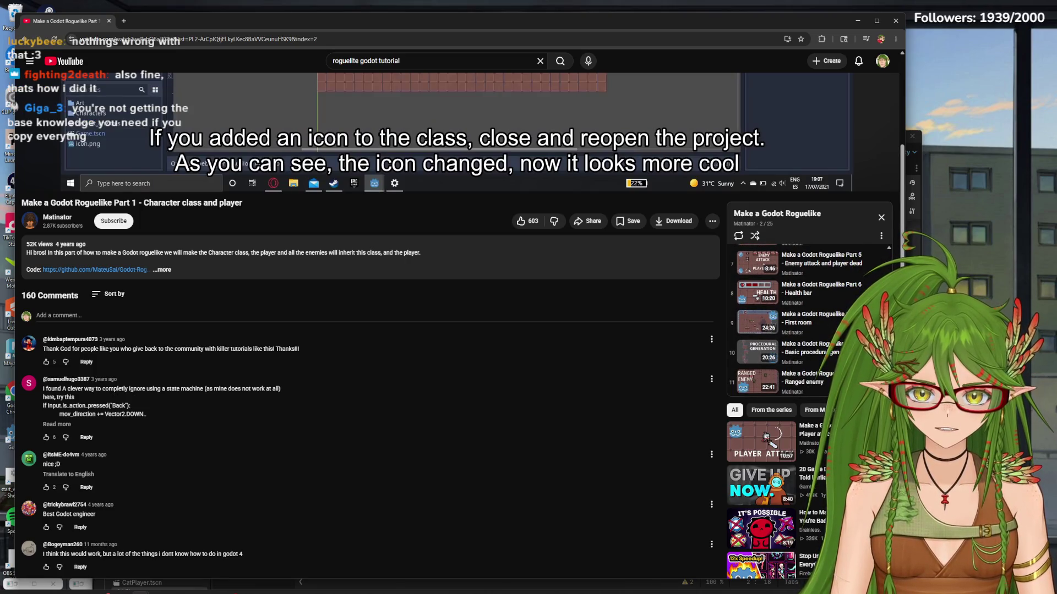
scroll(810, 319, "up", 2)
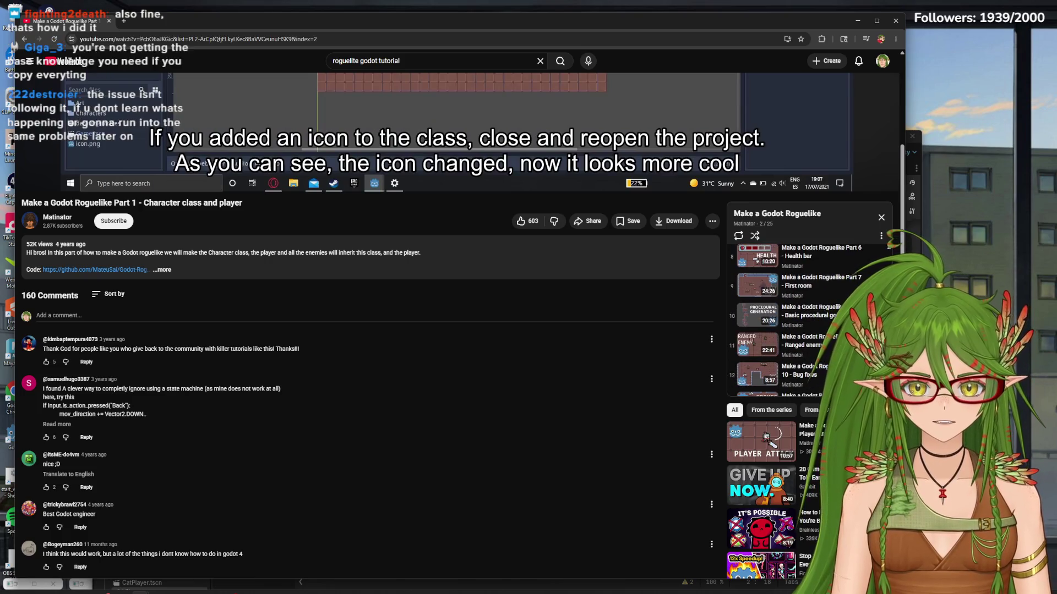
scroll(809, 319, "down", 3)
scroll(809, 320, "down", 5)
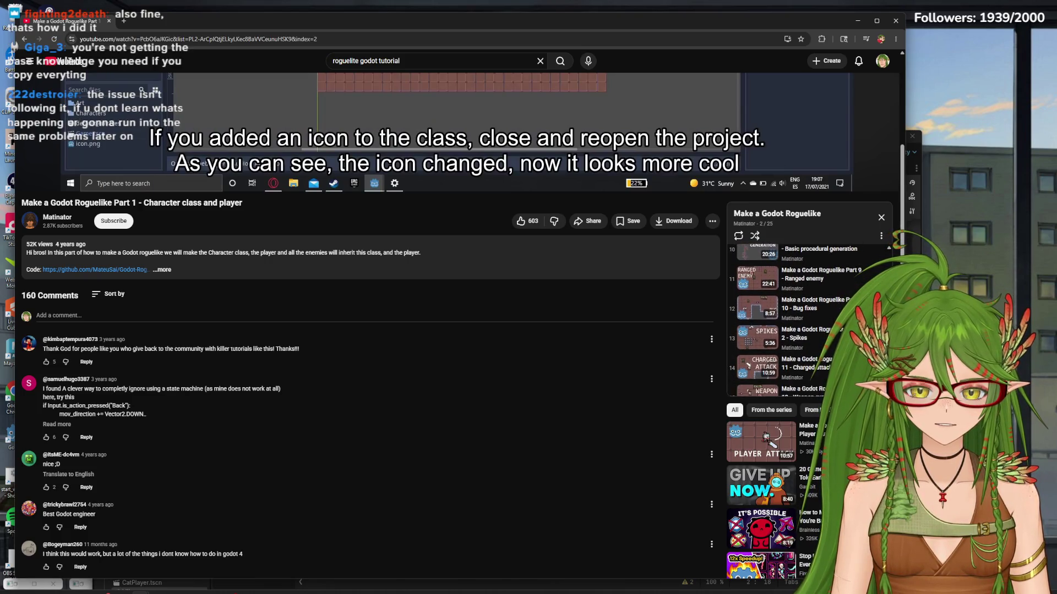
scroll(809, 319, "down", 5)
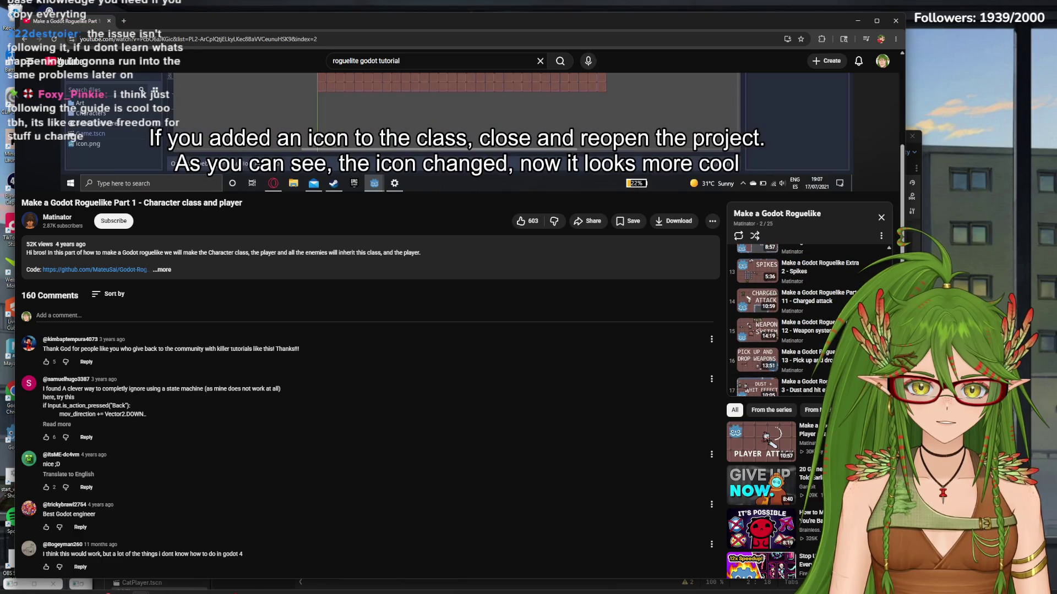
scroll(809, 319, "down", 4)
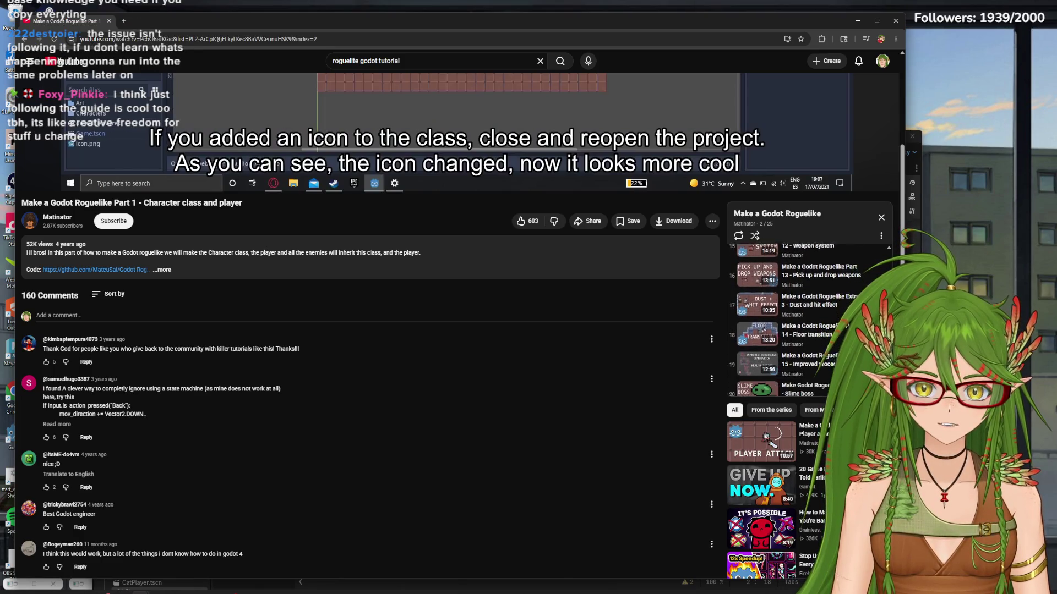
scroll(809, 319, "down", 3)
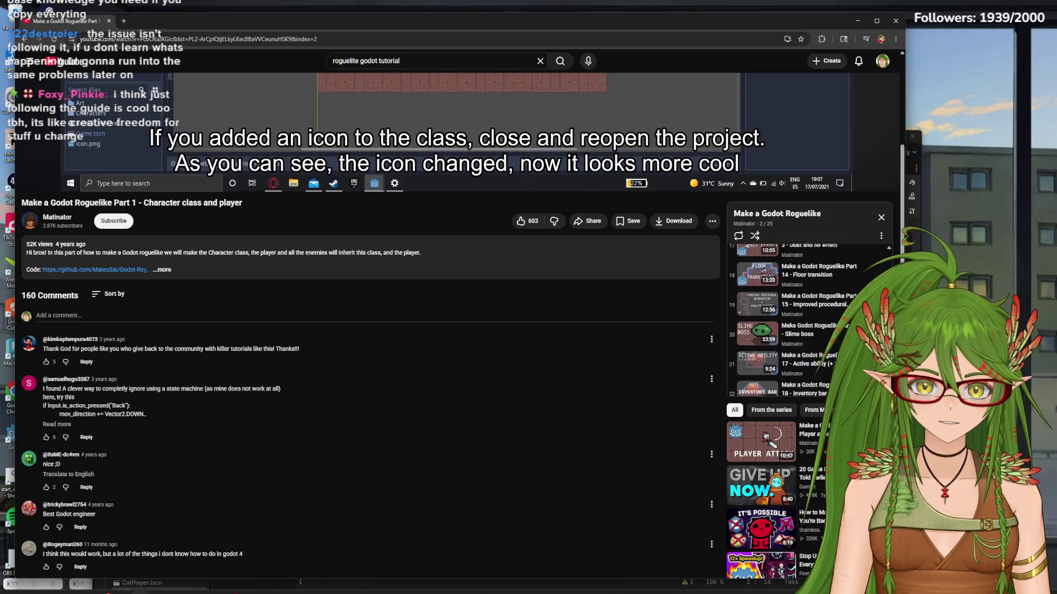
scroll(809, 319, "down", 3)
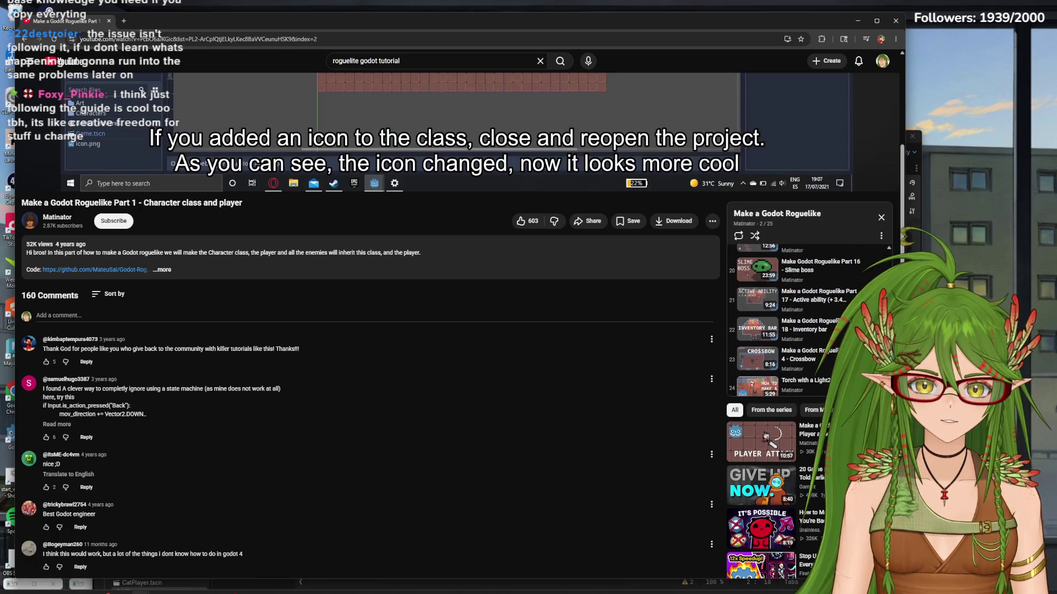
scroll(809, 319, "down", 1)
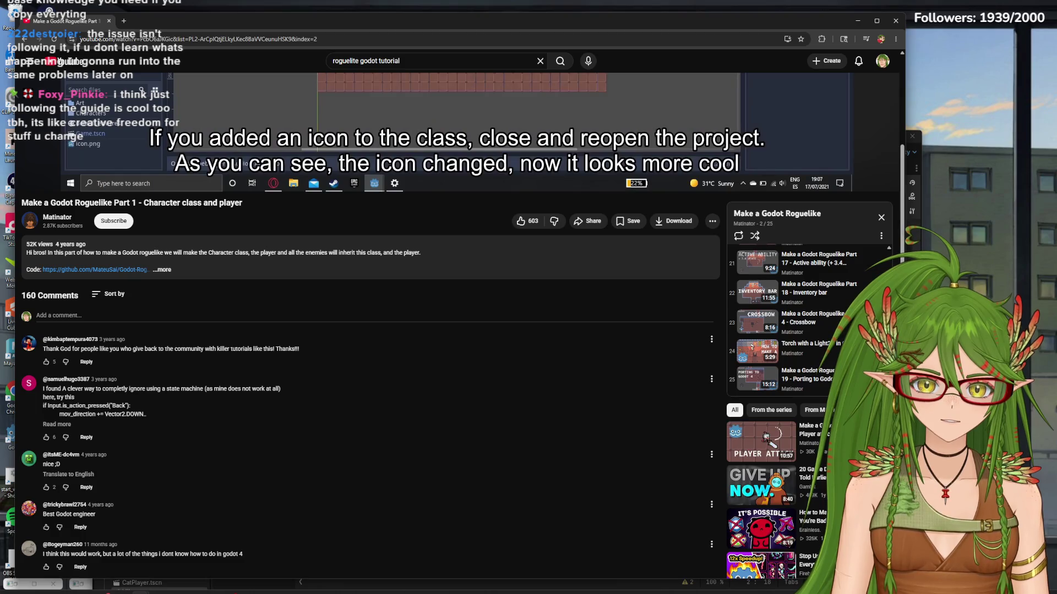
left_click_drag(889, 380, 881, 254)
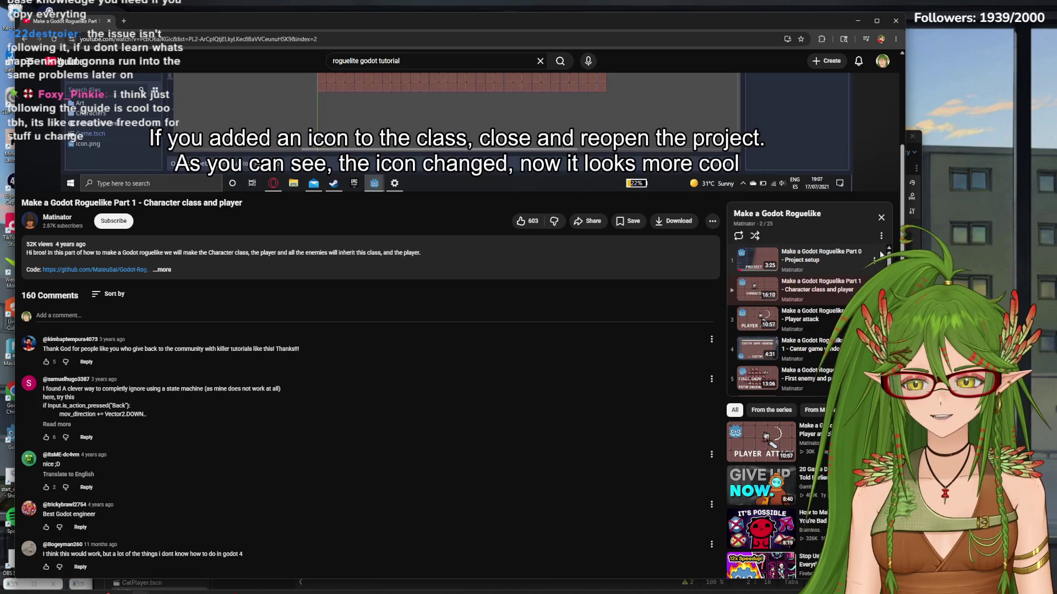
scroll(903, 204, "up", 1)
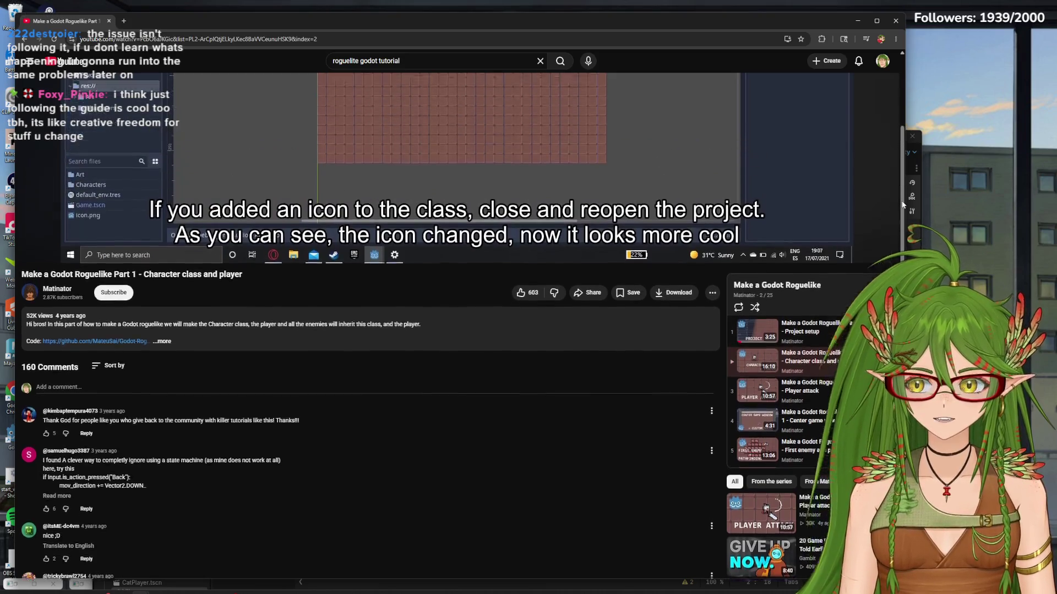
scroll(903, 204, "up", 4)
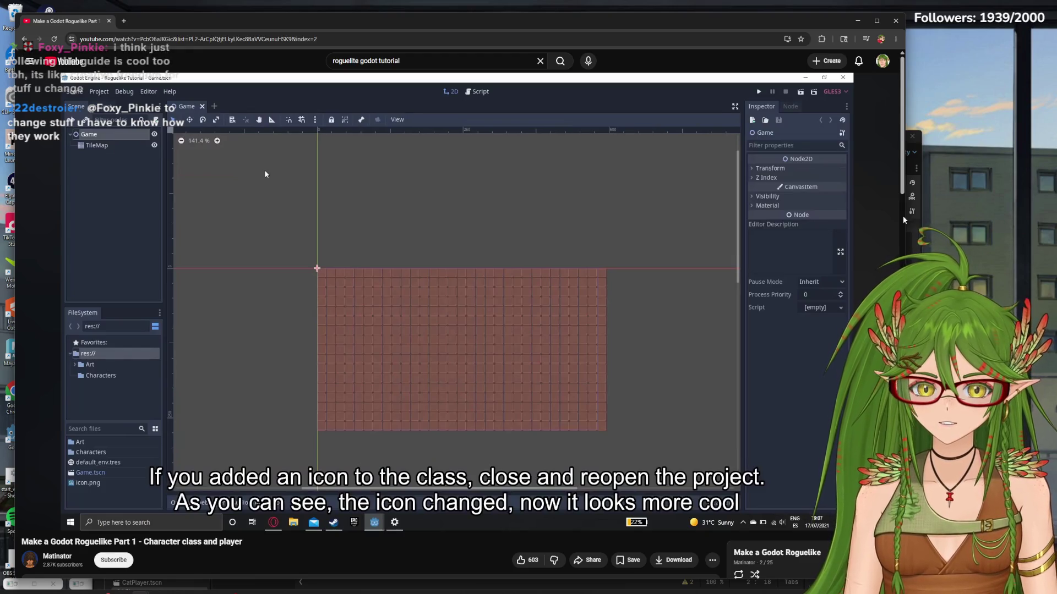
Resume the Part 1 character-class video, then go back to the 'roguelite godot tutorial' search results.
mouse_move(556, 331)
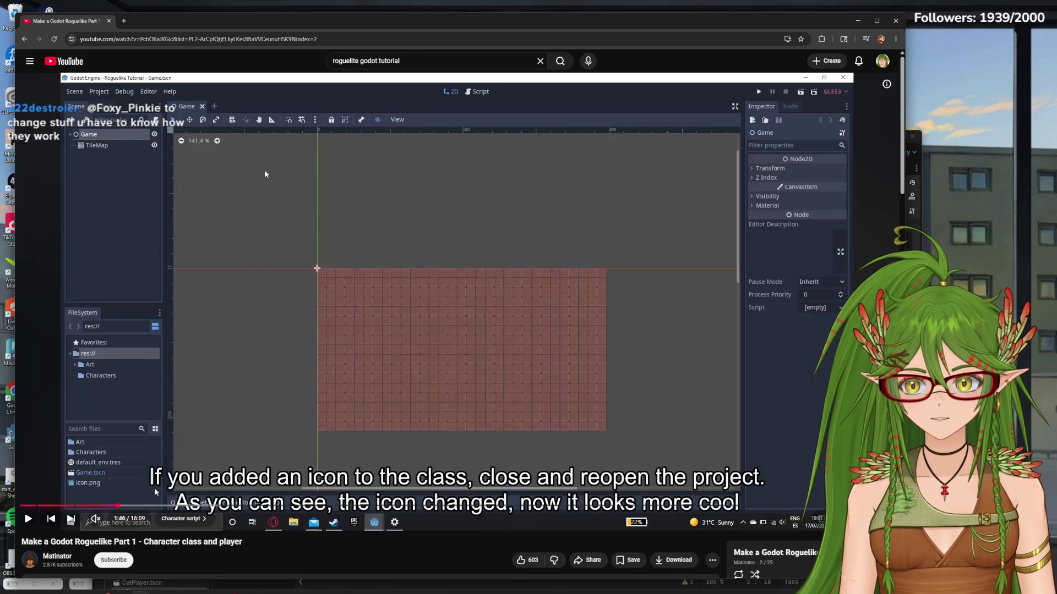
left_click(456, 365)
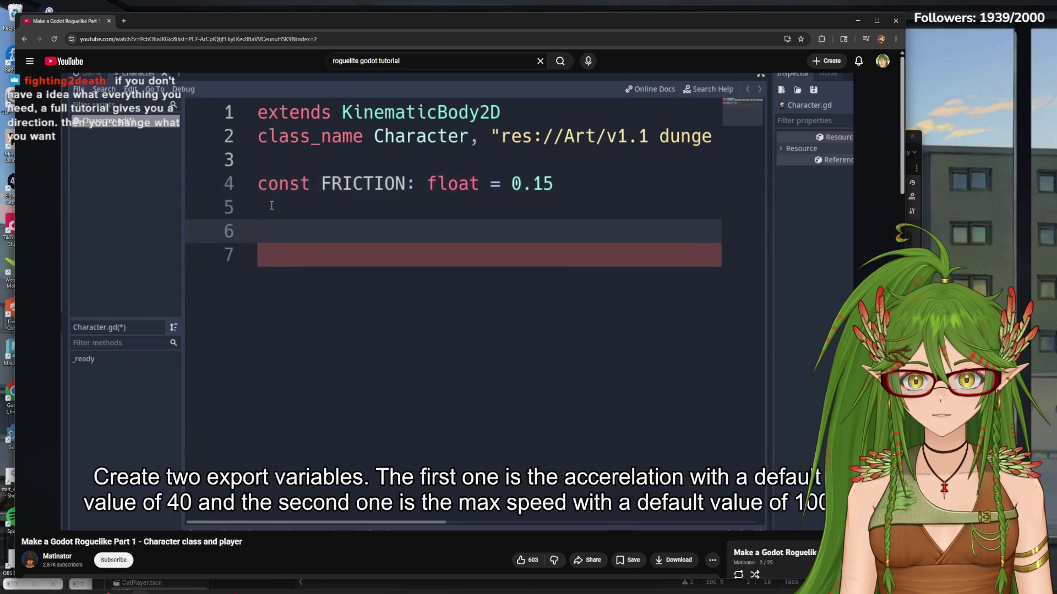
mouse_move(462, 282)
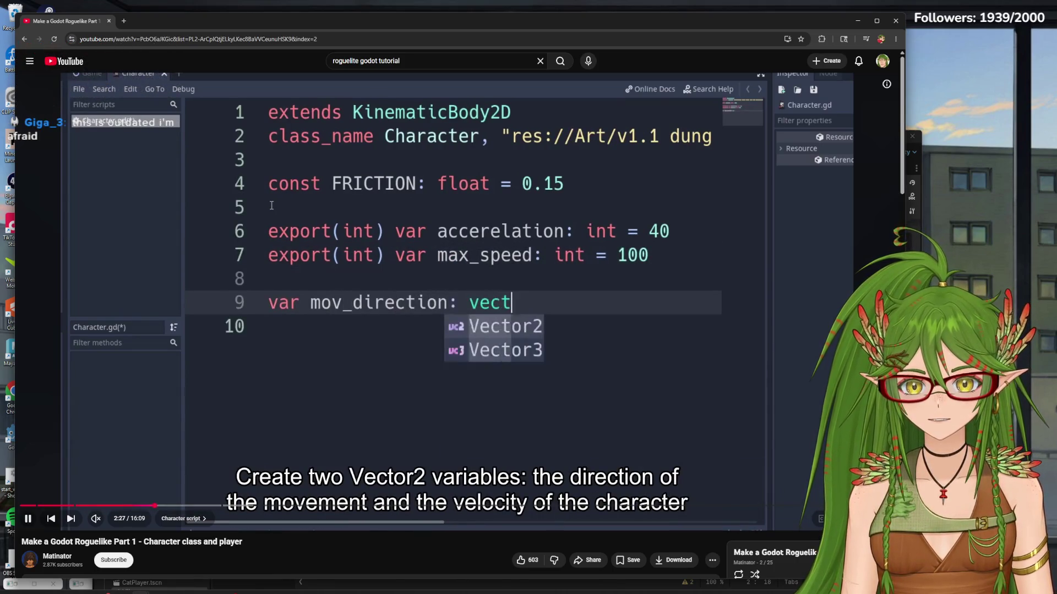
scroll(112, 548, "down", 1)
scroll(112, 548, "up", 1)
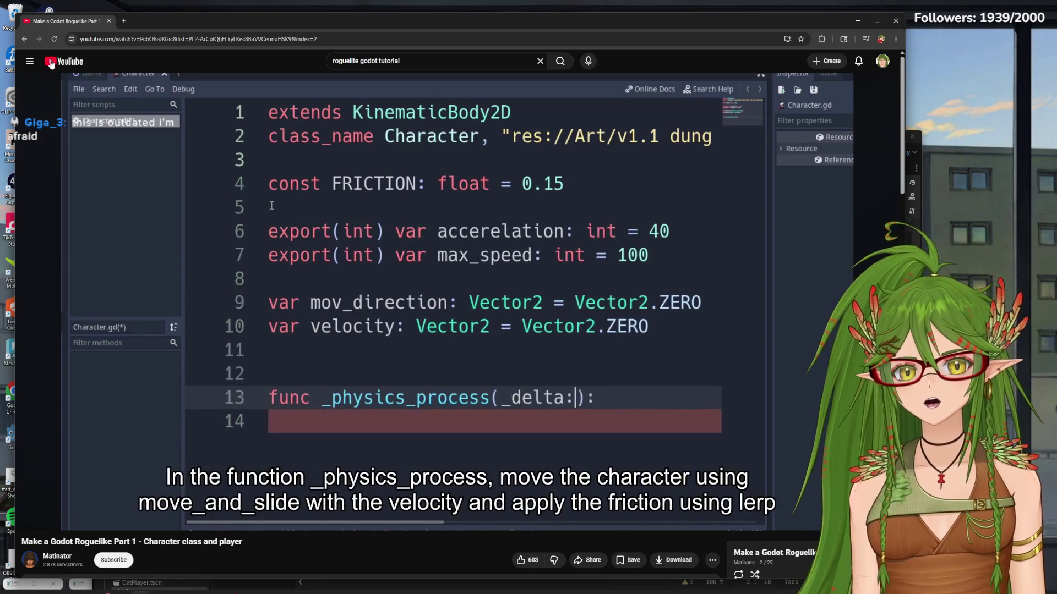
left_click(560, 61)
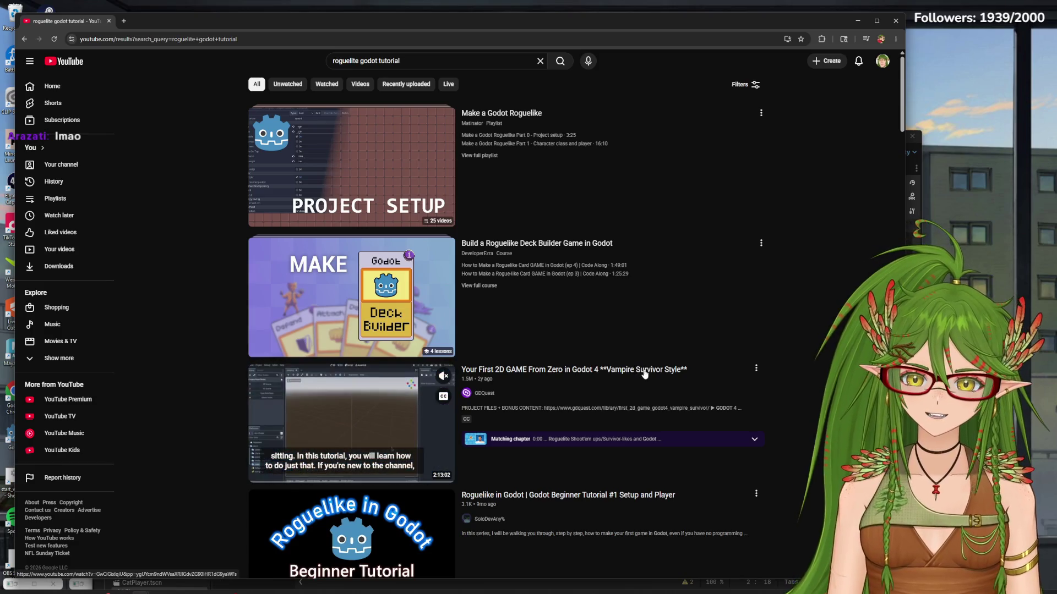
Open GDQuest's Vampire Survivor Style Godot 4 tutorial, unmute it, and preview it, leaving it paused at 0:14.
left_click(640, 376)
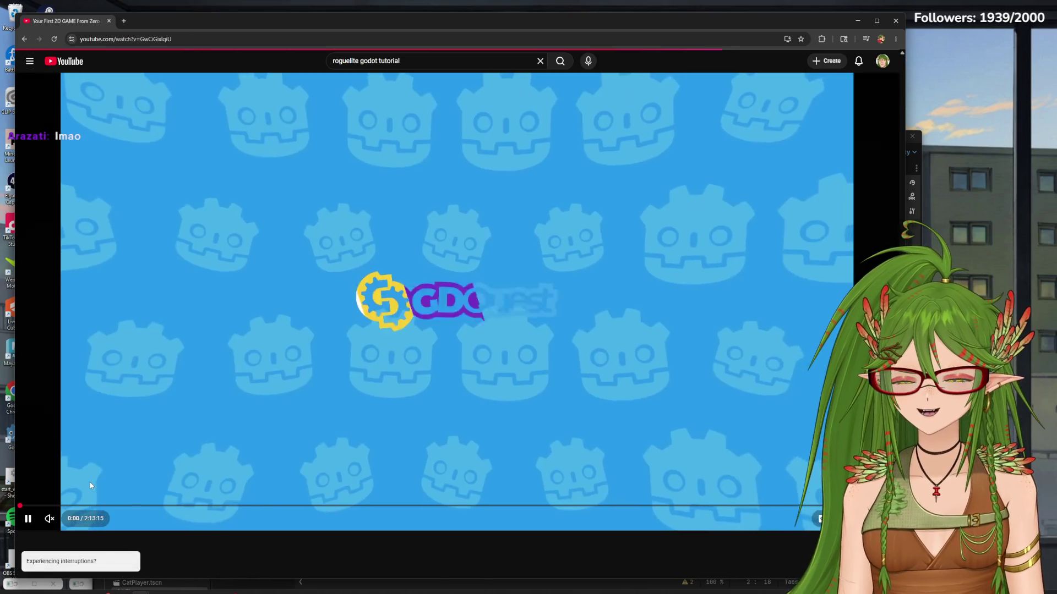
left_click(62, 523)
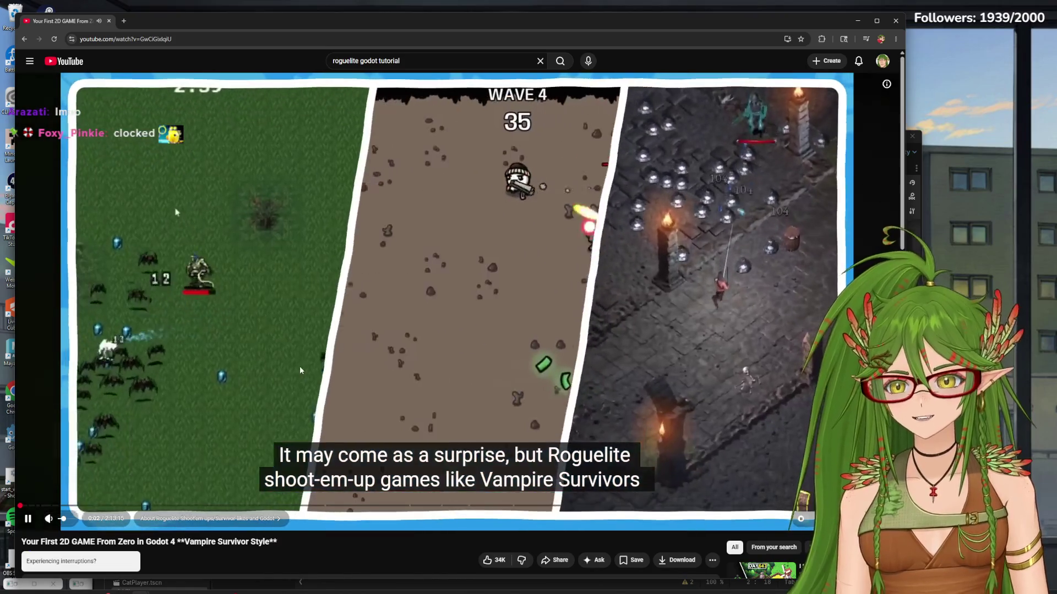
left_click(349, 379)
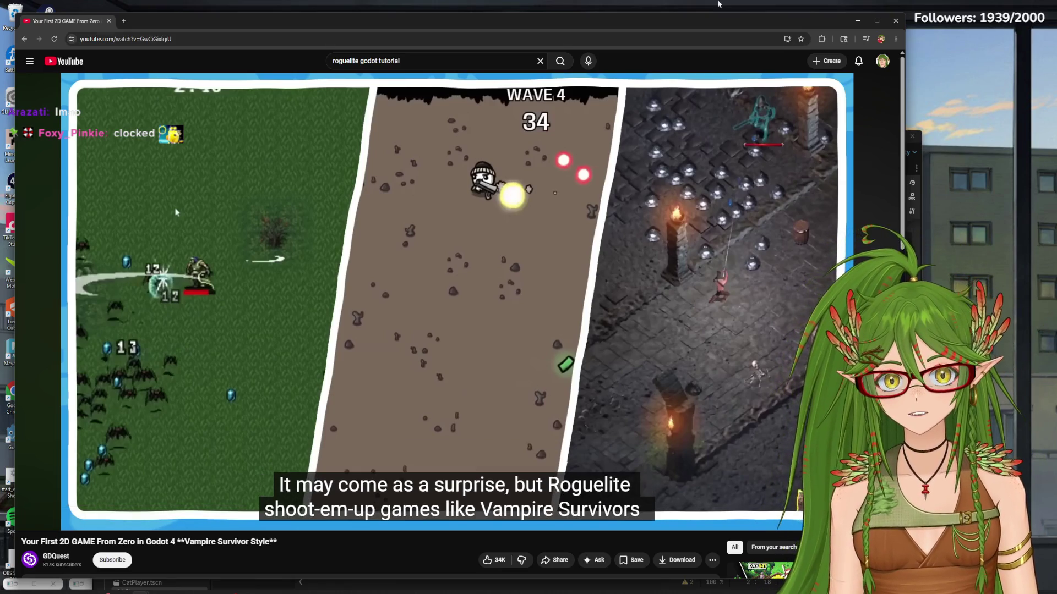
left_click(292, 379)
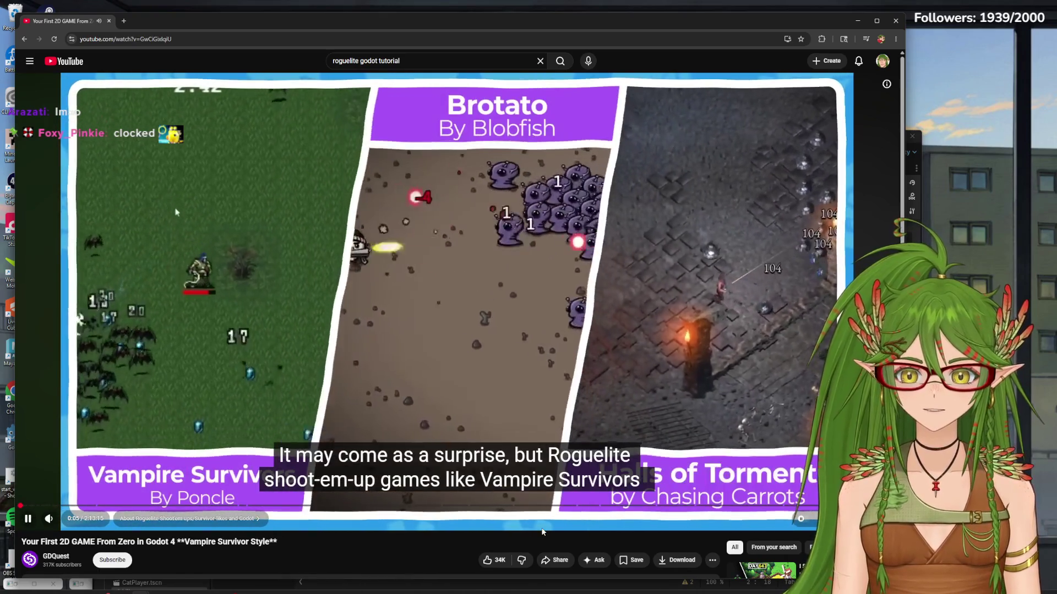
left_click(554, 303)
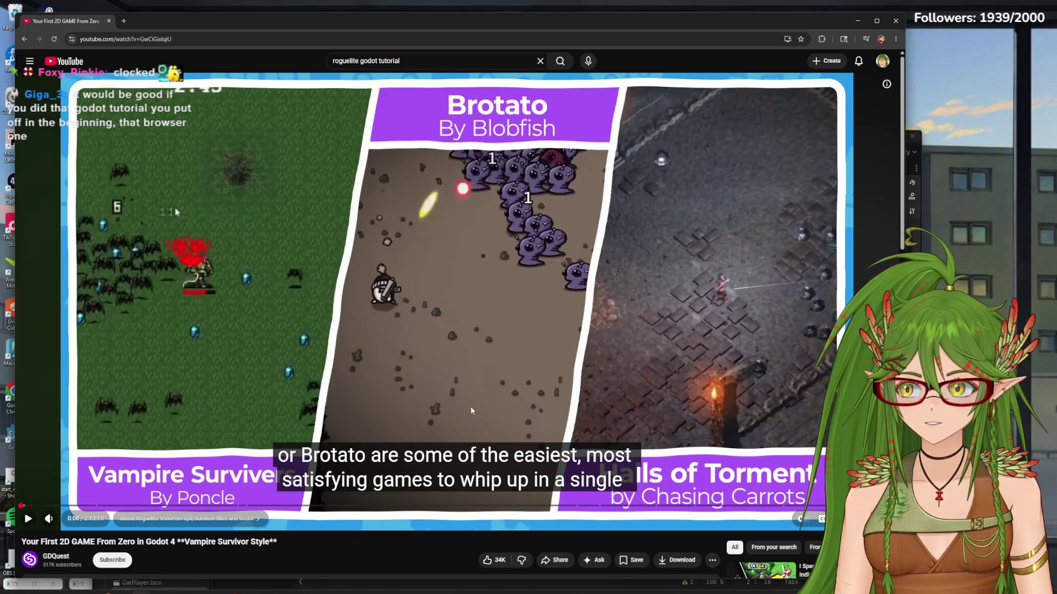
left_click(461, 356)
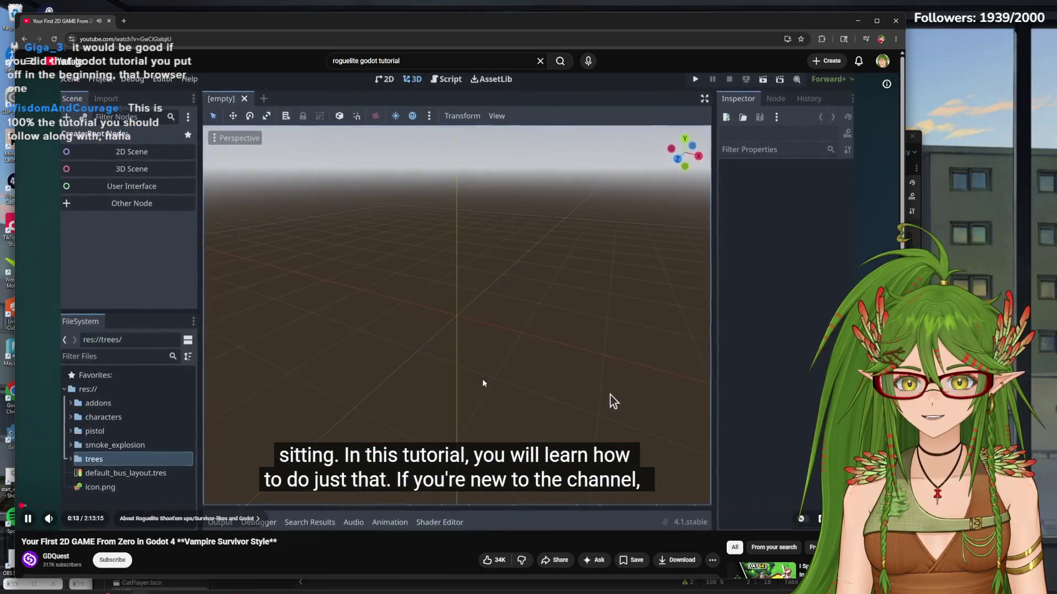
left_click(613, 402)
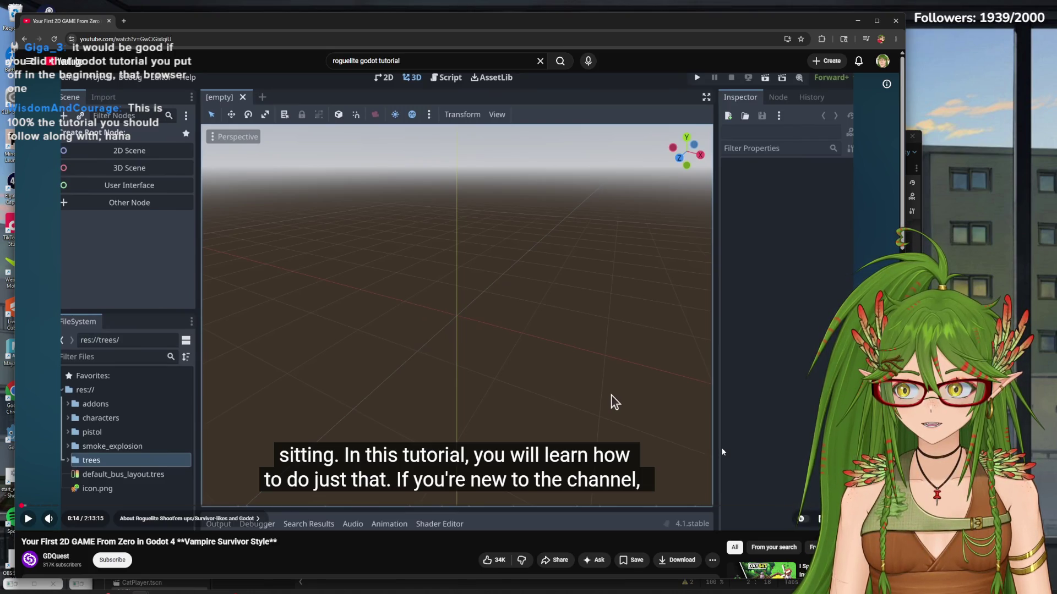
Open the recommended Medieval Devlog 1 video in a background tab.
scroll(722, 452, "down", 1)
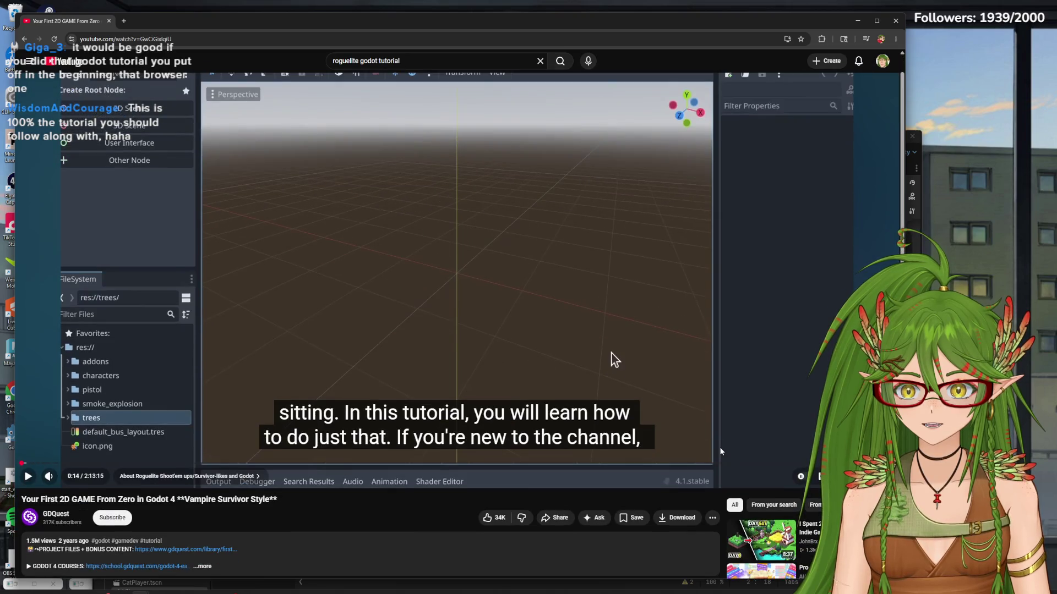
scroll(721, 451, "down", 5)
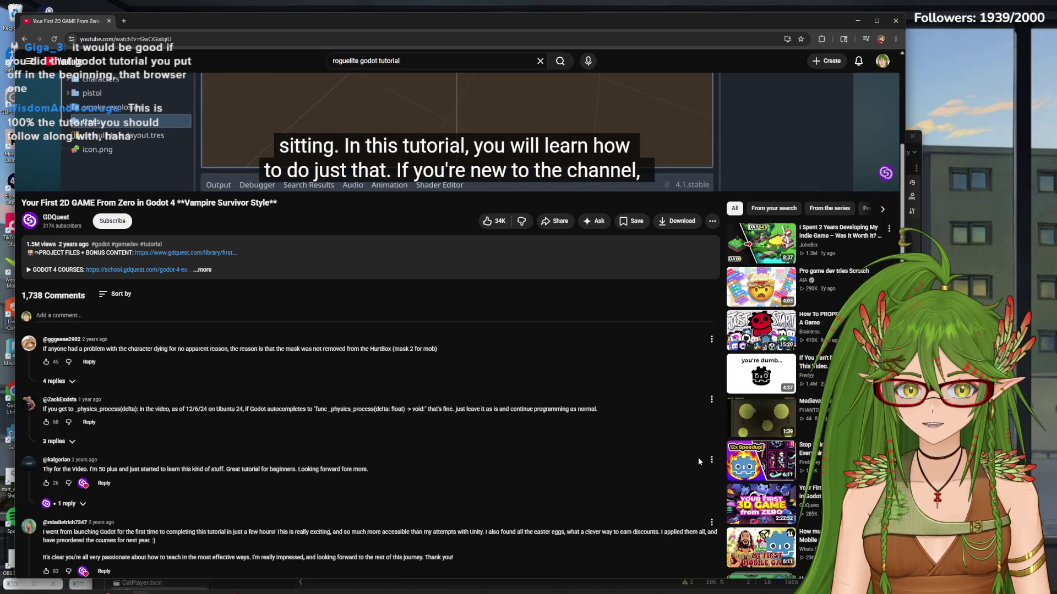
middle_click(761, 426)
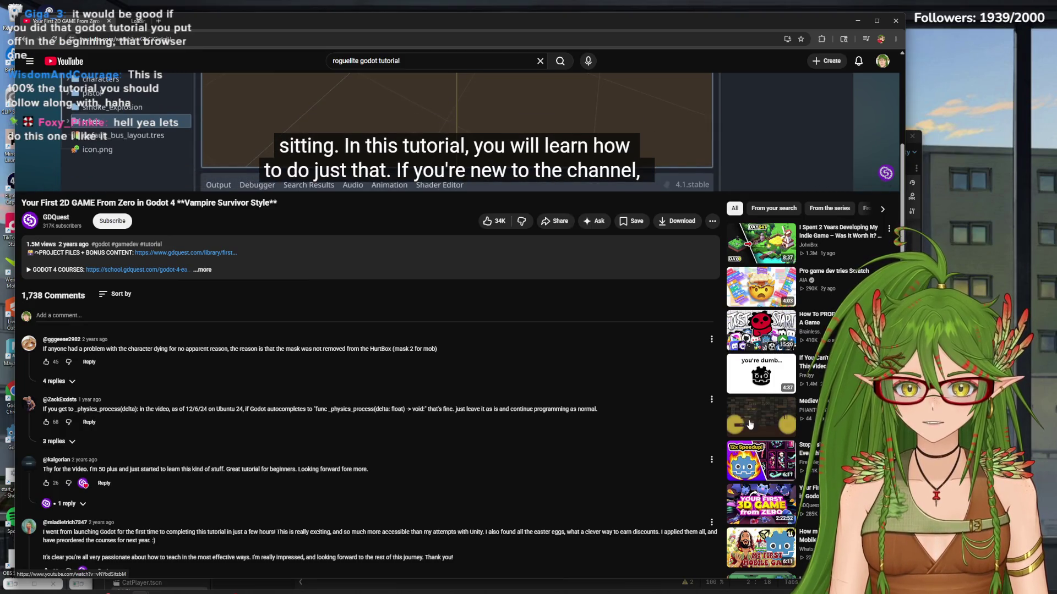
Switch to the Medieval Devlog 1 tab, turn the volume up slightly, and like the video.
left_click(180, 15)
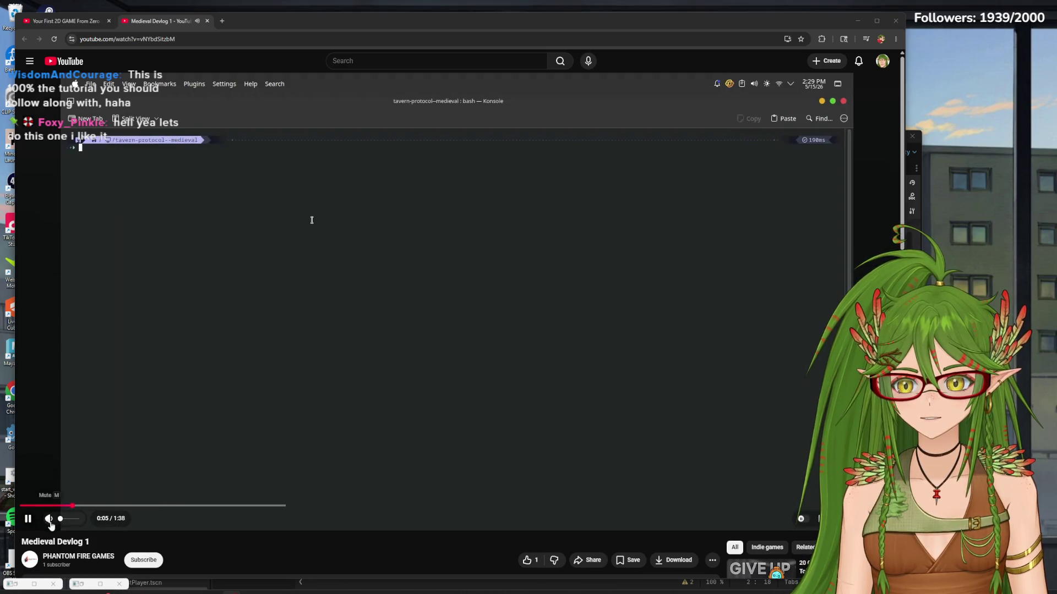
scroll(192, 498, "down", 2)
scroll(193, 501, "up", 2)
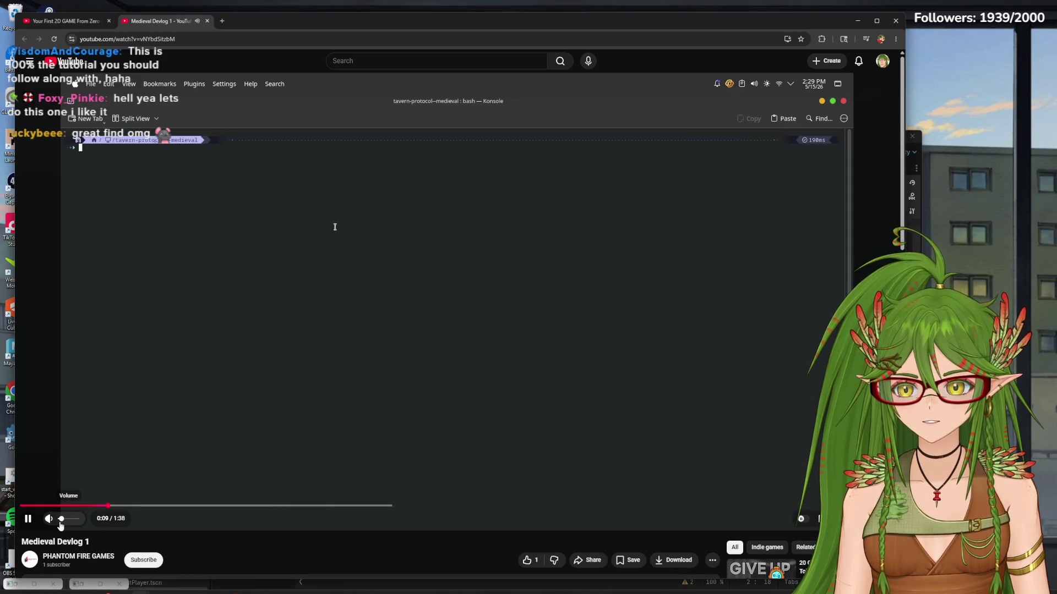
left_click(64, 519)
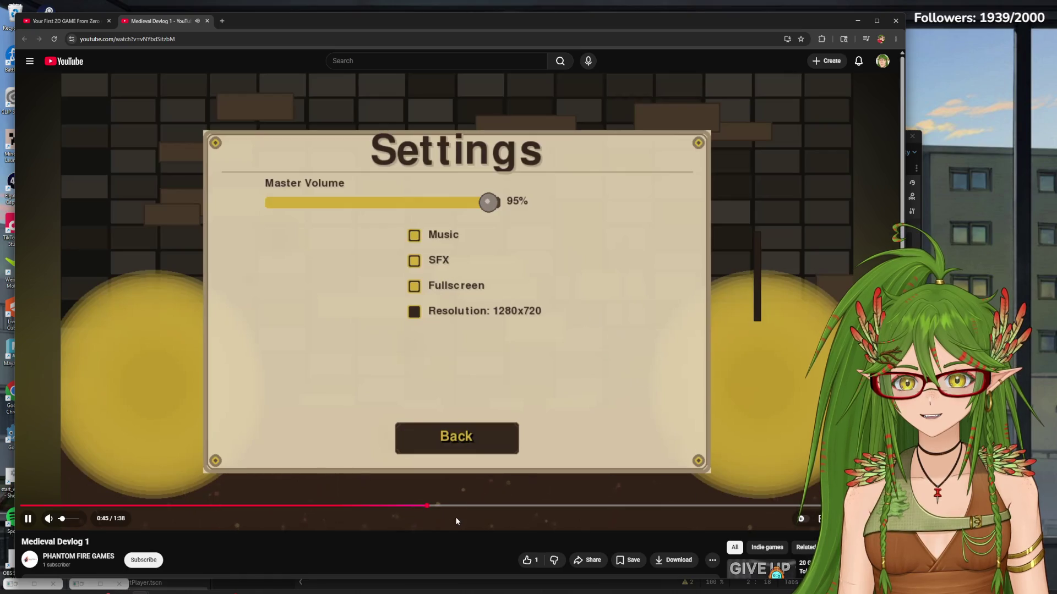
left_click(526, 560)
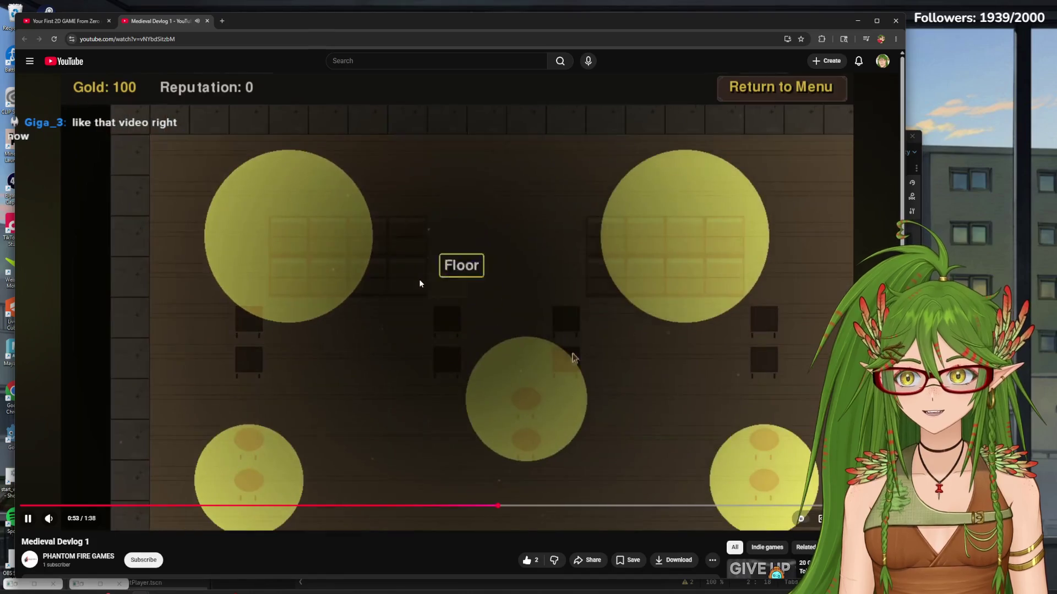
scroll(259, 491, "down", 3)
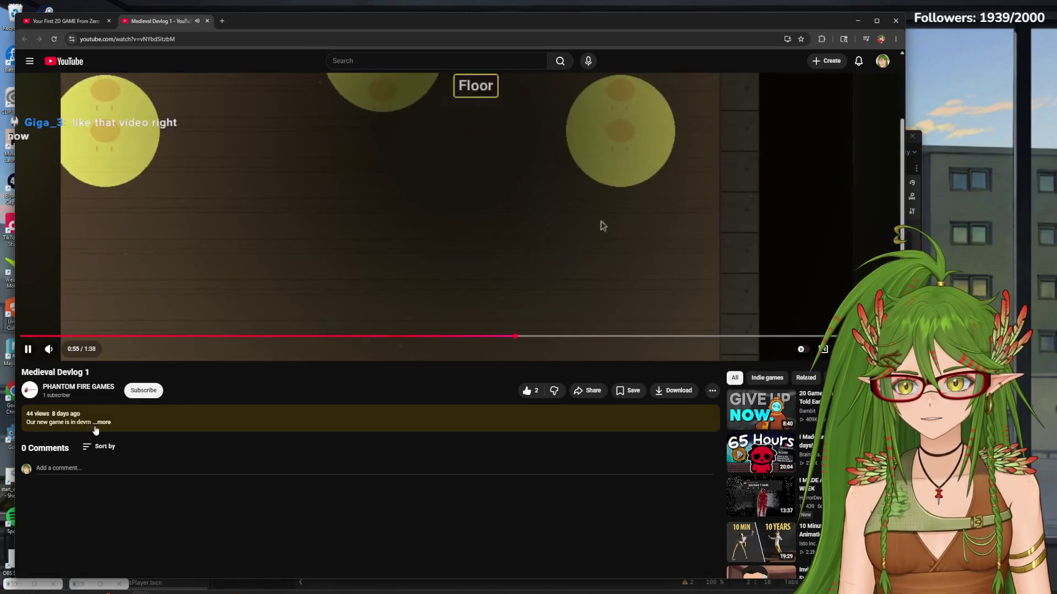
Expand the devlog's full description and copy the video's URL from the address bar.
left_click(220, 423)
scroll(206, 492, "down", 2)
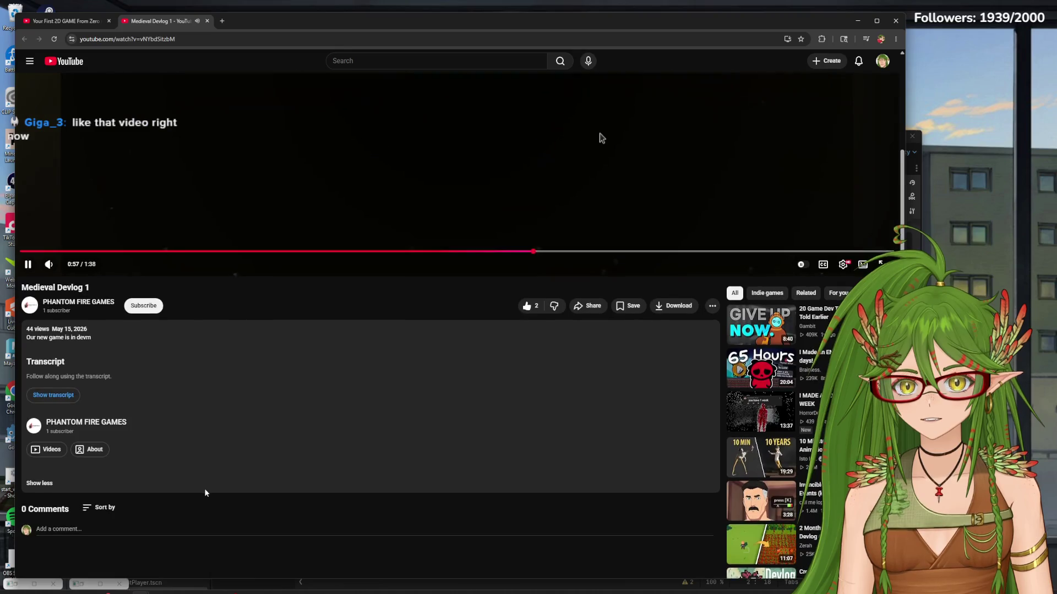
scroll(205, 492, "up", 5)
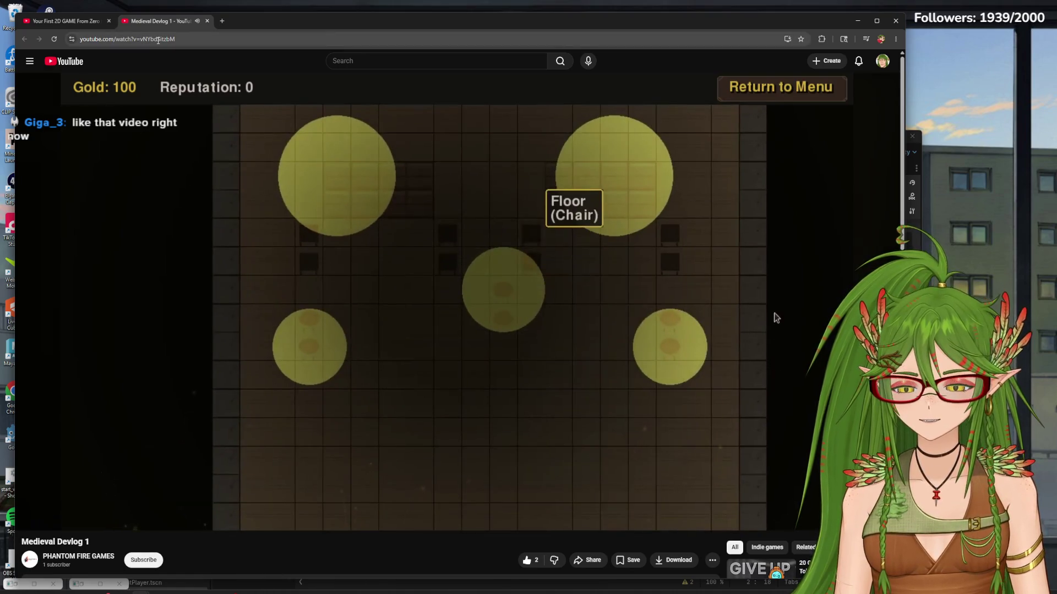
left_click(158, 39)
key("alt+Tab")
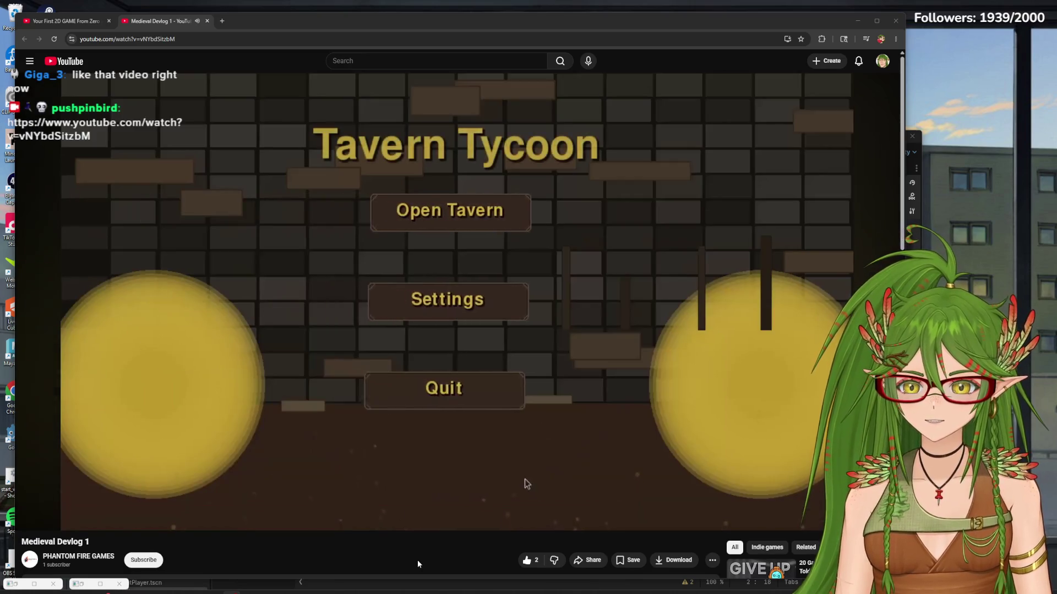
left_click(418, 559)
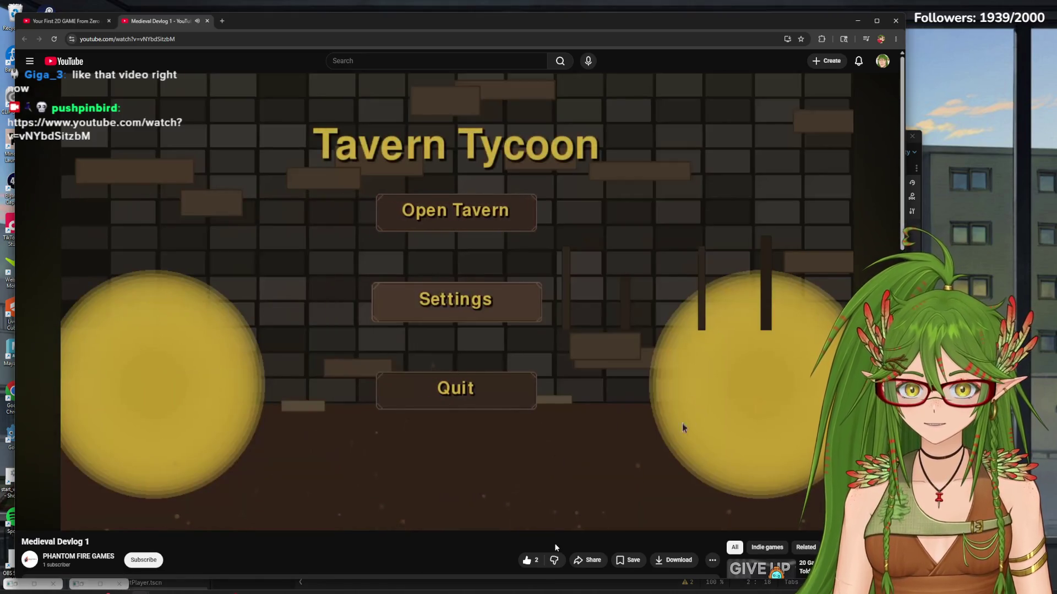
scroll(437, 427, "down", 2)
scroll(437, 427, "up", 2)
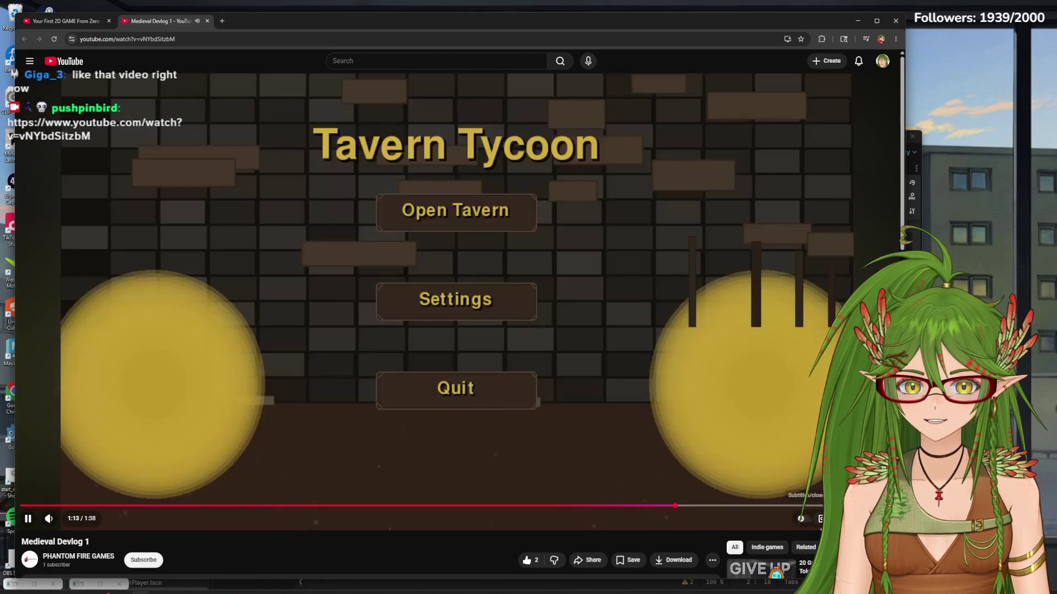
Turn on auto-generated captions and pause the devlog at 1:21.
key("c")
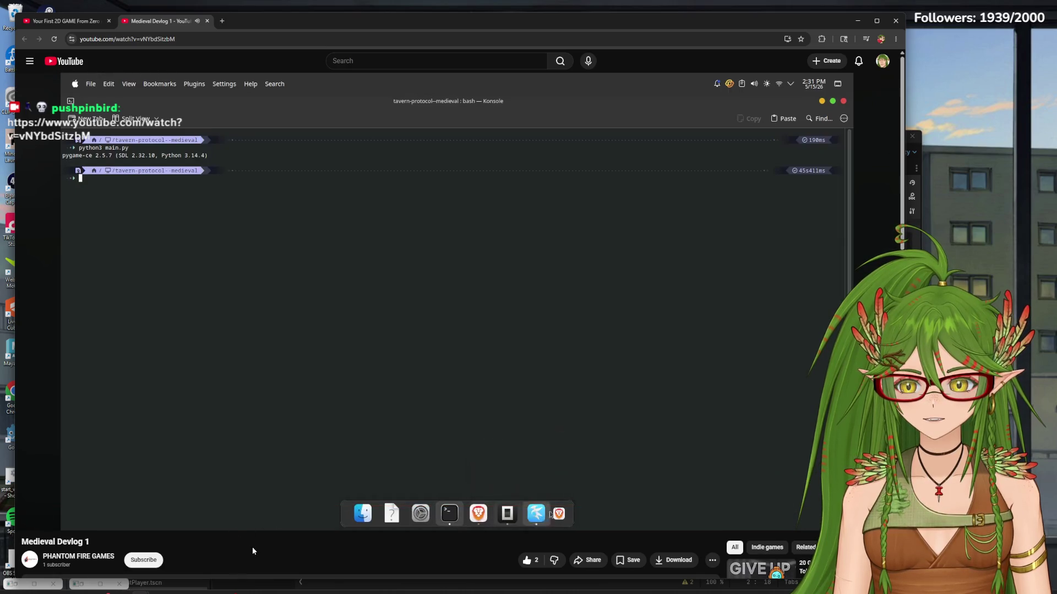
scroll(253, 550, "down", 1)
key("space")
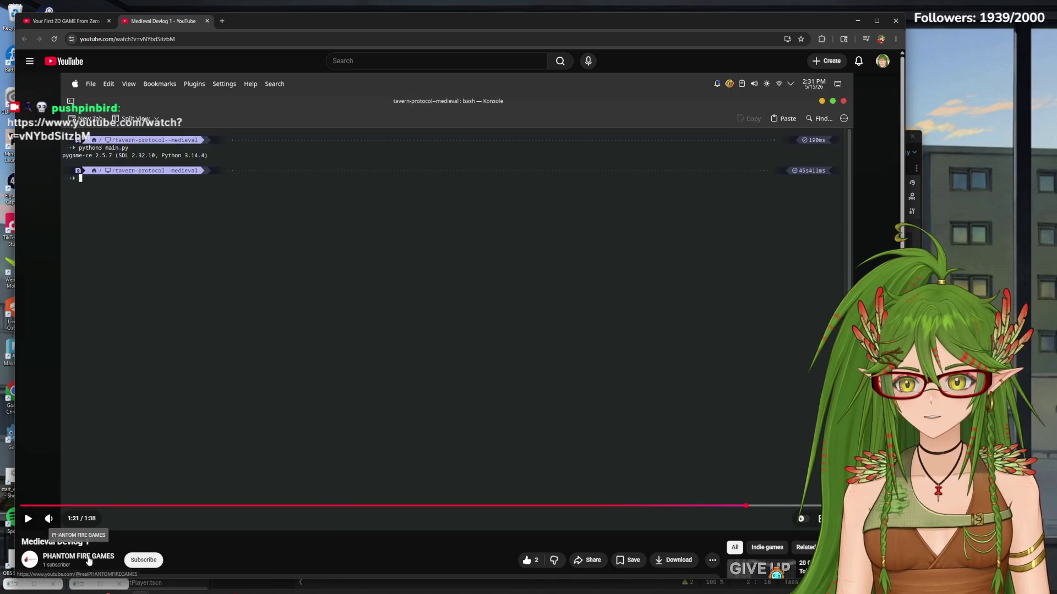
Visit the devlog creator's channel and read its full PromptForge announcement post.
left_click(78, 556)
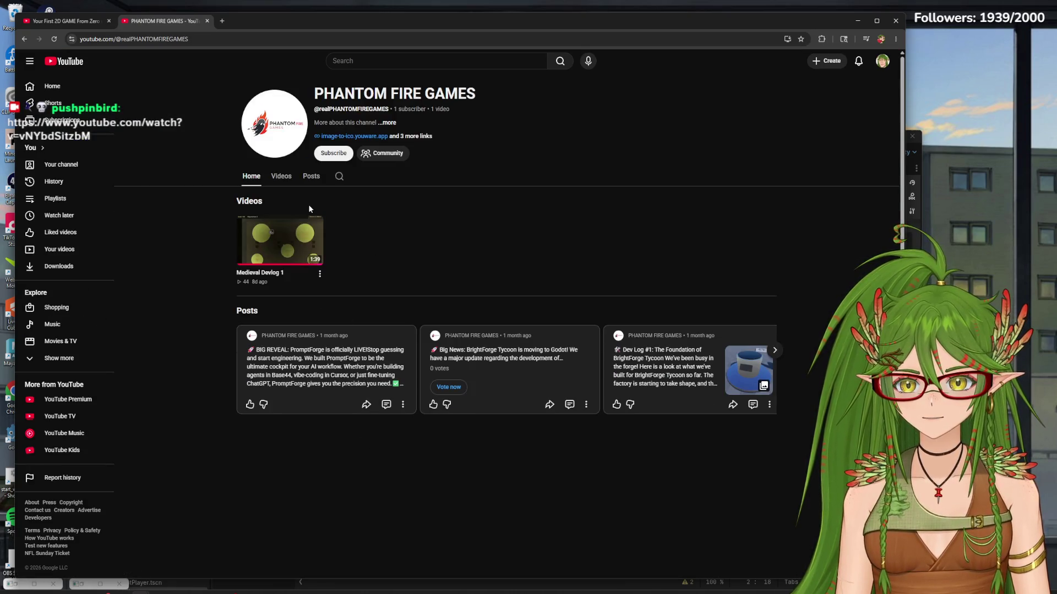
left_click(306, 376)
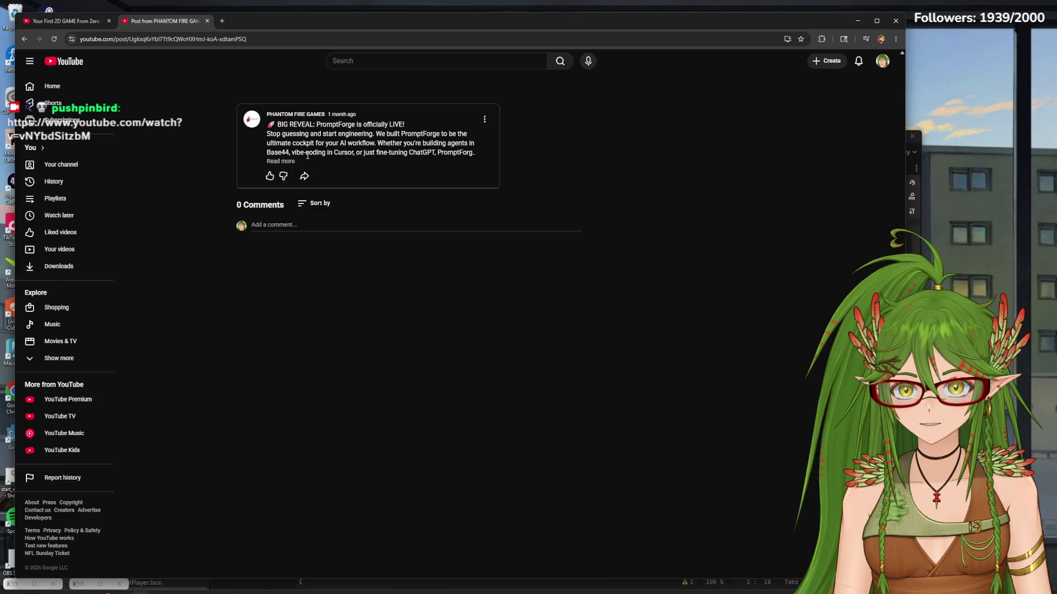
left_click(282, 162)
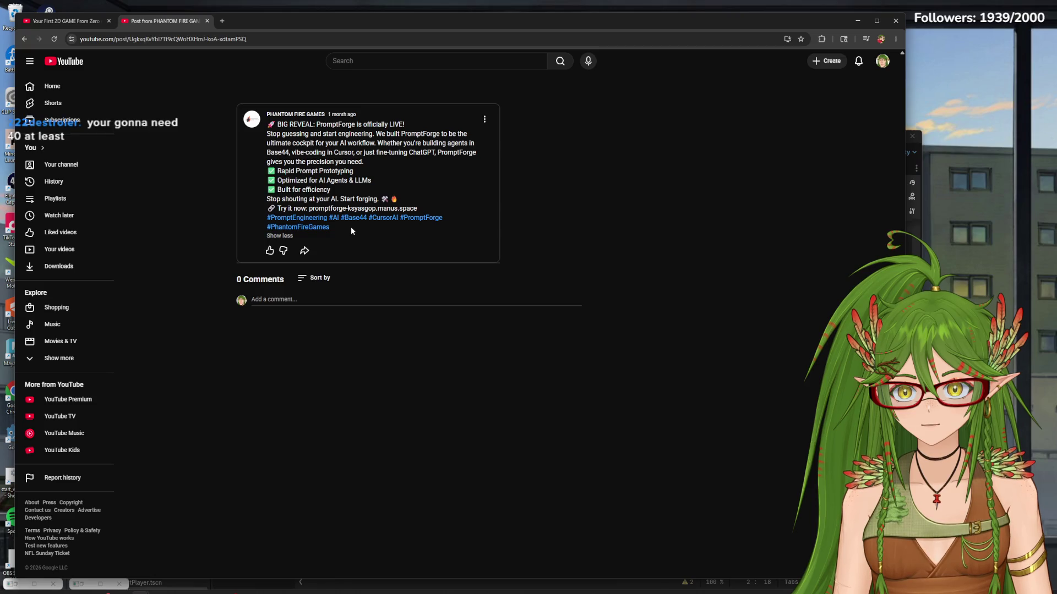
left_click(25, 40)
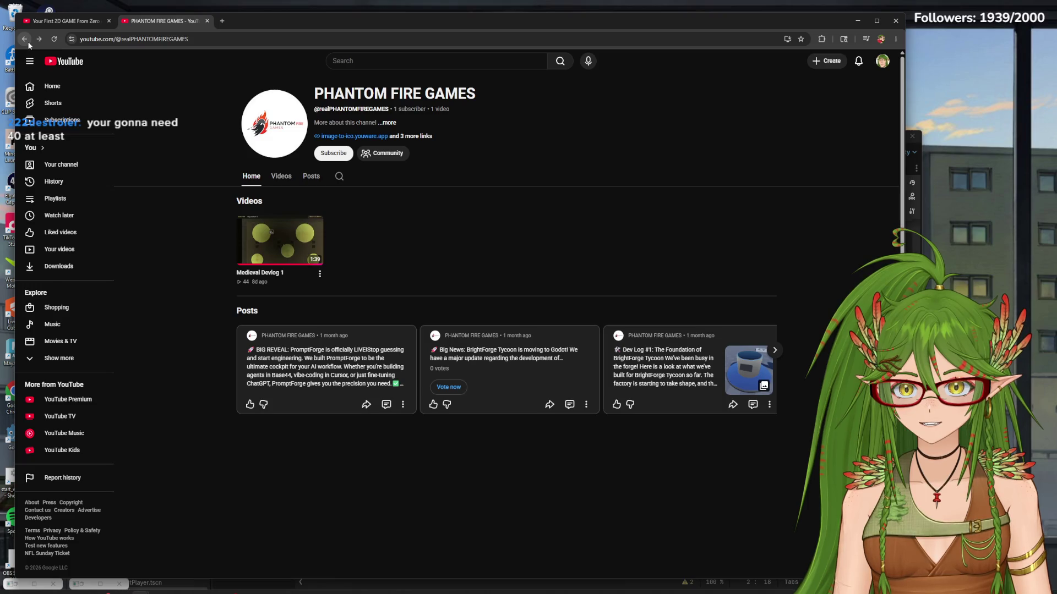
Reopen Medieval Devlog 1 from the channel, then close its tab to return to the GDQuest tutorial.
left_click(292, 273)
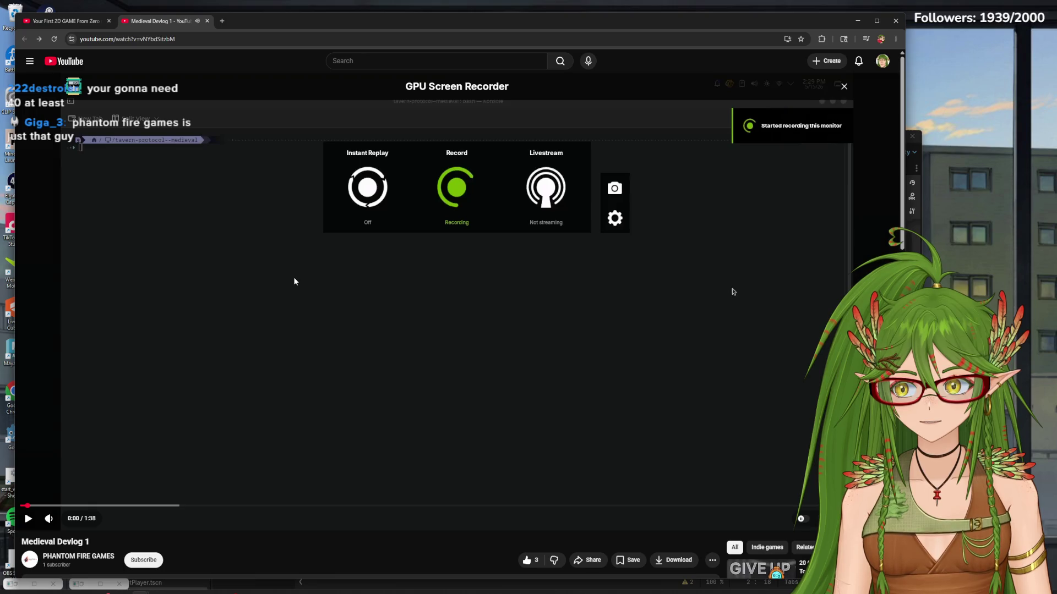
scroll(292, 287, "down", 4)
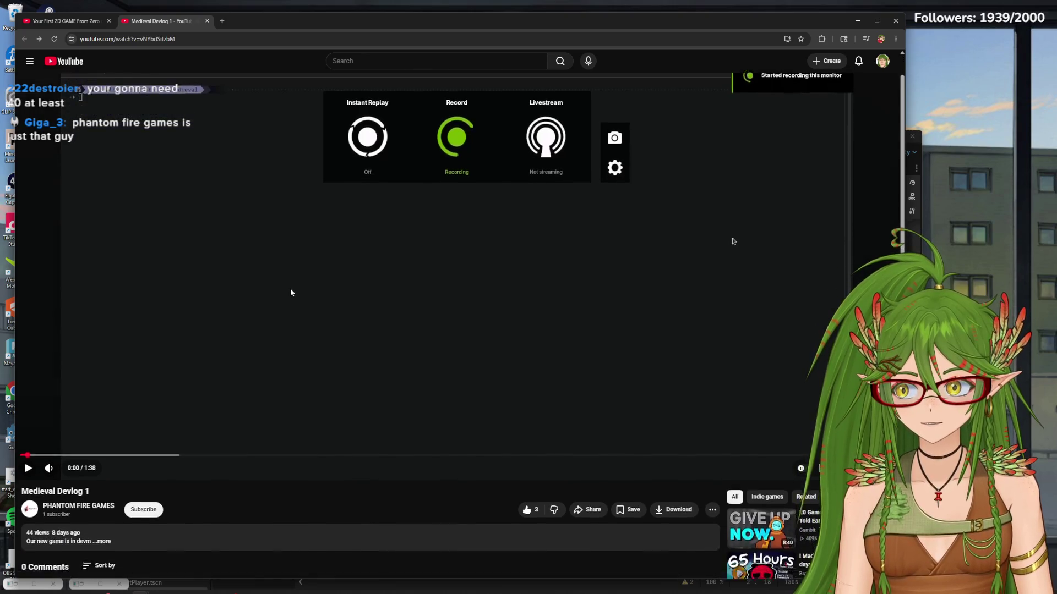
left_click(207, 21)
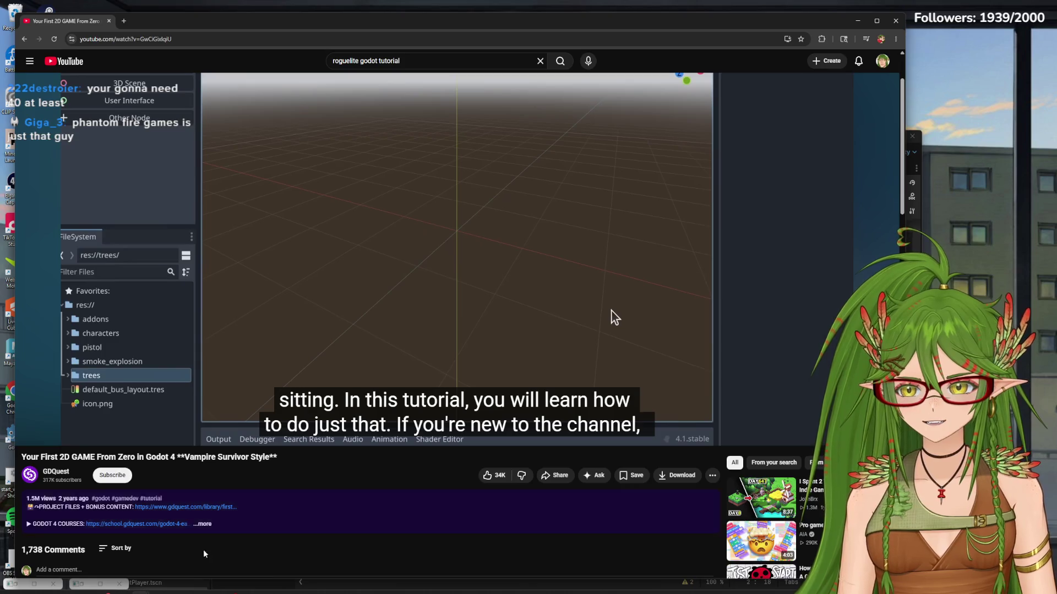
Save the GDQuest Godot 4 tutorial to Watch later.
mouse_move(122, 586)
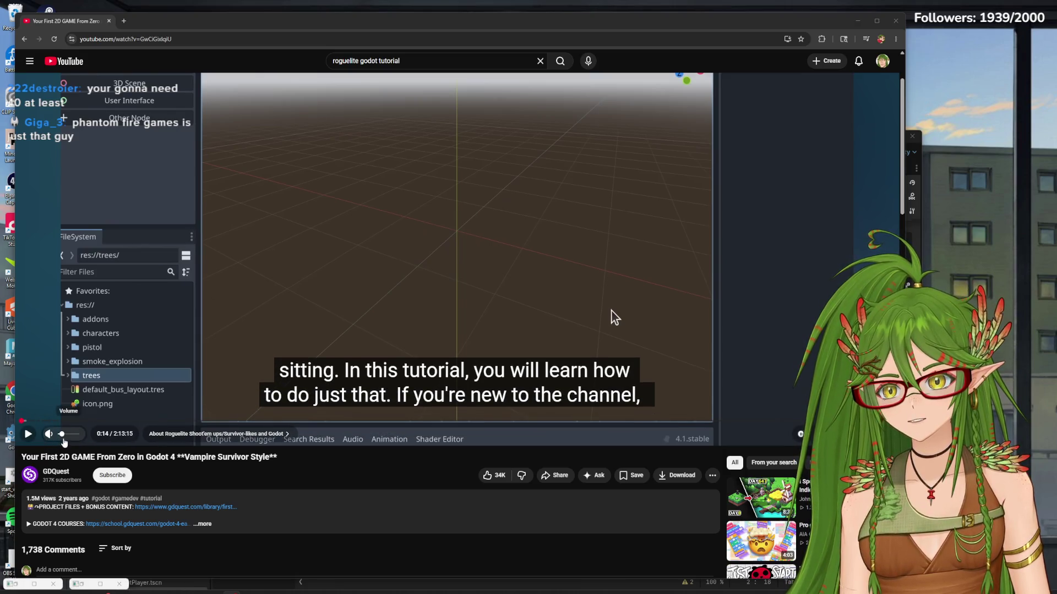
scroll(457, 532, "up", 1)
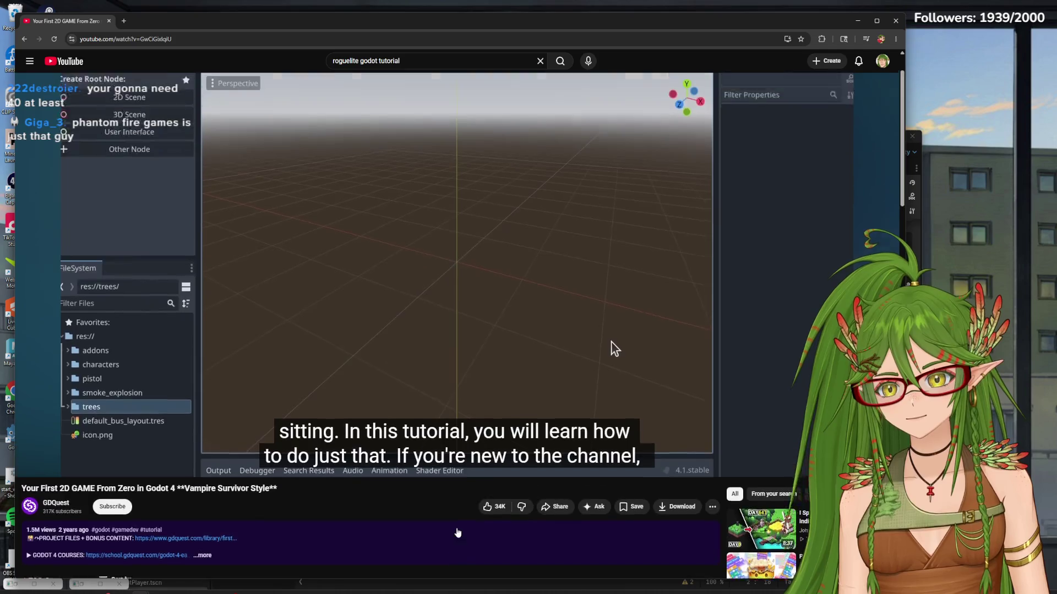
scroll(457, 532, "up", 2)
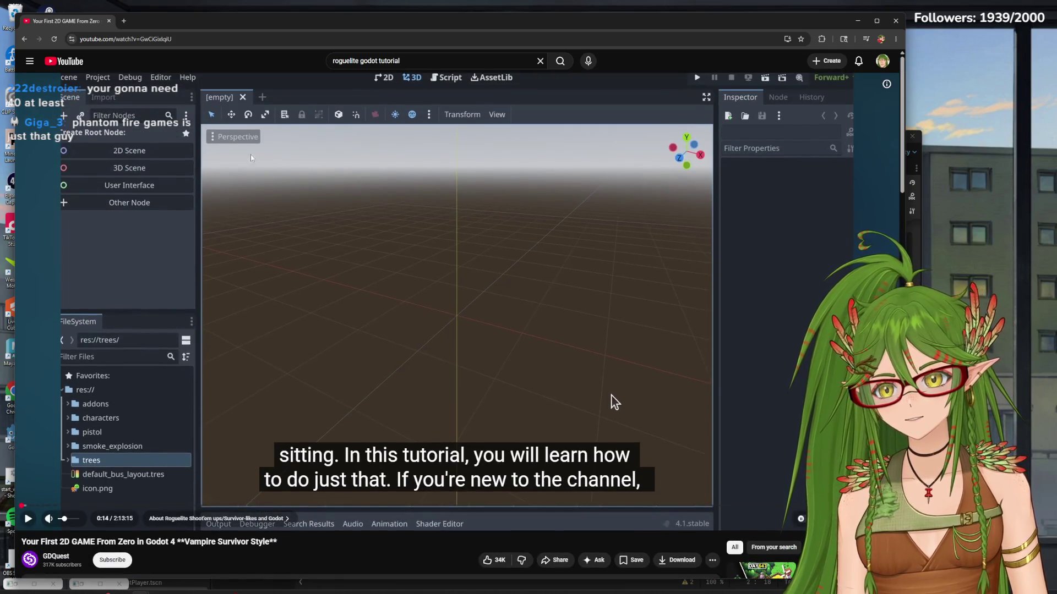
scroll(538, 454, "down", 3)
left_click(631, 390)
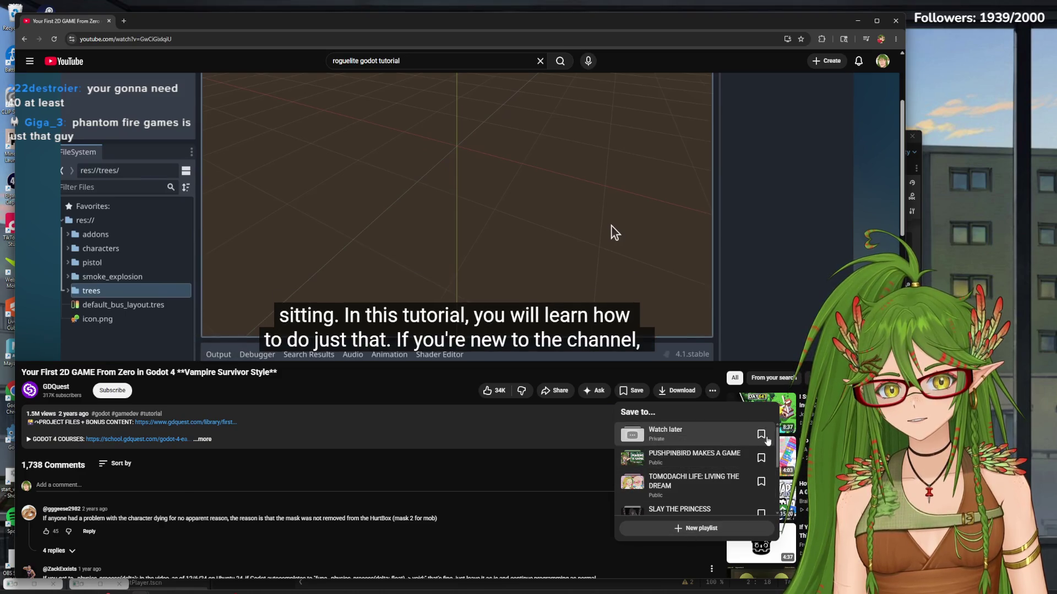
left_click(708, 438)
Drag the playhead to skip ahead to about 11:39, showing CharacterBody2D's methods.
scroll(464, 465, "up", 1)
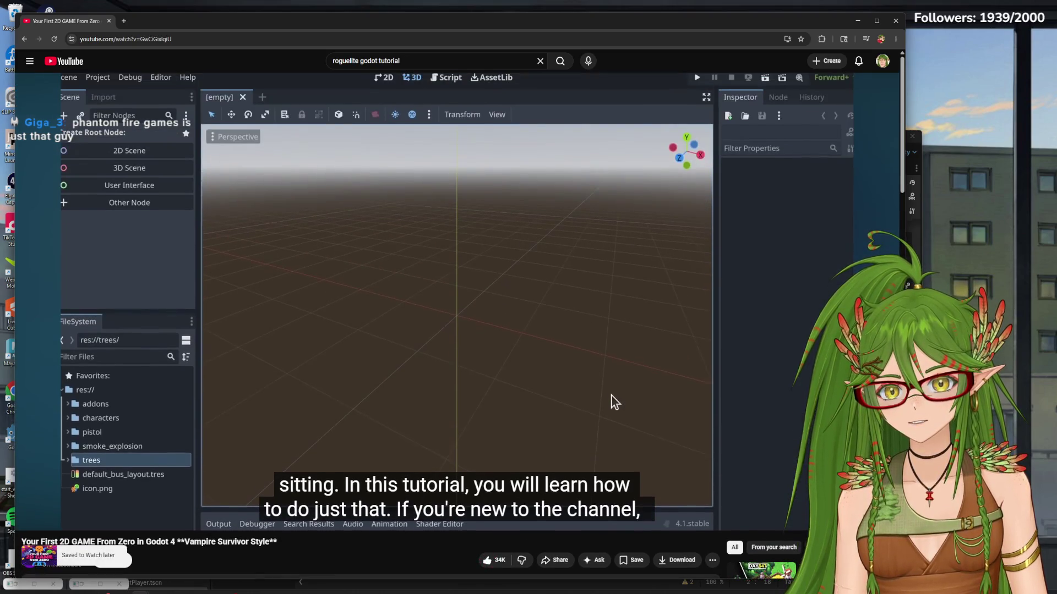
scroll(362, 417, "up", 2)
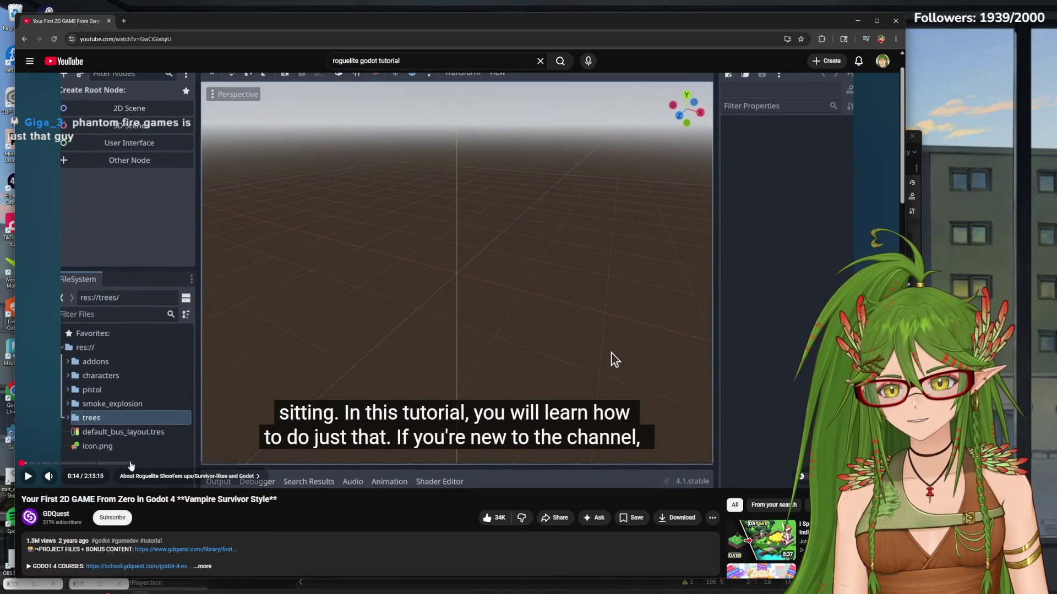
left_click_drag(98, 465, 106, 465)
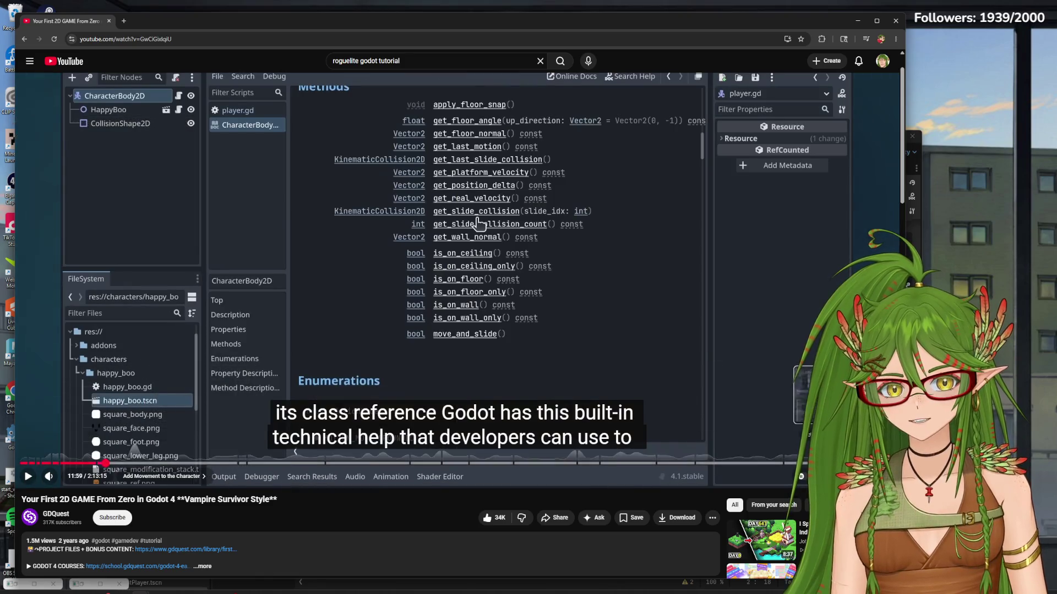
Jump near the tutorial's end, play it, rewind a few seconds twice, then pause.
left_click(776, 463)
left_click(27, 476)
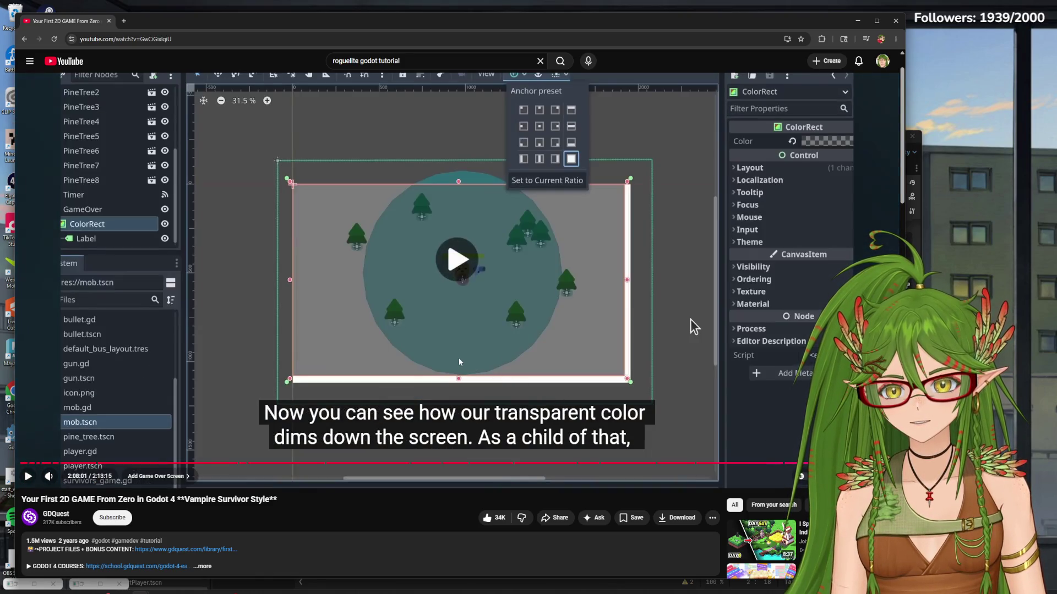
mouse_move(55, 478)
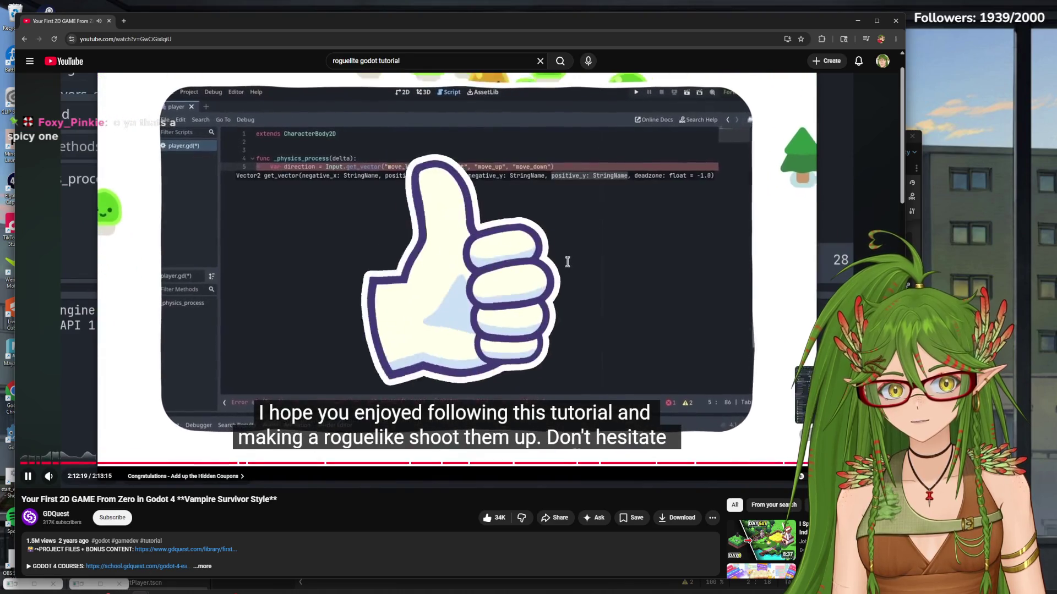
key("Left")
key("Left")
key("Left")
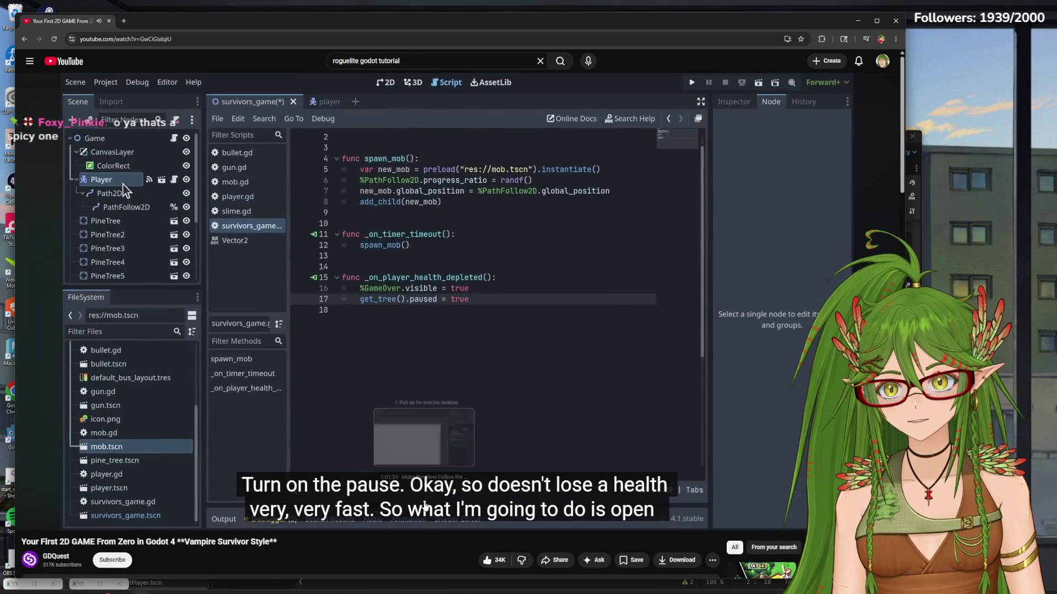
key("Left")
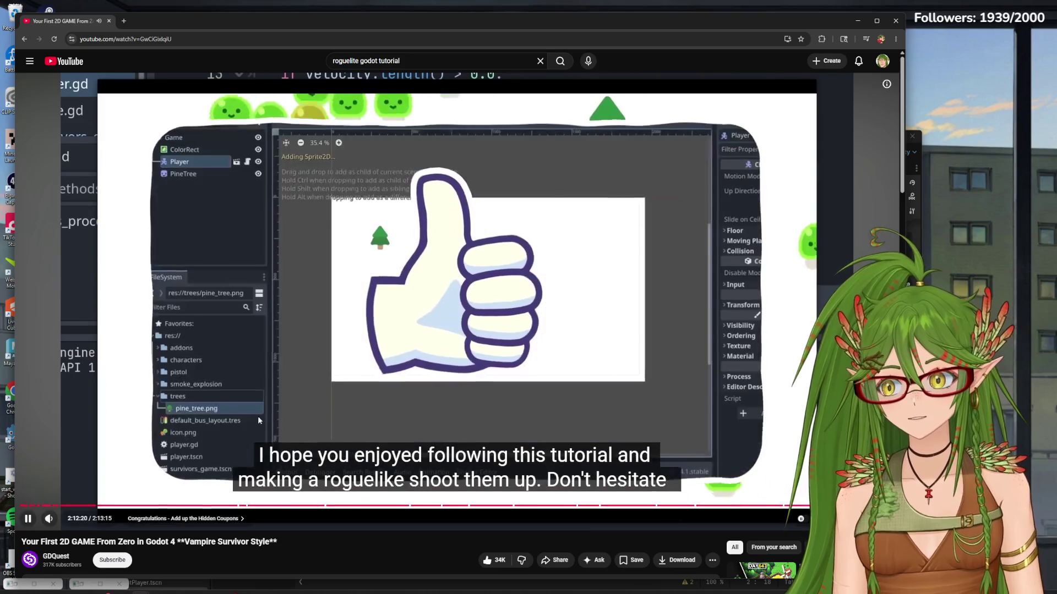
left_click(551, 484)
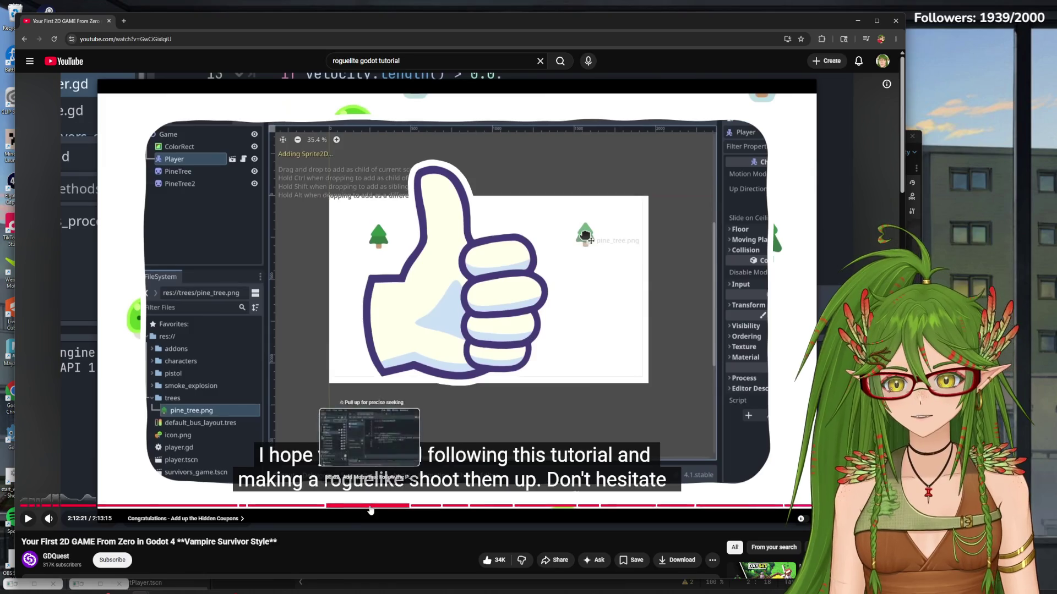
Jump to 53:02 in the Add Mobs that Follow the Player chapter.
left_click(369, 506)
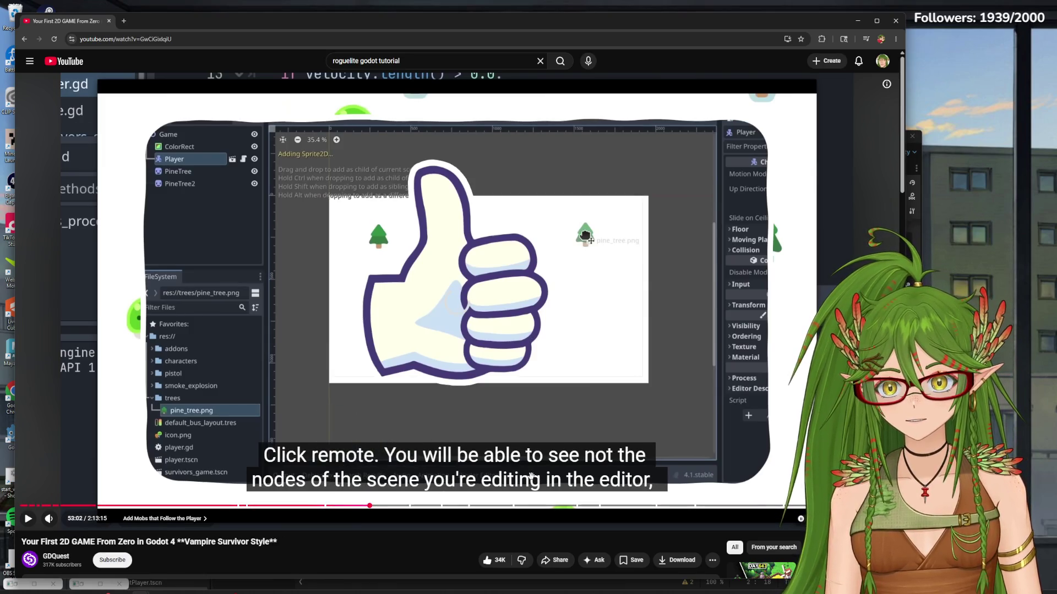
scroll(510, 448, "down", 2)
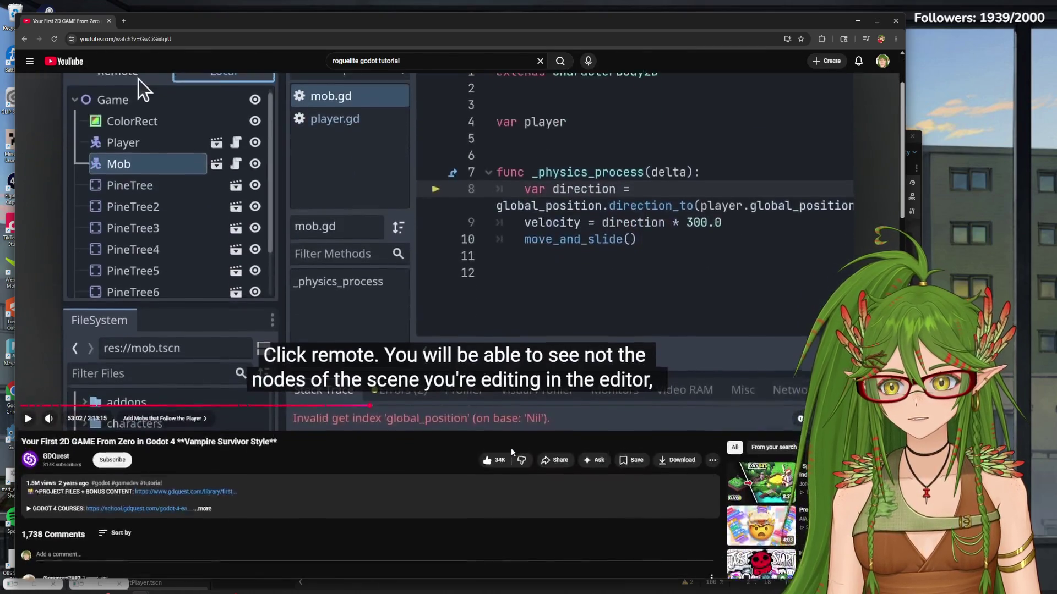
scroll(510, 448, "down", 1)
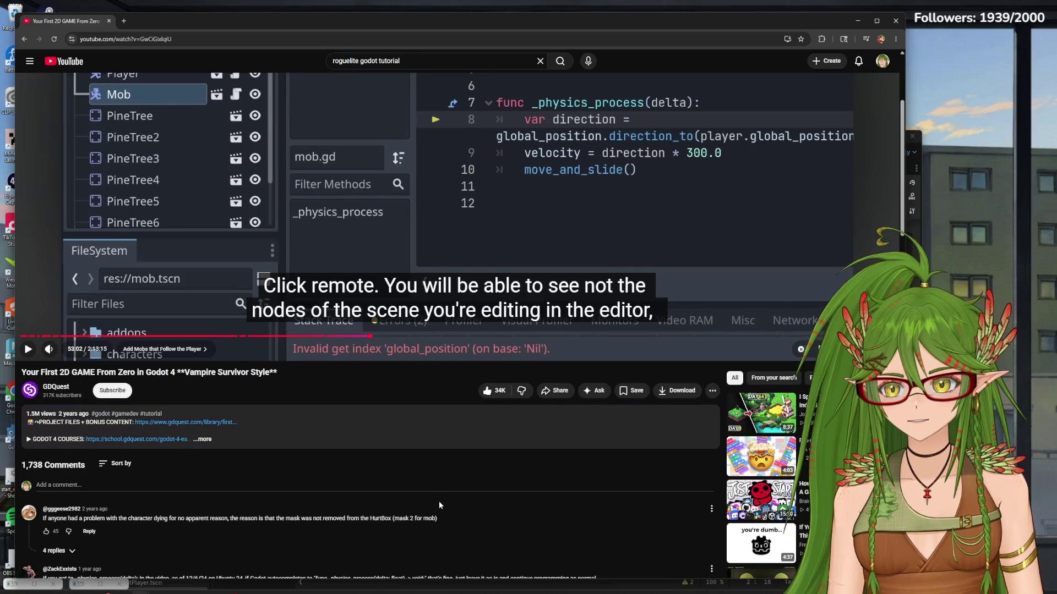
scroll(430, 498, "down", 5)
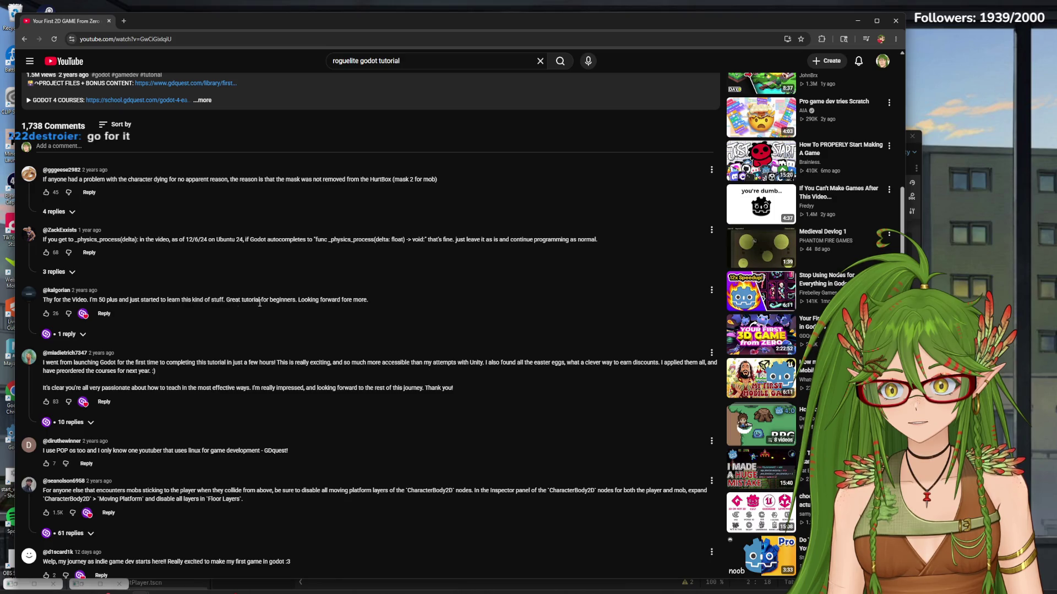
scroll(395, 404, "up", 8)
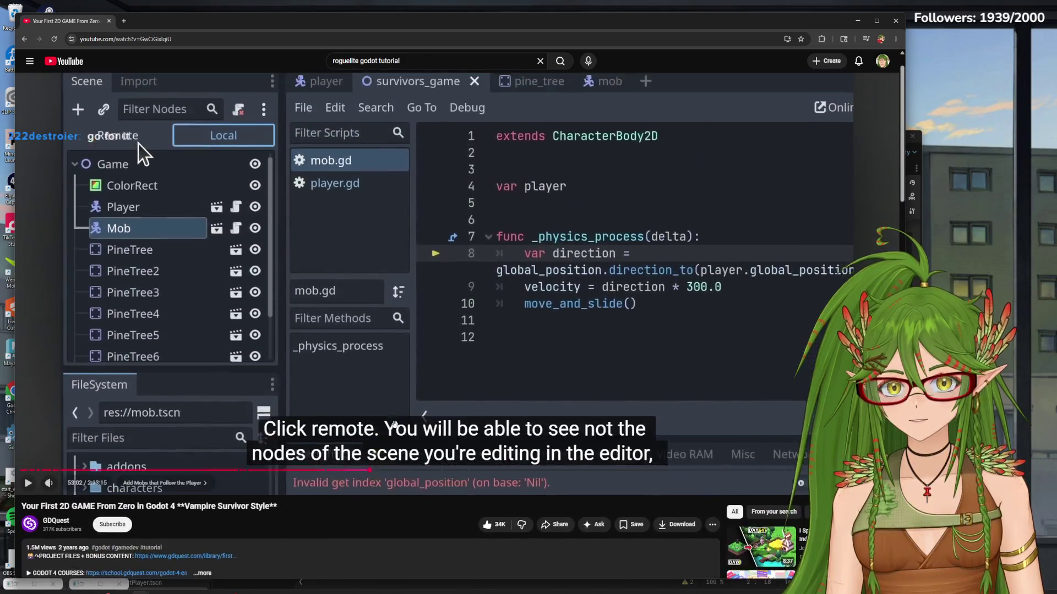